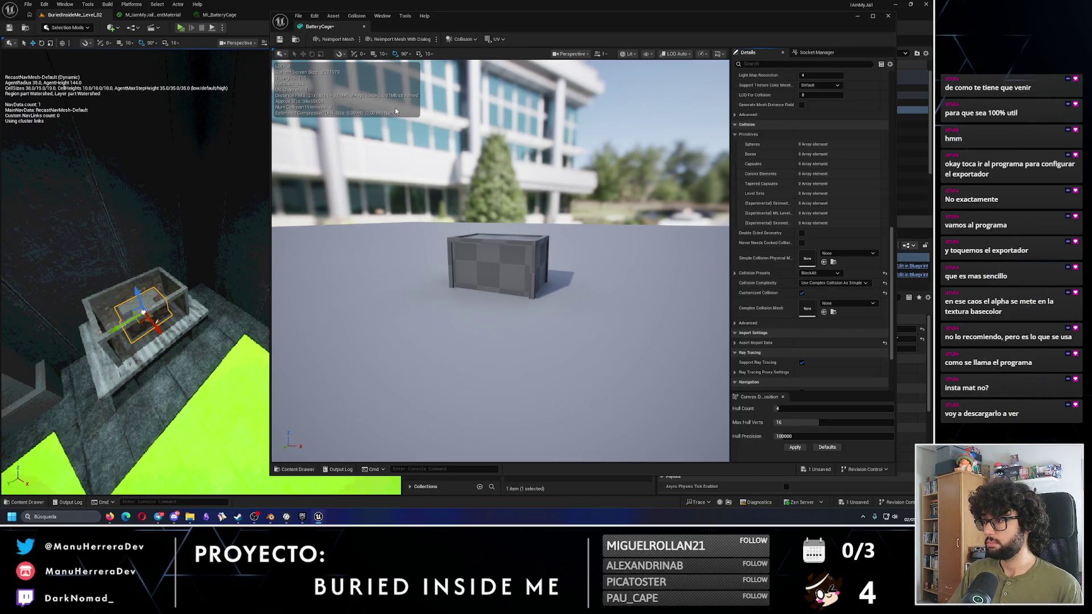
# Step: Save the BatteryCage mesh and run the level in a Standalone play preview
pyautogui.click(279, 40)
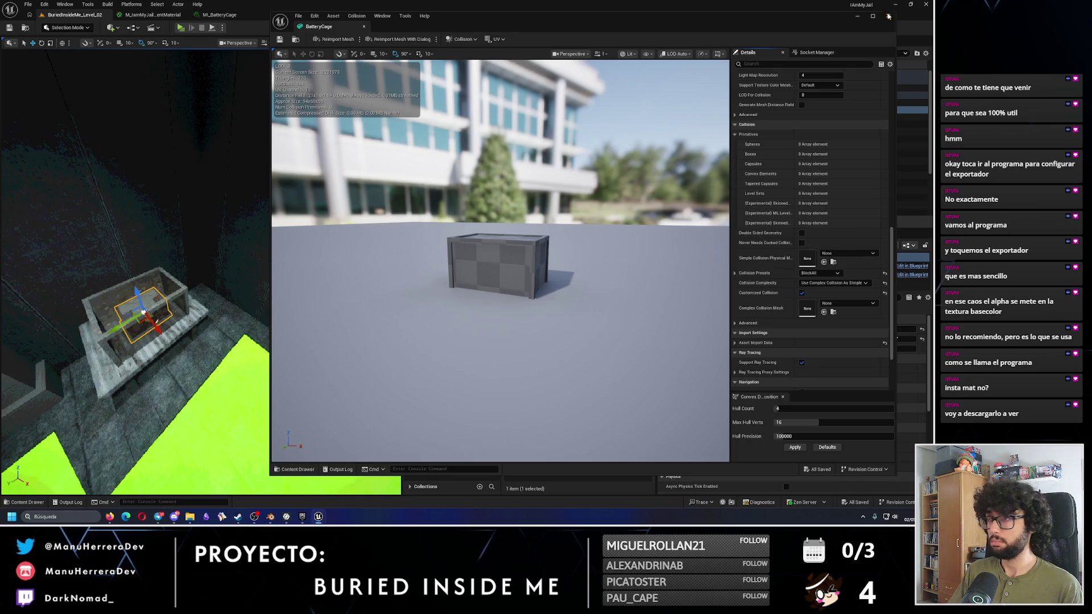
pyautogui.click(888, 15)
pyautogui.click(181, 28)
pyautogui.click(348, 146)
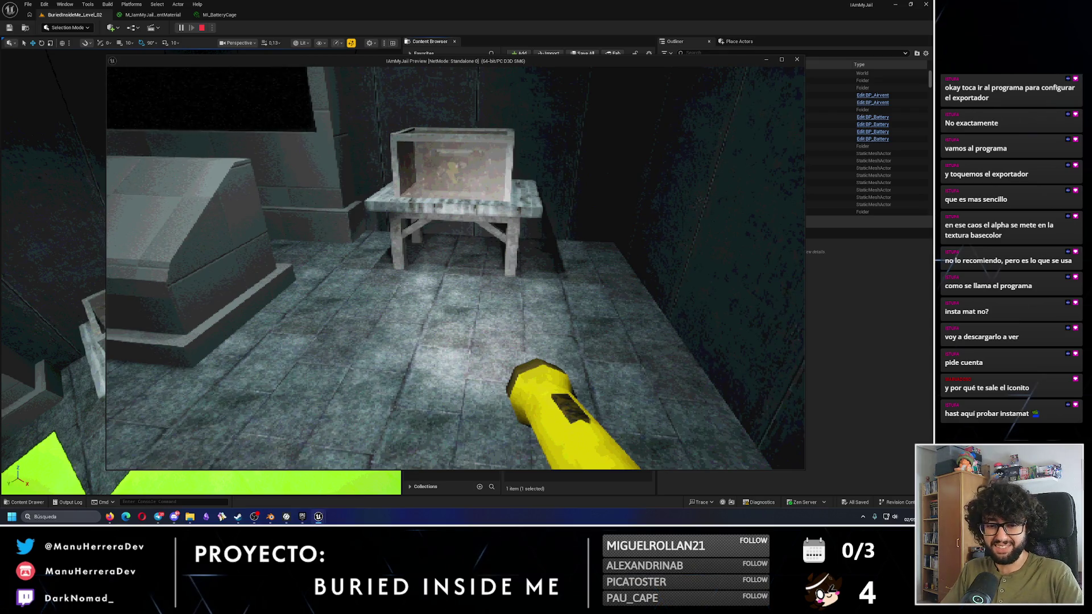
# Step: Walk around the battery cage on its table in the preview, then stop playing
pyautogui.press('w')
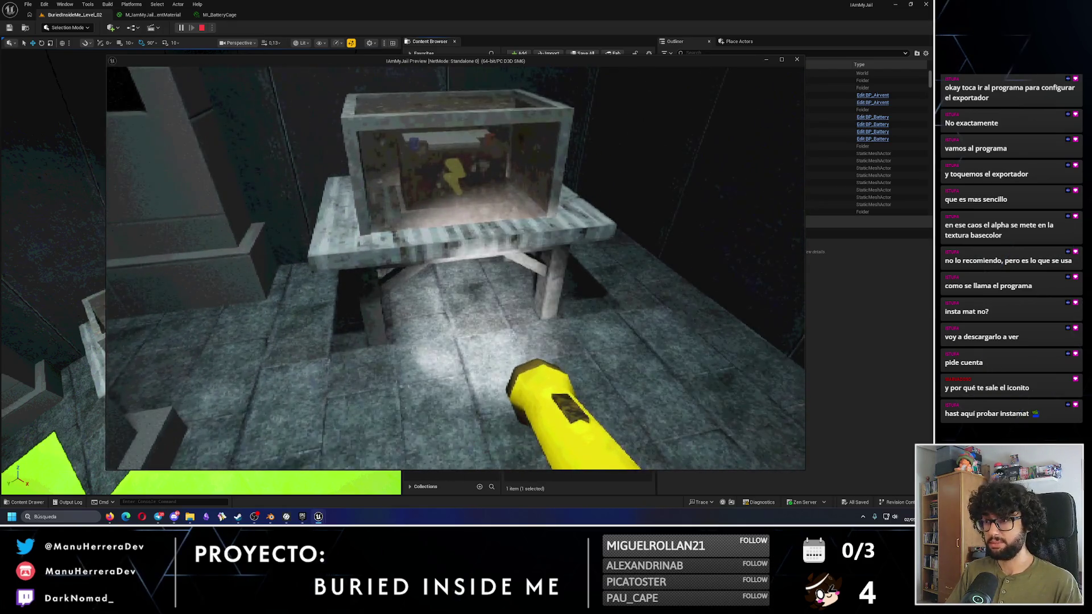
pyautogui.press('s')
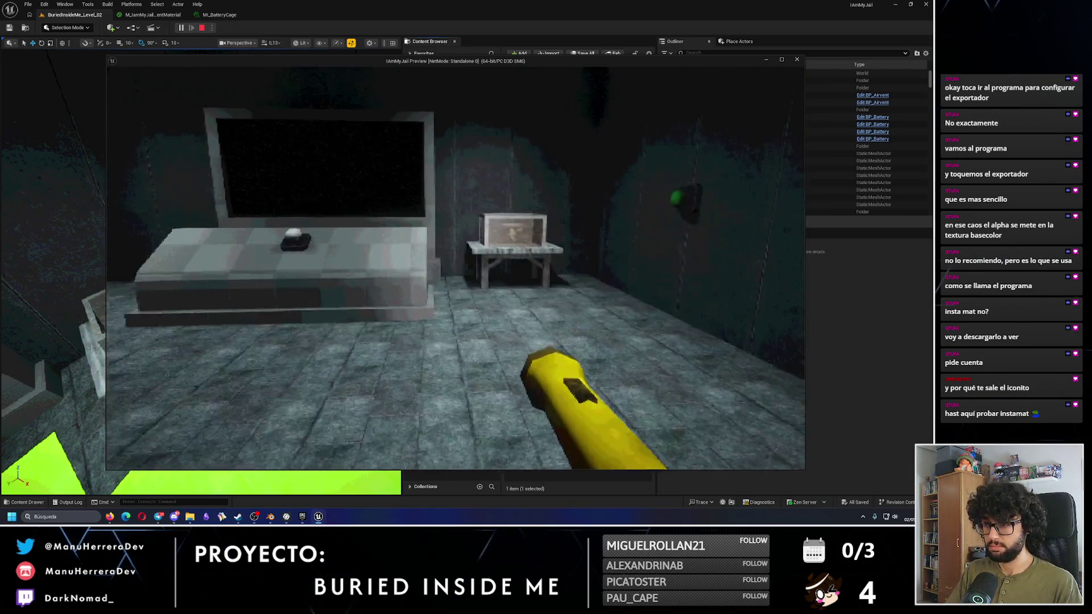
pyautogui.press('w')
pyautogui.press('w')
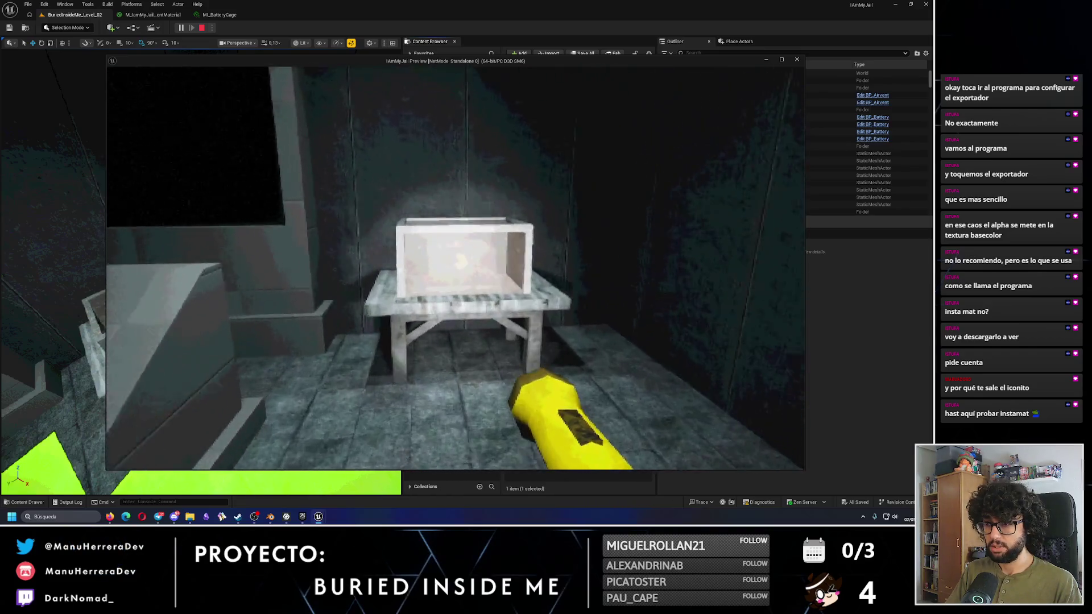
pyautogui.press('d')
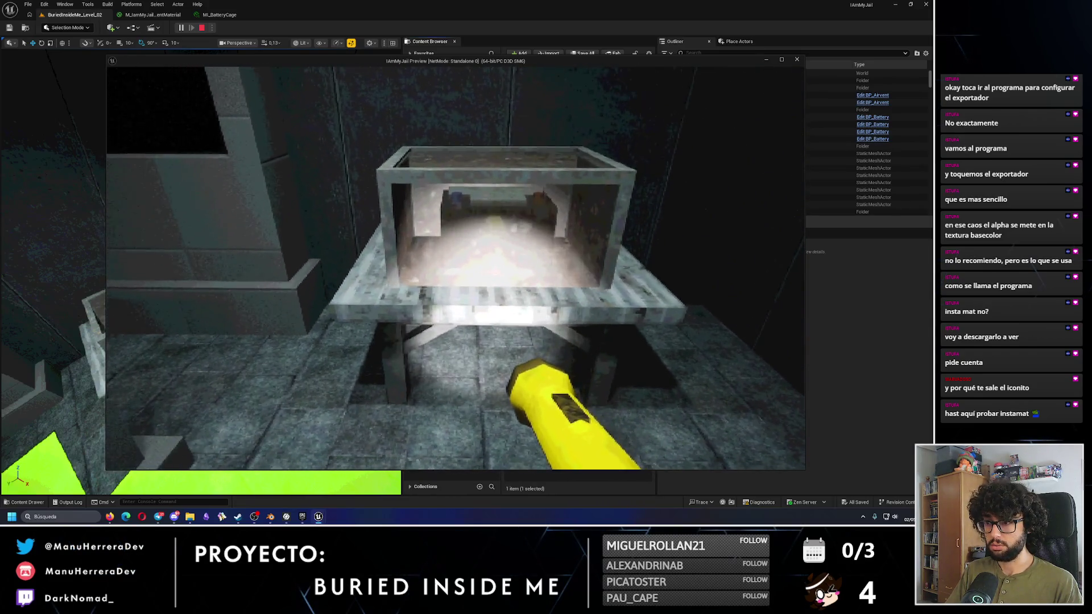
pyautogui.press('w')
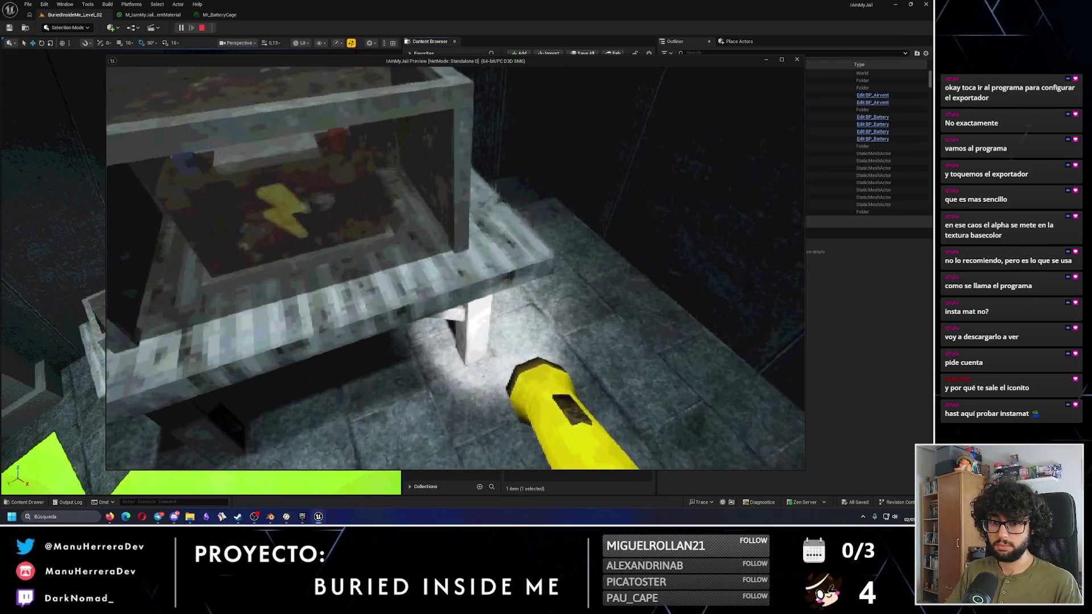
pyautogui.press('s')
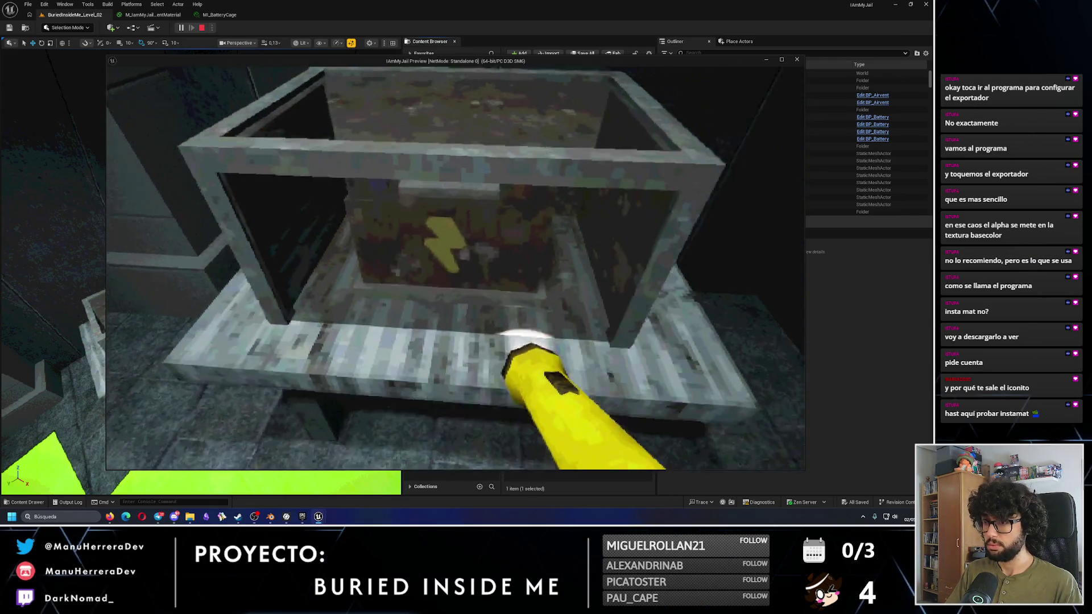
pyautogui.press('Escape')
# Step: Frame the battery in the viewport and return to the BuriedInsideMe_Level_02 level
pyautogui.press('f')
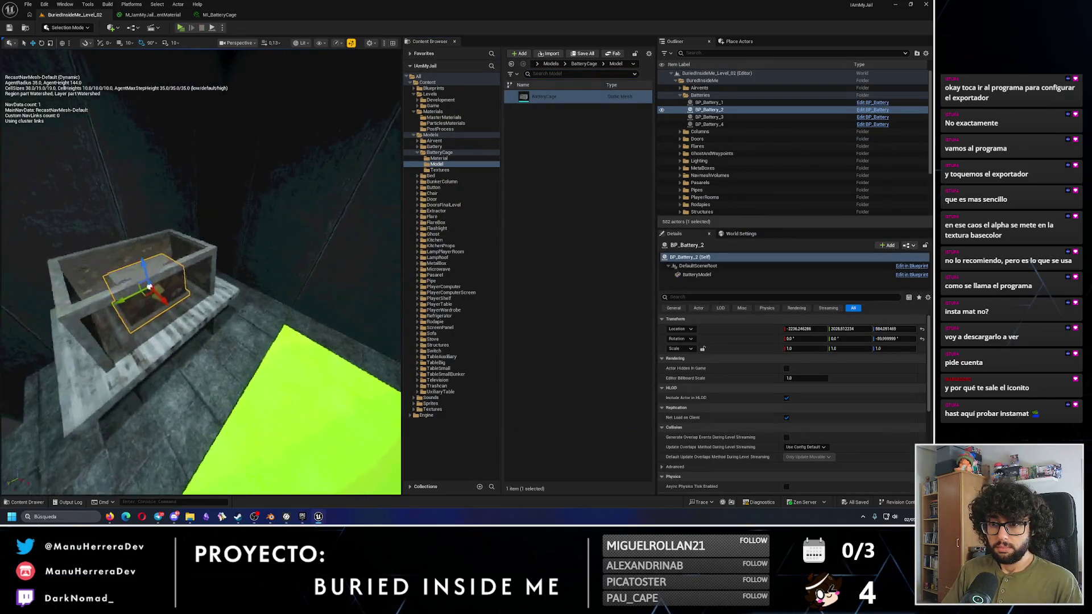
pyautogui.click(150, 14)
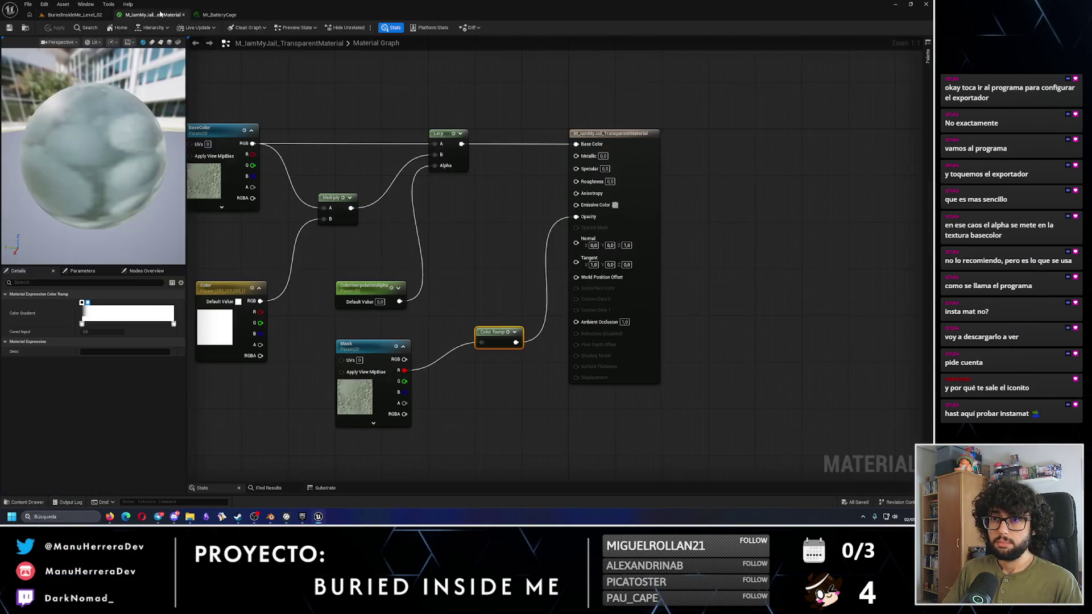
pyautogui.click(74, 15)
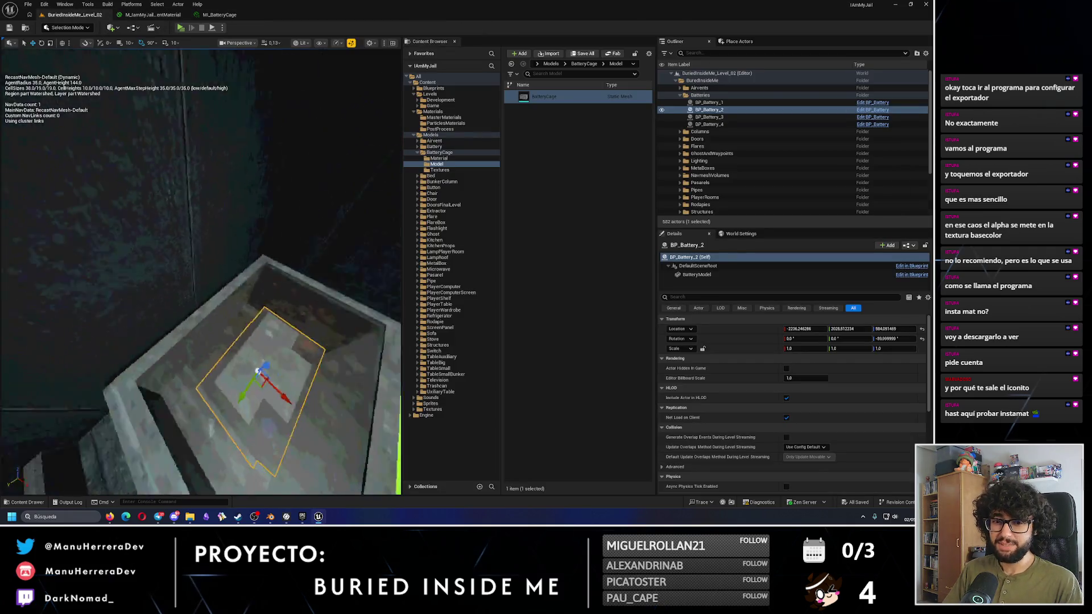
# Step: Rename BP_ButtonsColorInSequence2 to BP_ButtonsColorInSequence and open its Blueprint
pyautogui.click(301, 392)
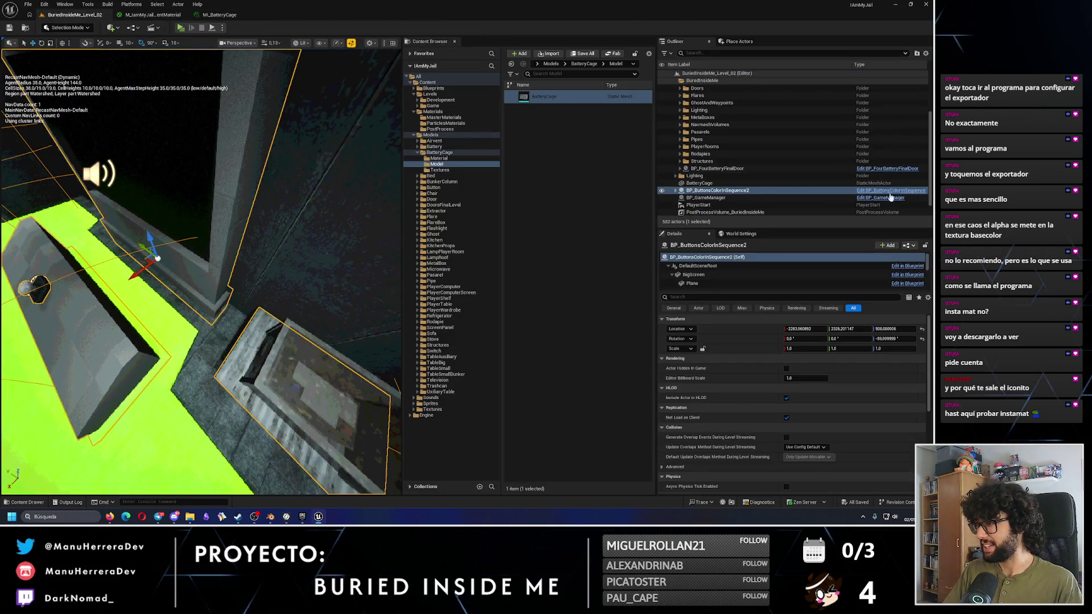
pyautogui.press('F2')
pyautogui.press('End')
pyautogui.press('BackSpace')
pyautogui.press('Return')
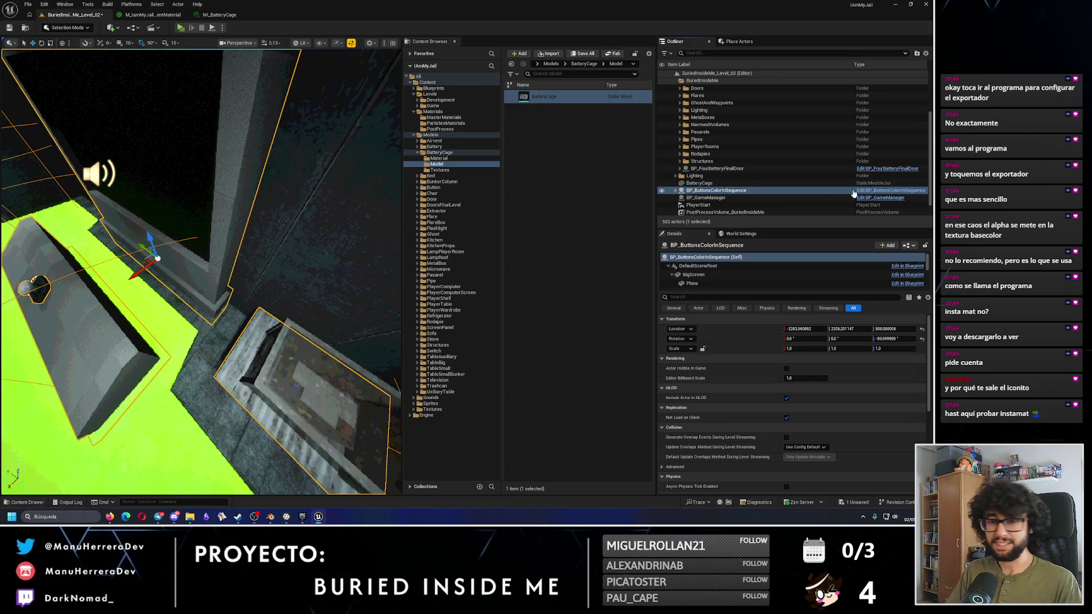
pyautogui.hotkey('ctrl', 'e')
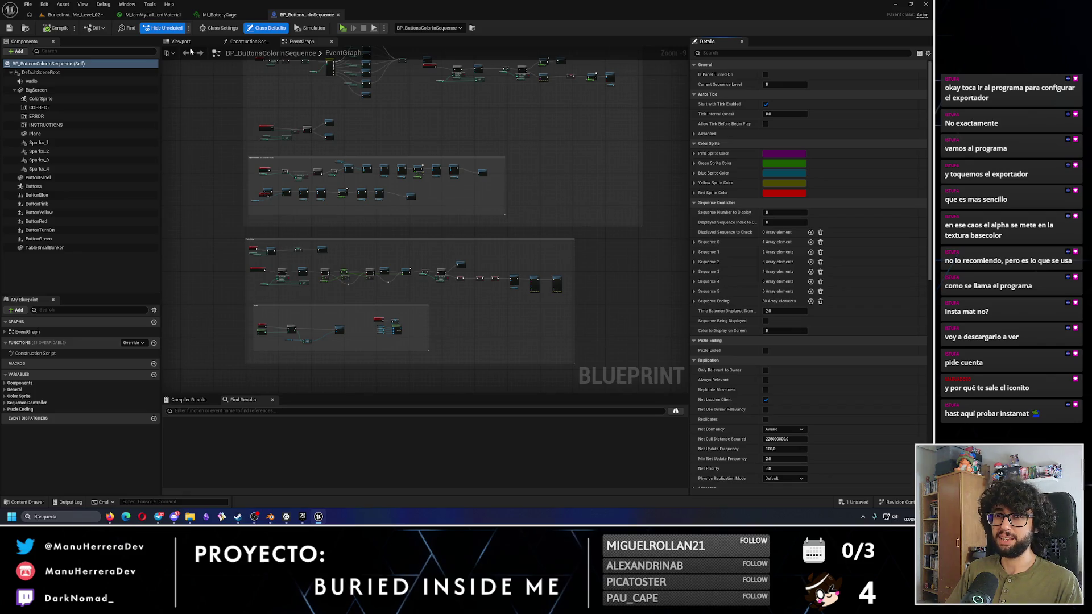
# Step: Duplicate the TableSmallBunker component as a new component named BatteryCage
pyautogui.click(181, 41)
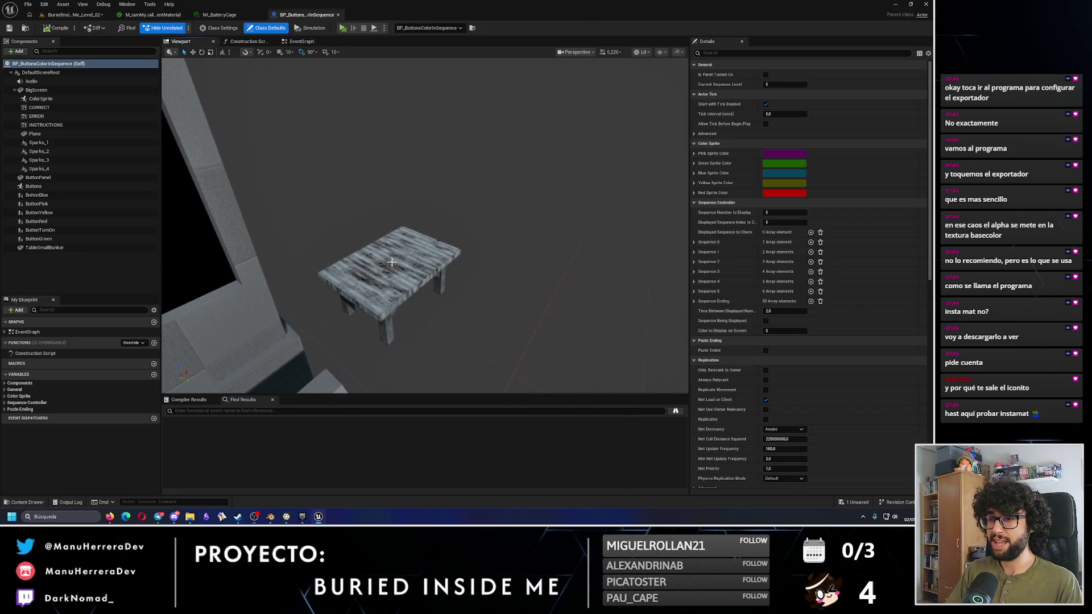
pyautogui.click(392, 262)
pyautogui.click(43, 249)
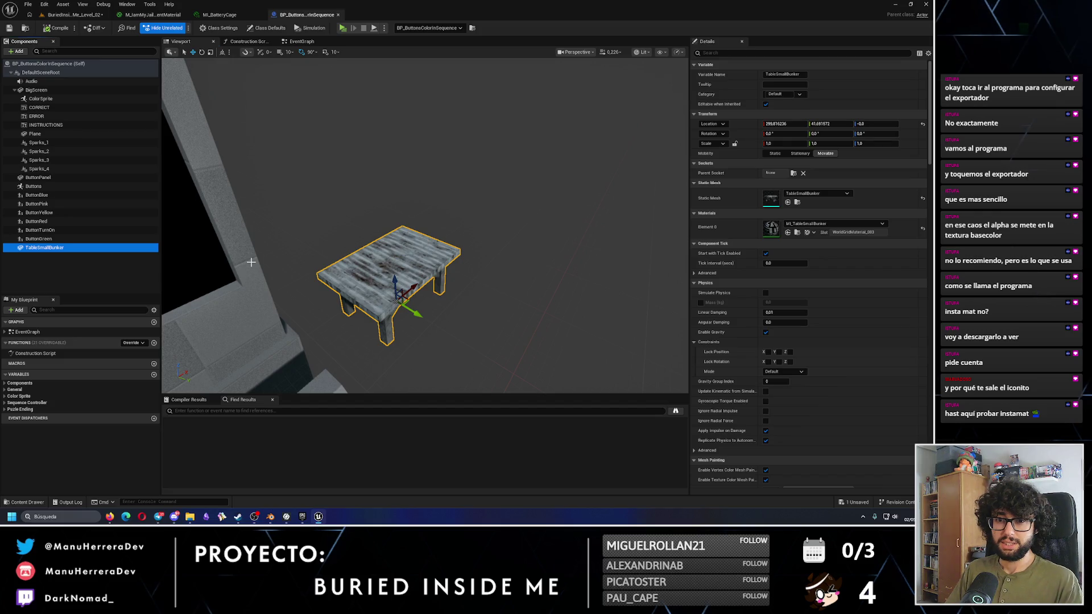
pyautogui.hotkey('ctrl', 'd')
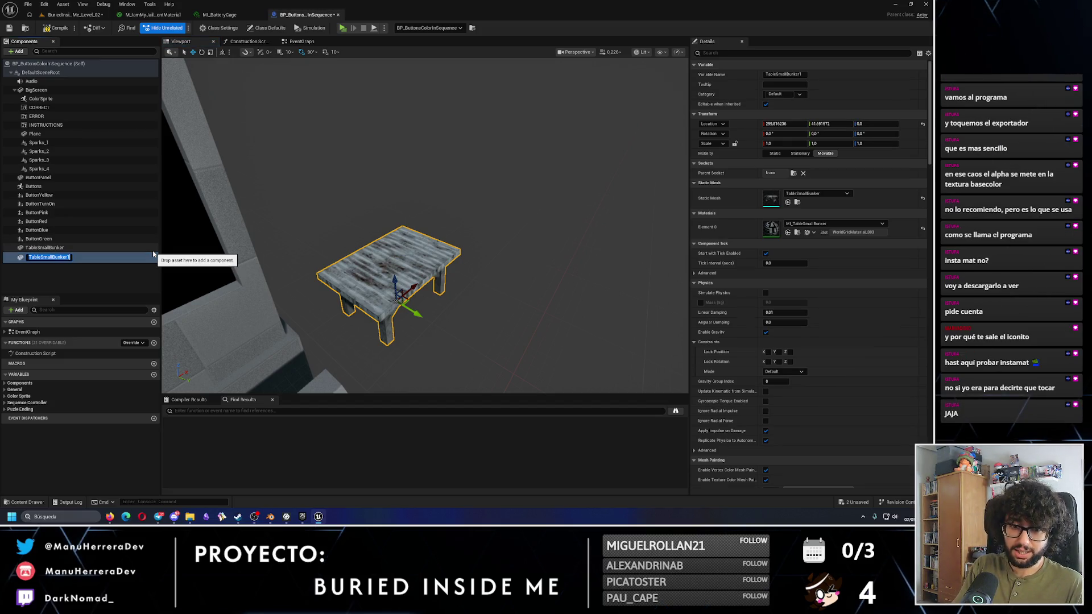
pyautogui.write('BatteryC')
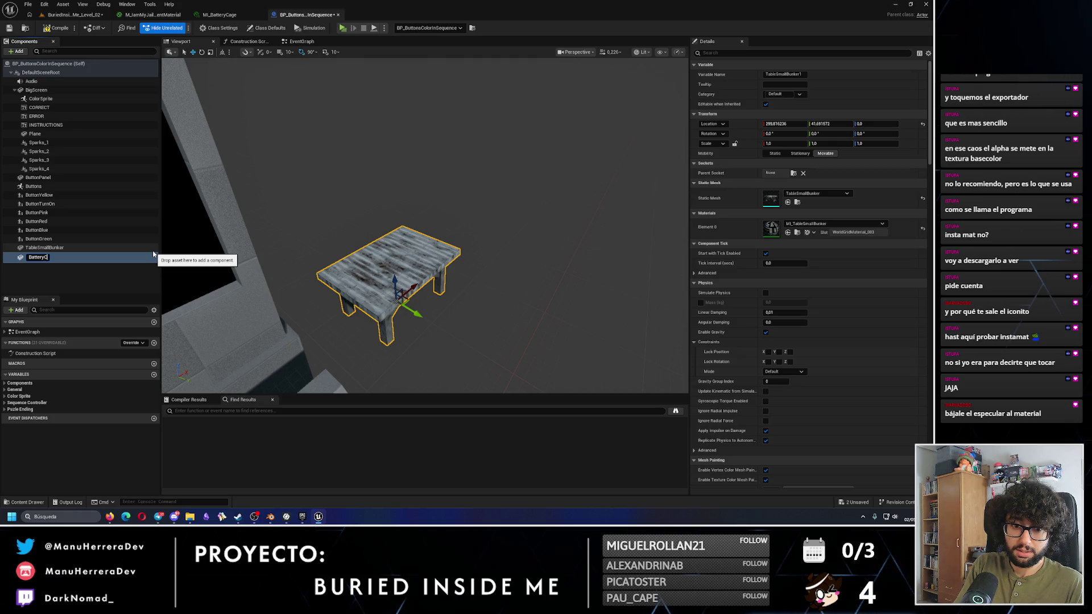
pyautogui.press('Return')
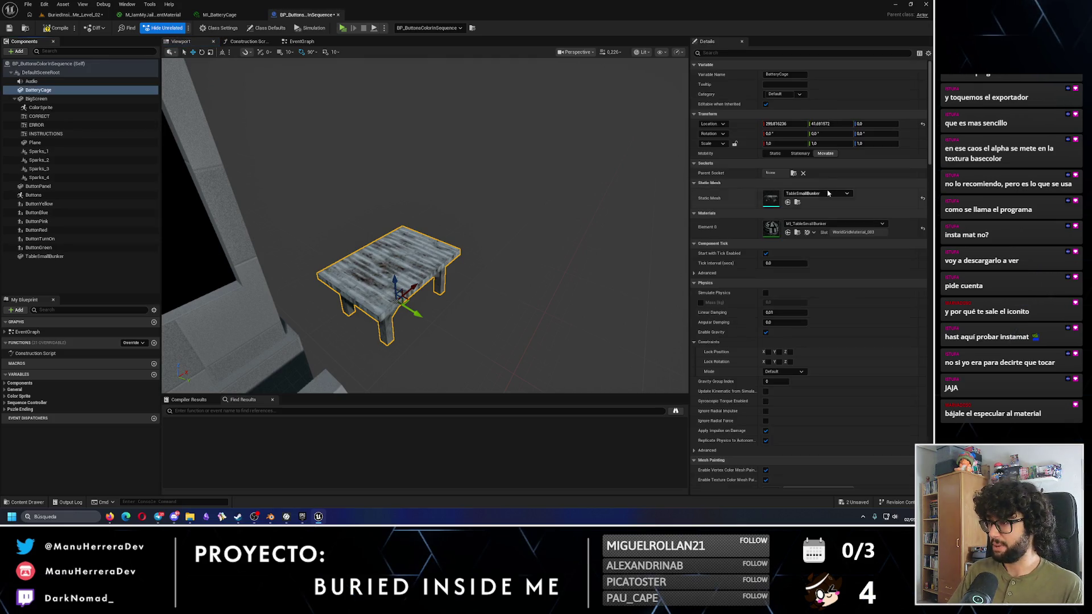
# Step: Give BatteryCage the BatteryCage static mesh and the MI_BatteryCage material
pyautogui.click(826, 194)
pyautogui.write('batterycag')
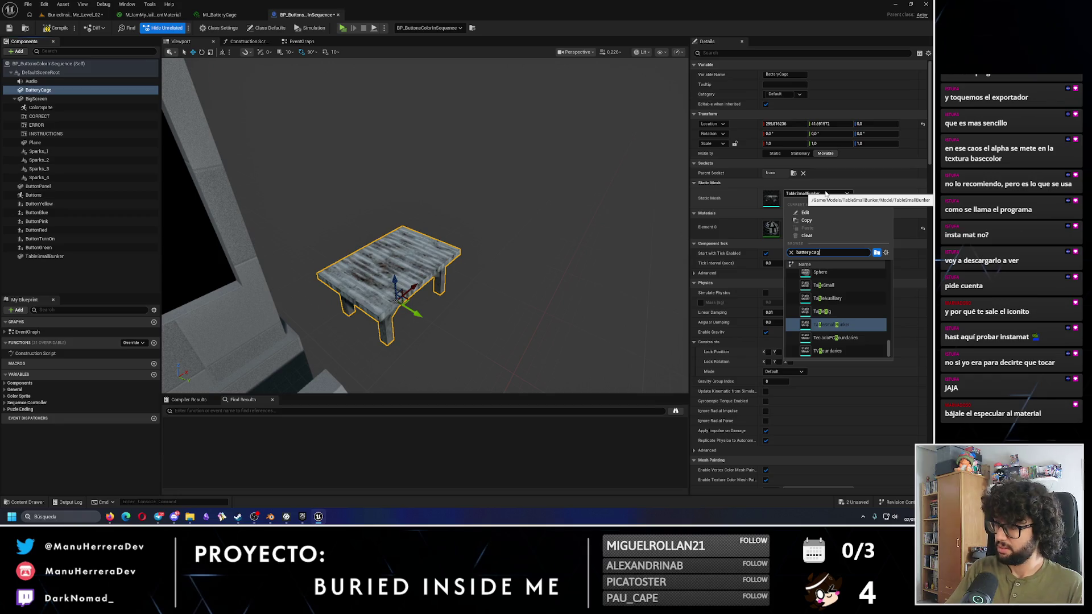
pyautogui.write('e')
pyautogui.click(850, 273)
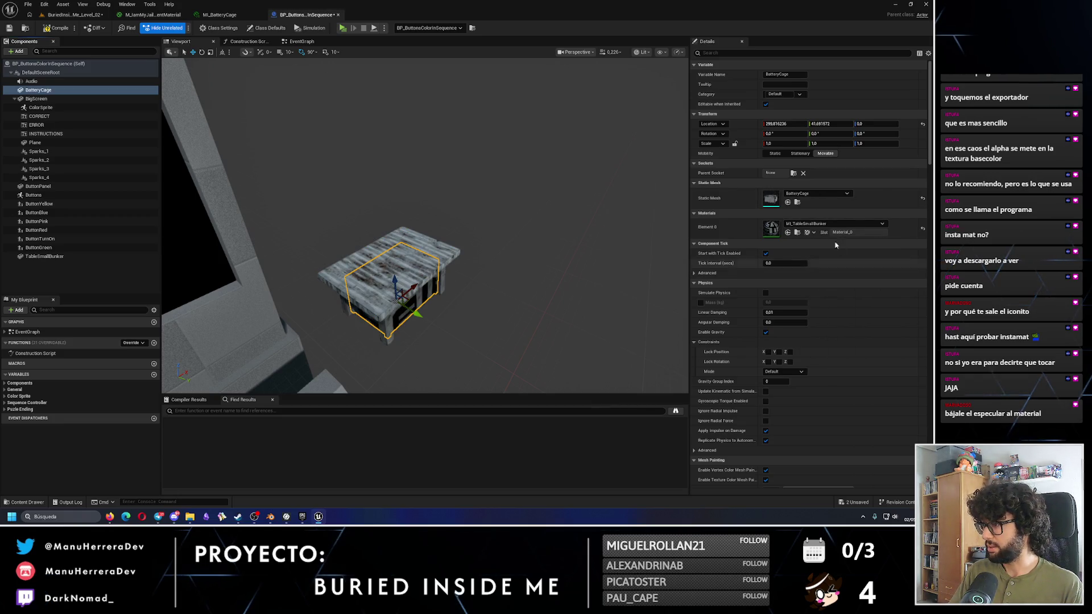
pyautogui.click(827, 223)
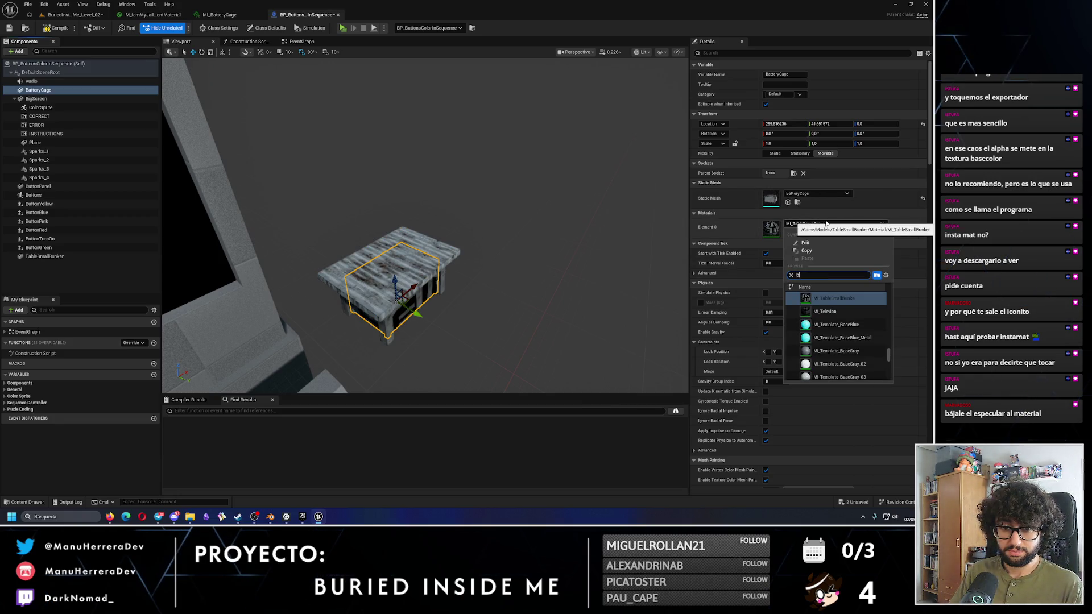
pyautogui.write('atter')
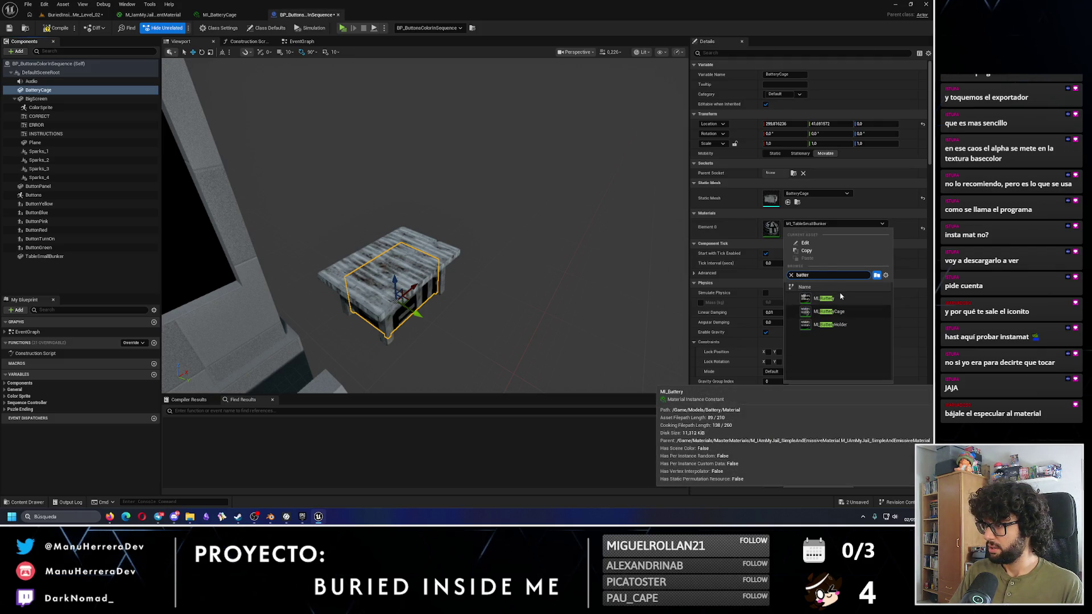
pyautogui.click(834, 317)
# Step: Raise the cage onto the tabletop and bring up the M_IamMyJail_TransparentMaterial graph
pyautogui.moveTo(394, 281); pyautogui.dragTo(314, 126)
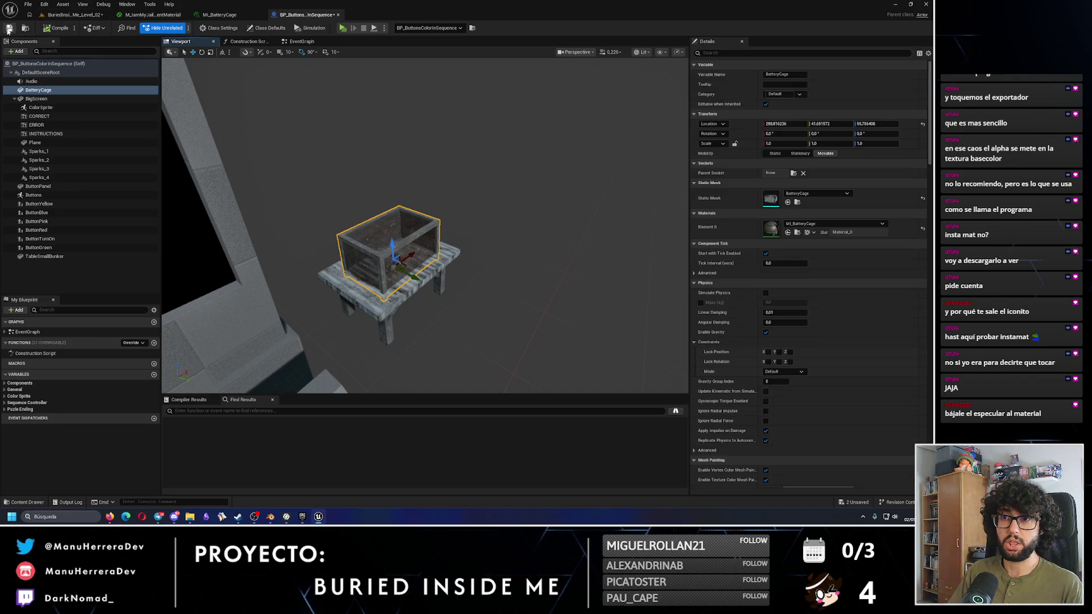
pyautogui.click(220, 15)
pyautogui.click(153, 15)
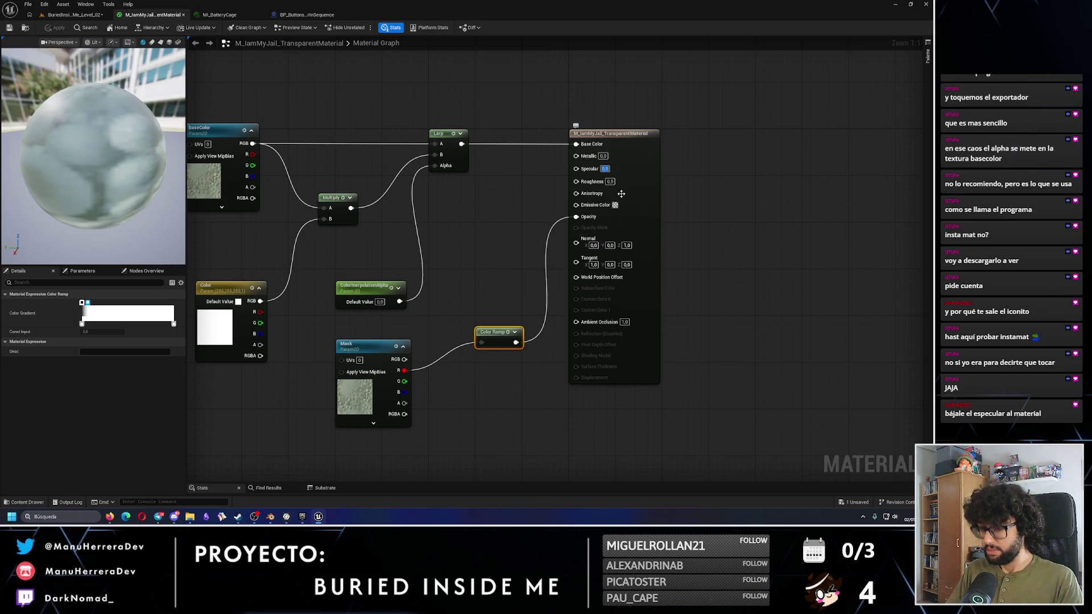
# Step: Set the transparent jail material's Specular to 0.0, apply it, and return to the level
pyautogui.write('0')
pyautogui.press('Return')
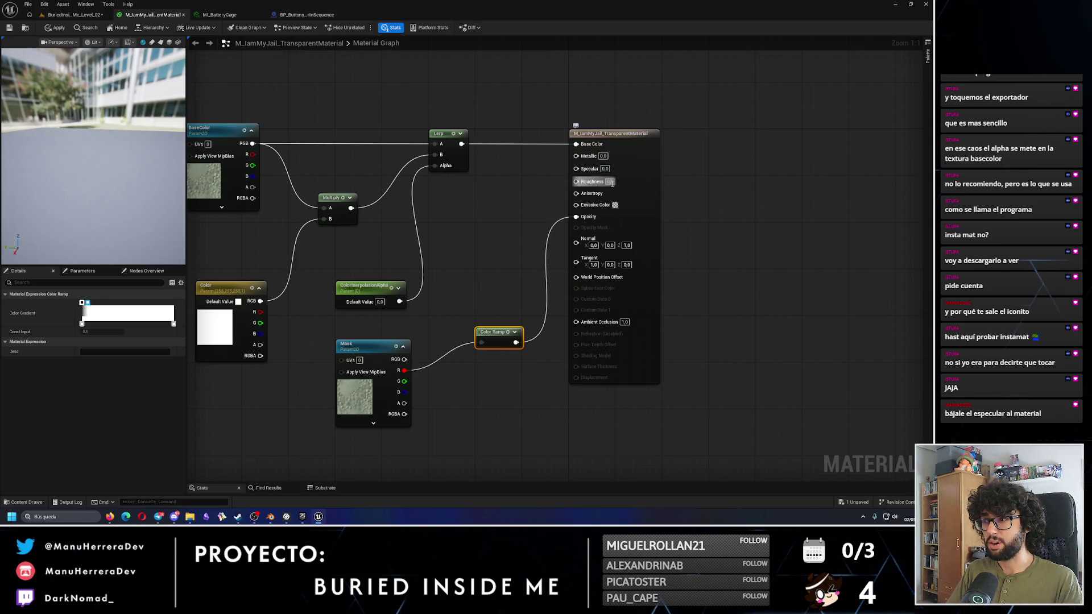
pyautogui.click(610, 182)
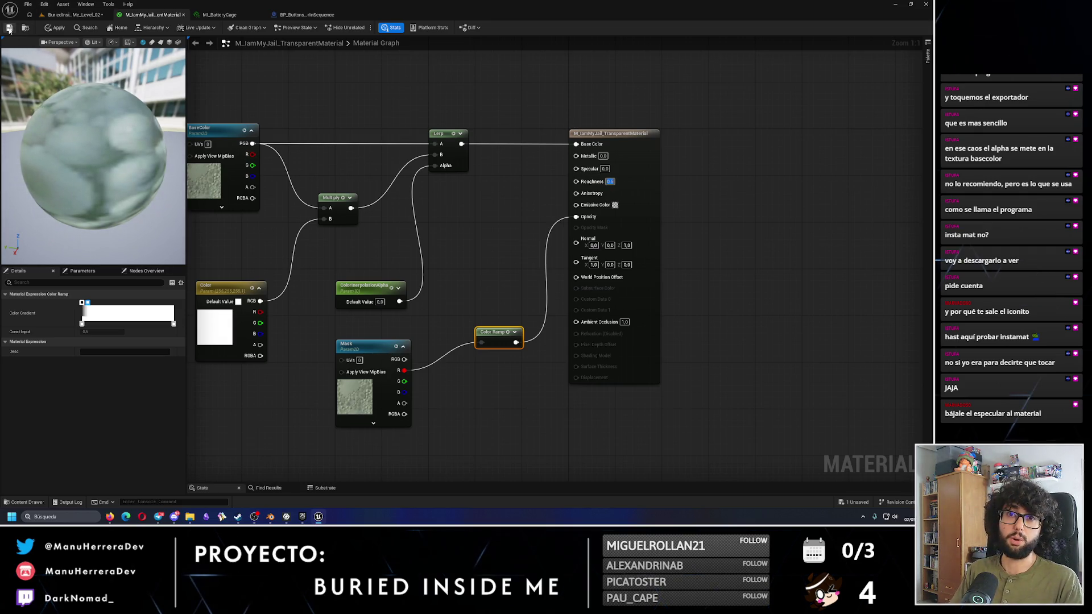
pyautogui.click(55, 27)
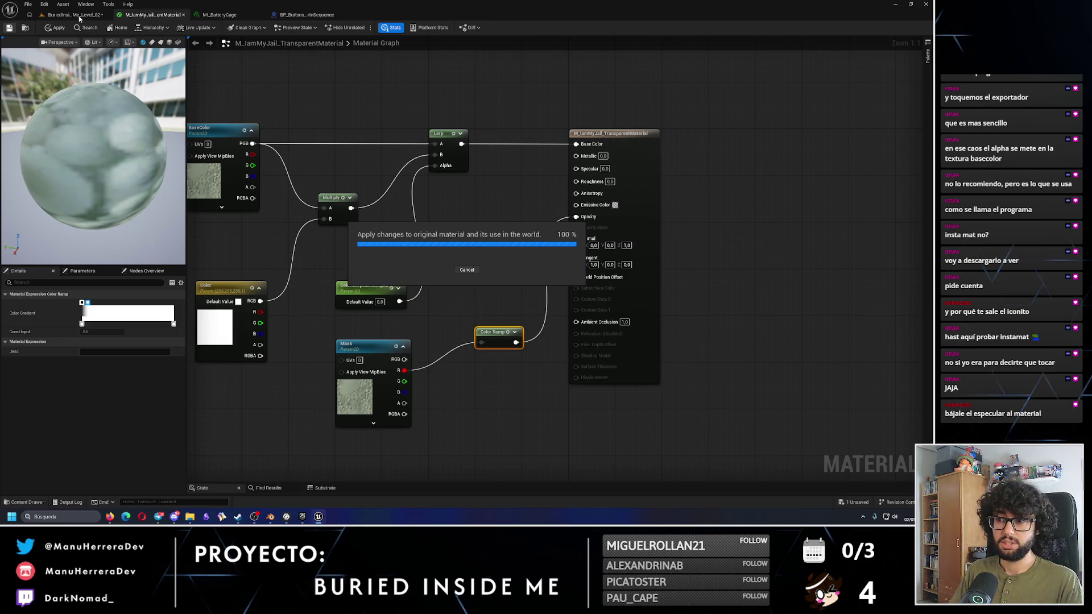
pyautogui.click(77, 14)
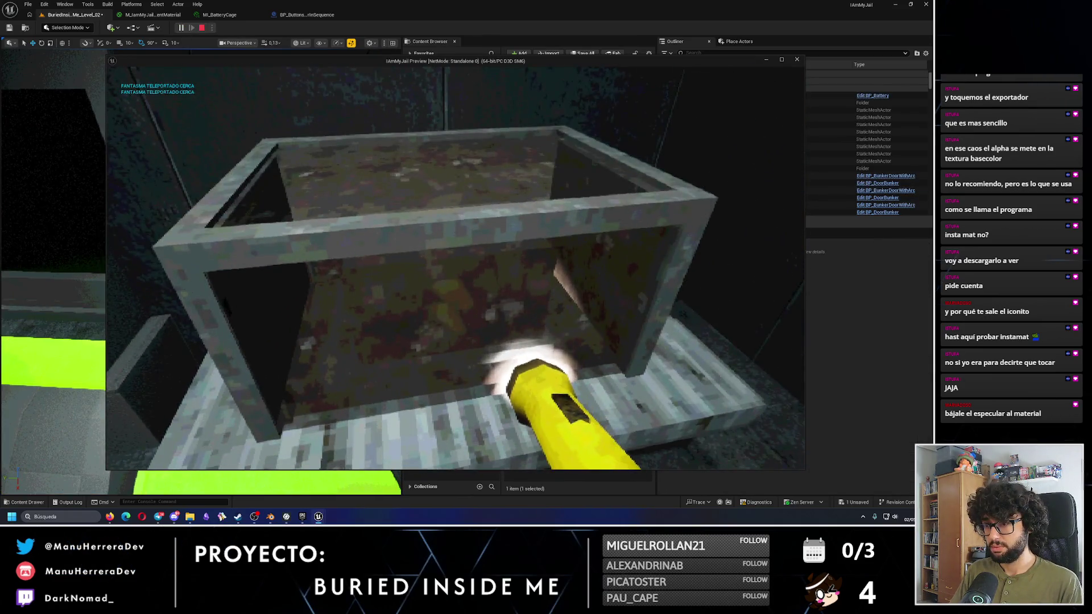
# Step: Stop the play preview and delete the standalone BatteryCage actor from the level
pyautogui.press('Escape')
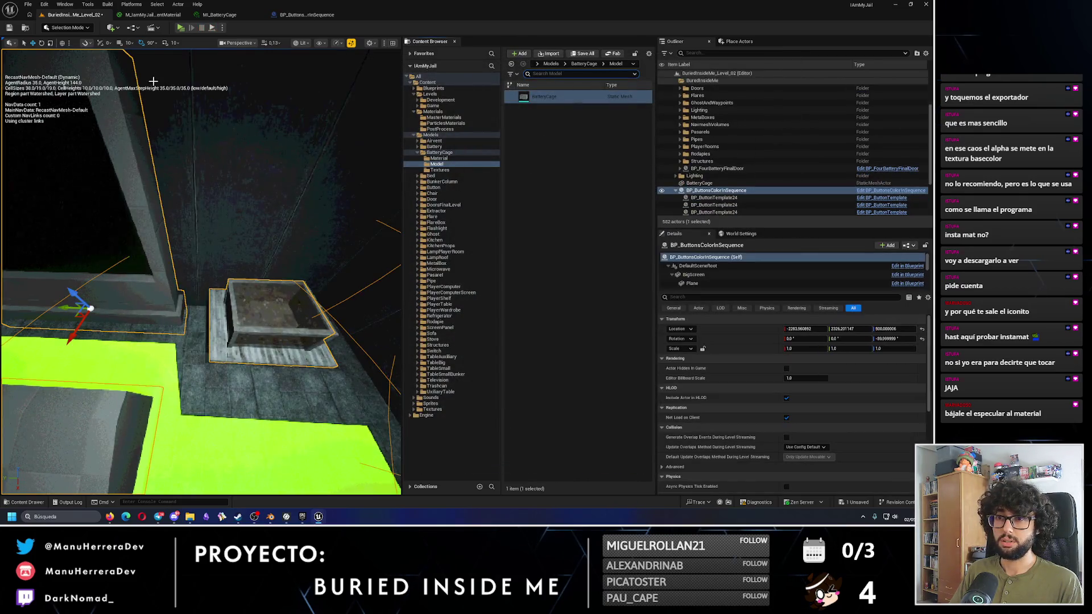
pyautogui.click(219, 15)
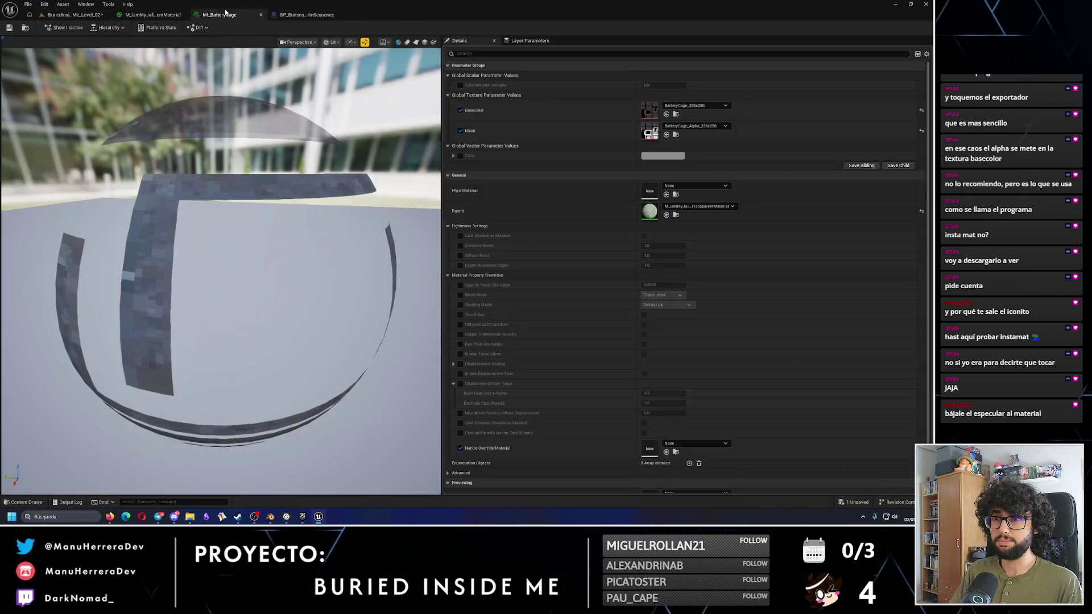
pyautogui.click(74, 14)
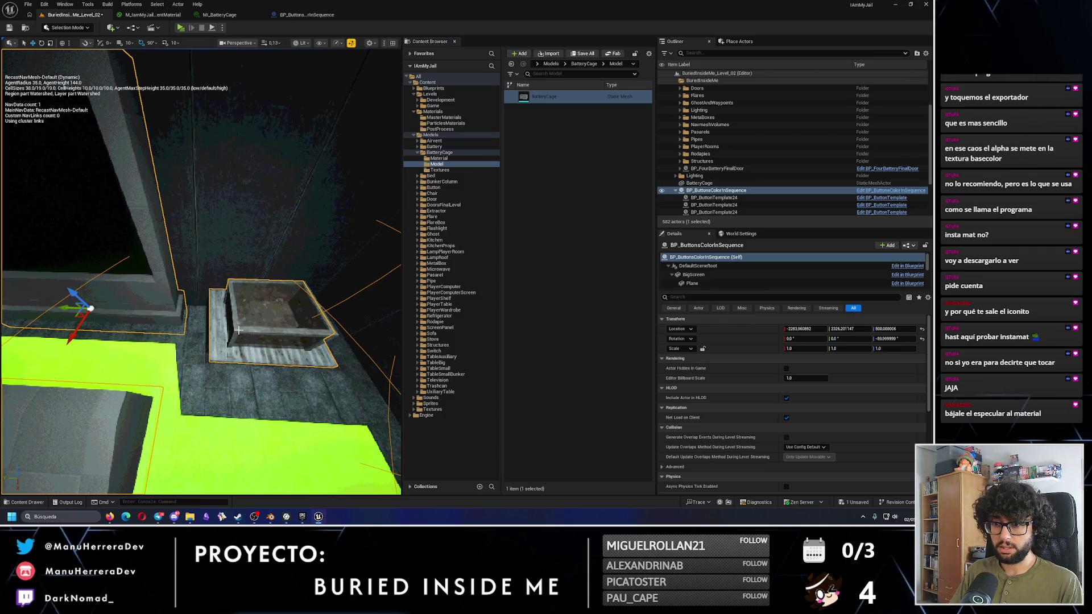
pyautogui.moveTo(246, 330); pyautogui.dragTo(214, 298)
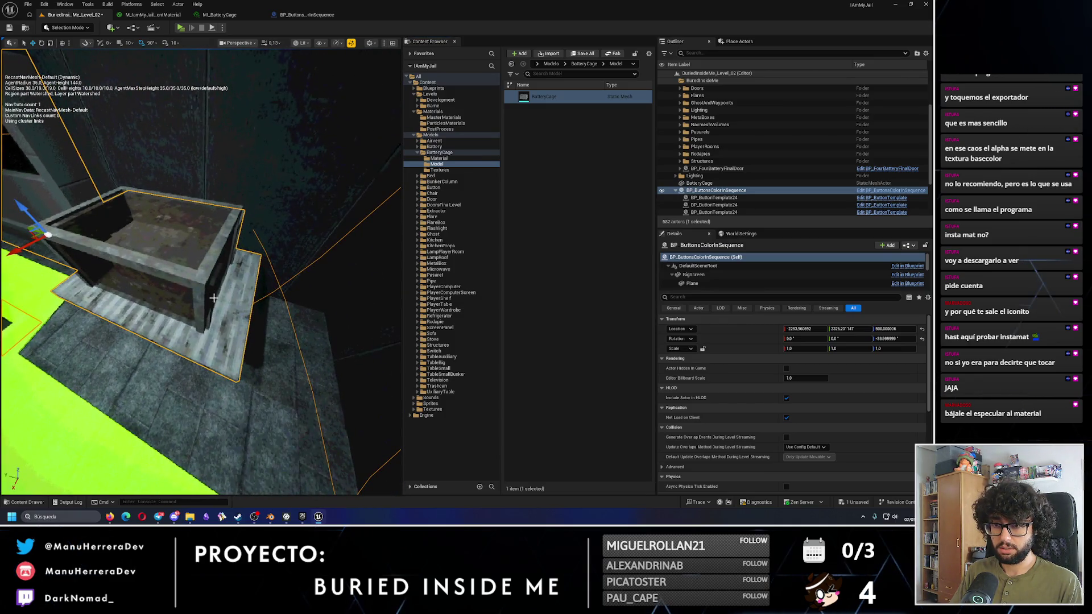
pyautogui.click(676, 190)
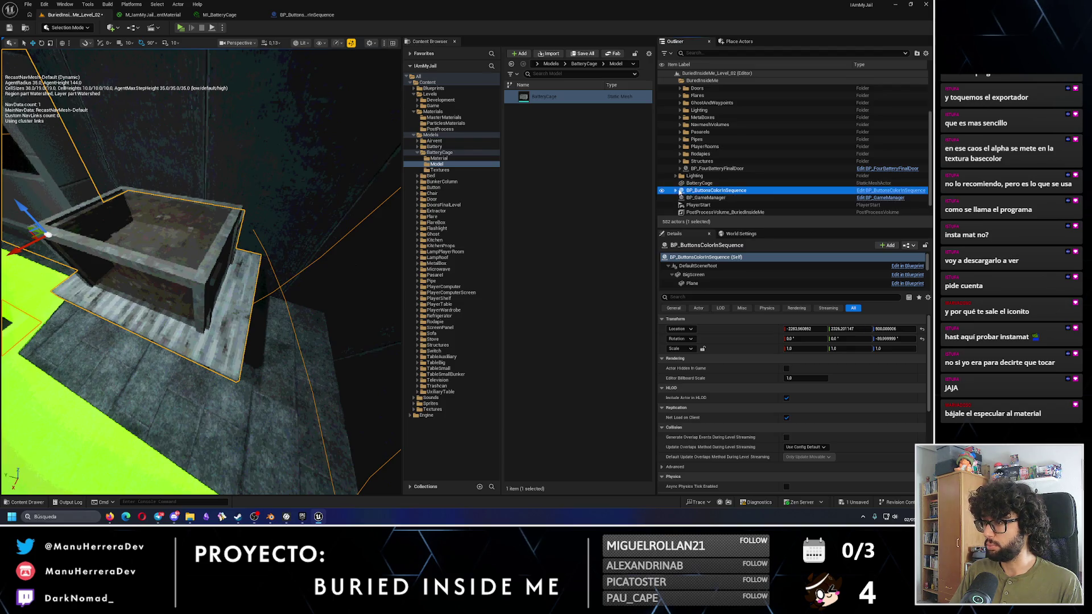
pyautogui.doubleClick(699, 183)
pyautogui.press('Delete')
pyautogui.moveTo(313, 222); pyautogui.dragTo(265, 74)
# Step: Switch to the BP_ButtonsColorInSequence blueprint and orbit close to its BatteryCage component
pyautogui.click(219, 15)
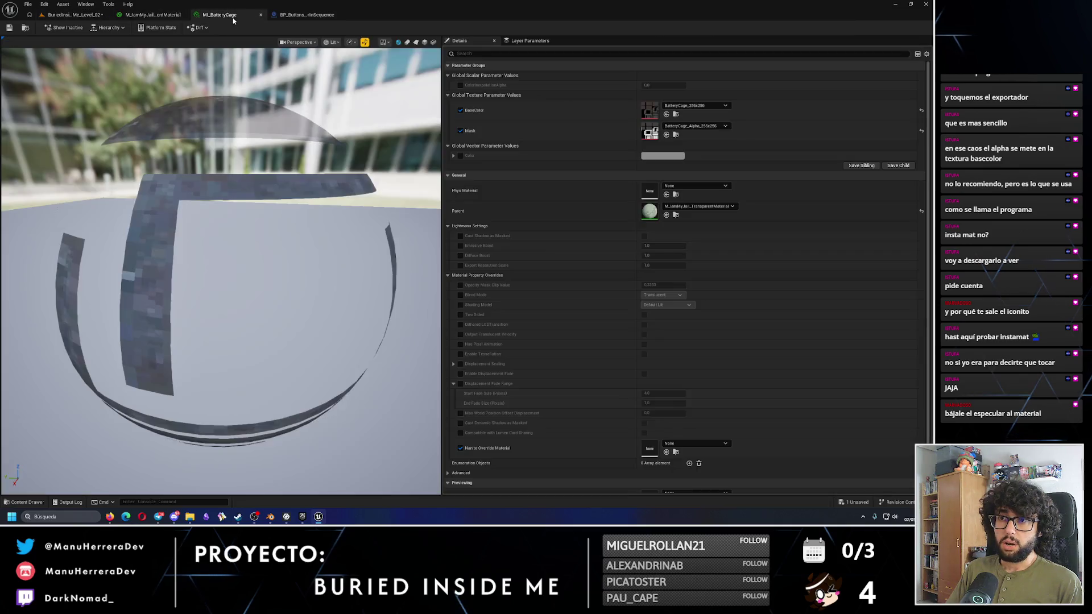
pyautogui.click(306, 15)
pyautogui.moveTo(387, 283)
pyautogui.mouseDown()
pyautogui.moveTo(398, 268)
pyautogui.moveTo(392, 239)
pyautogui.moveTo(387, 283)
pyautogui.moveTo(388, 262)
pyautogui.moveTo(342, 253)
pyautogui.moveTo(350, 196)
pyautogui.mouseUp()
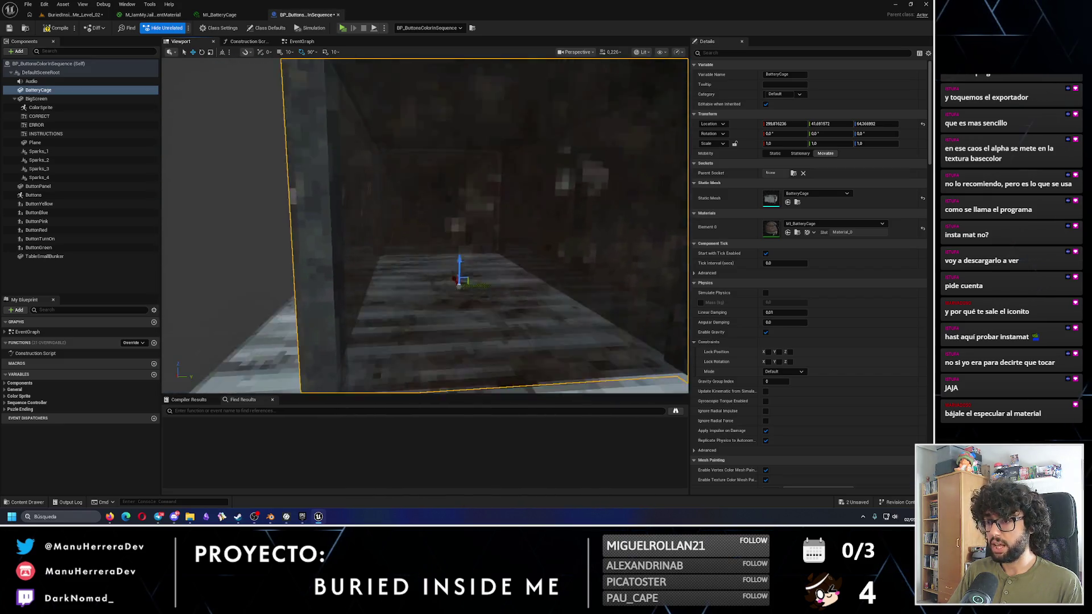
# Step: Frame the BatteryCage component and set its Z location to 65
pyautogui.press('f')
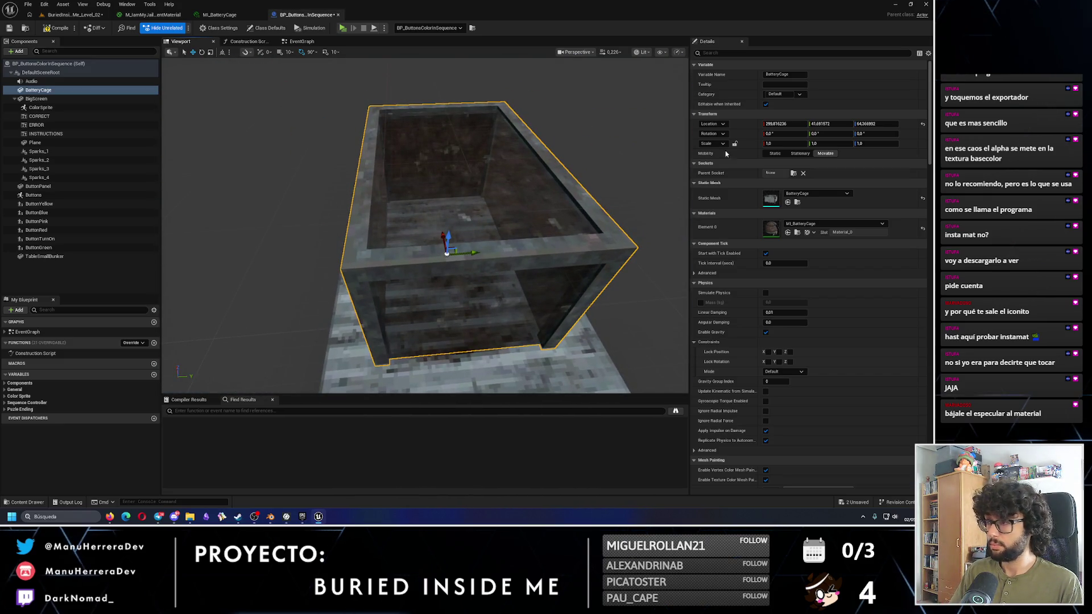
pyautogui.write('5')
pyautogui.press('Return')
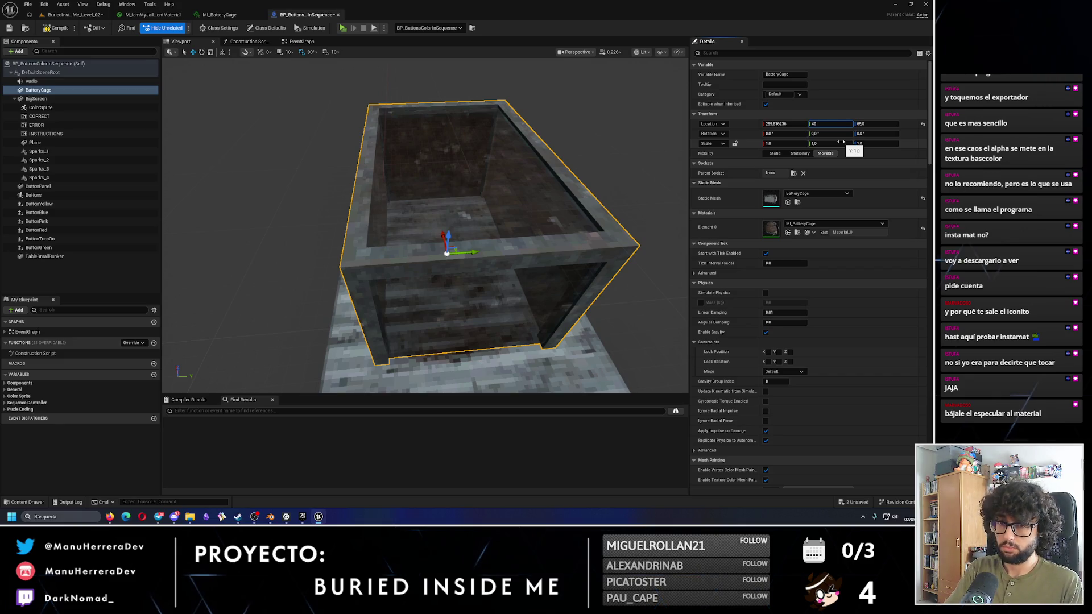
# Step: Attach BatteryCage under TableSmallBunker, set its Y location to 0, and save the blueprint
pyautogui.moveTo(38, 90); pyautogui.dragTo(48, 256)
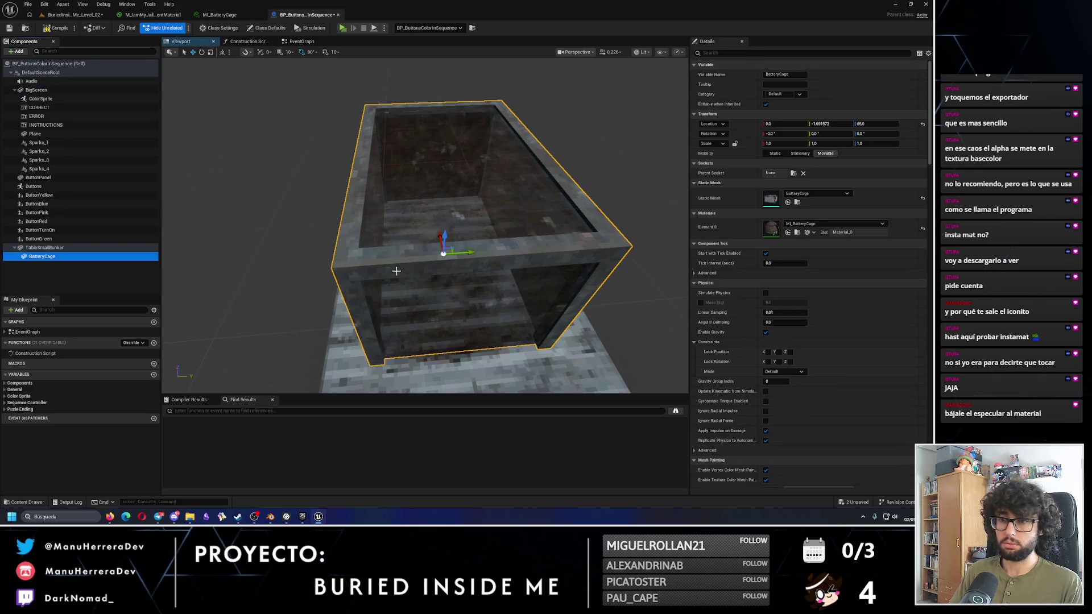
pyautogui.click(830, 124)
pyautogui.write('0')
pyautogui.press('Return')
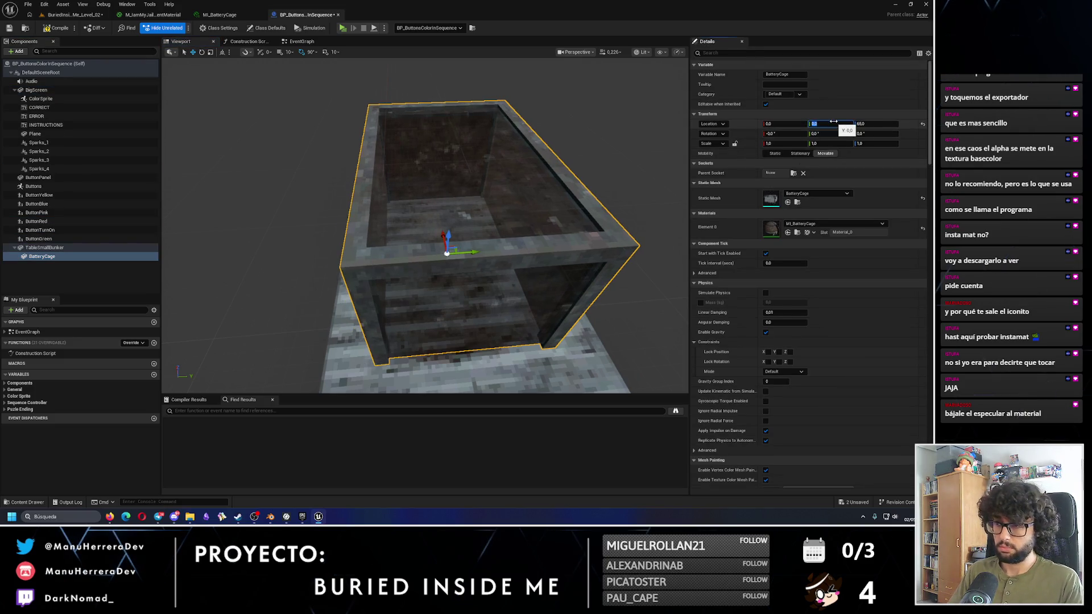
pyautogui.moveTo(307, 249)
pyautogui.mouseDown()
pyautogui.moveTo(319, 245)
pyautogui.moveTo(284, 254)
pyautogui.moveTo(318, 244)
pyautogui.moveTo(299, 176)
pyautogui.mouseUp()
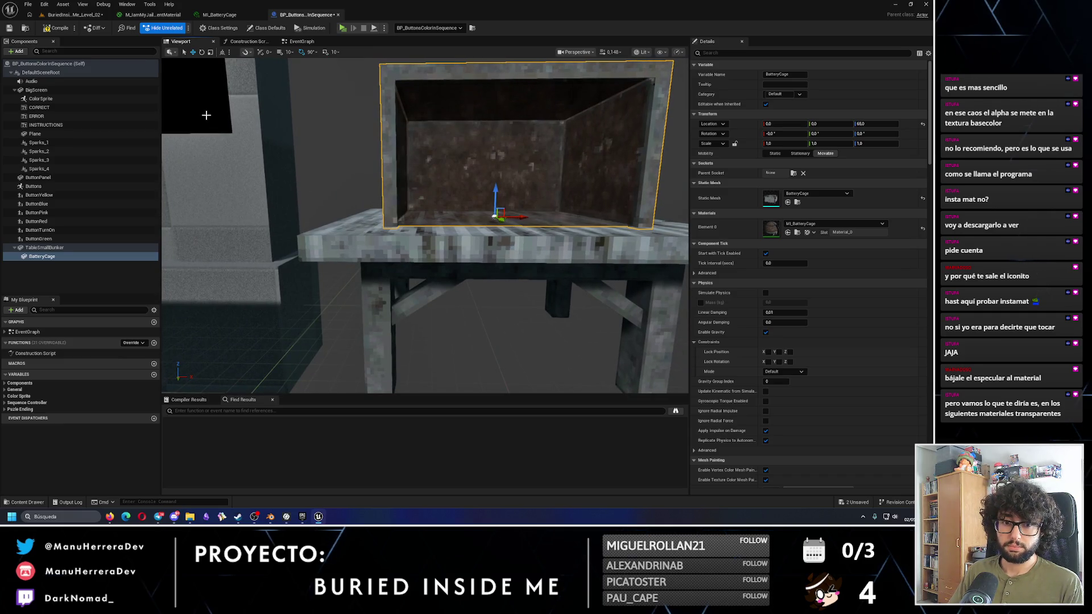
pyautogui.click(9, 30)
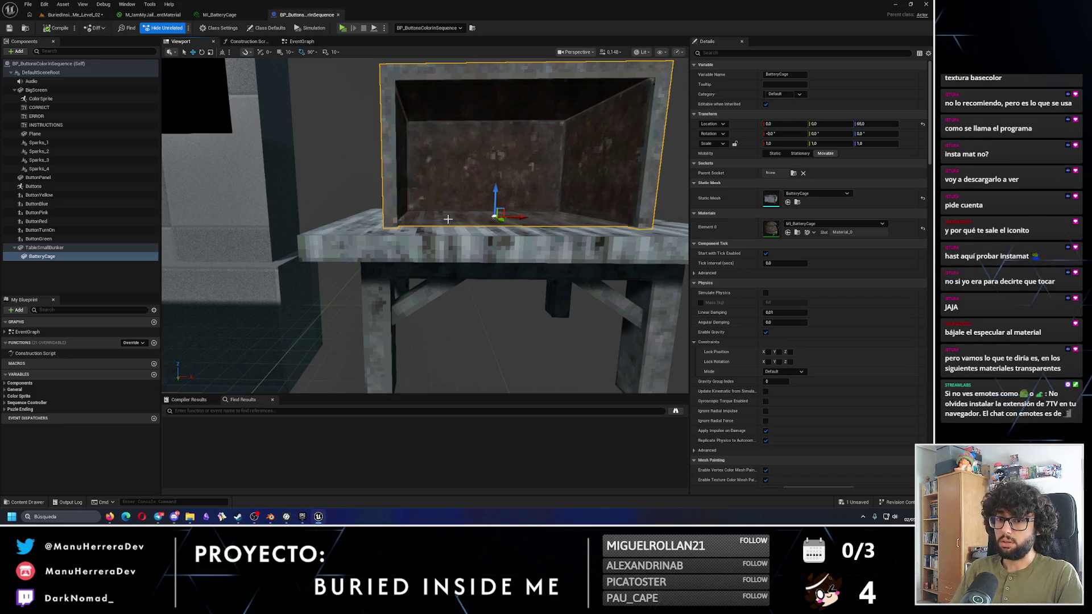
pyautogui.moveTo(426, 227)
pyautogui.mouseDown()
pyautogui.moveTo(483, 227)
pyautogui.moveTo(432, 195)
pyautogui.mouseUp()
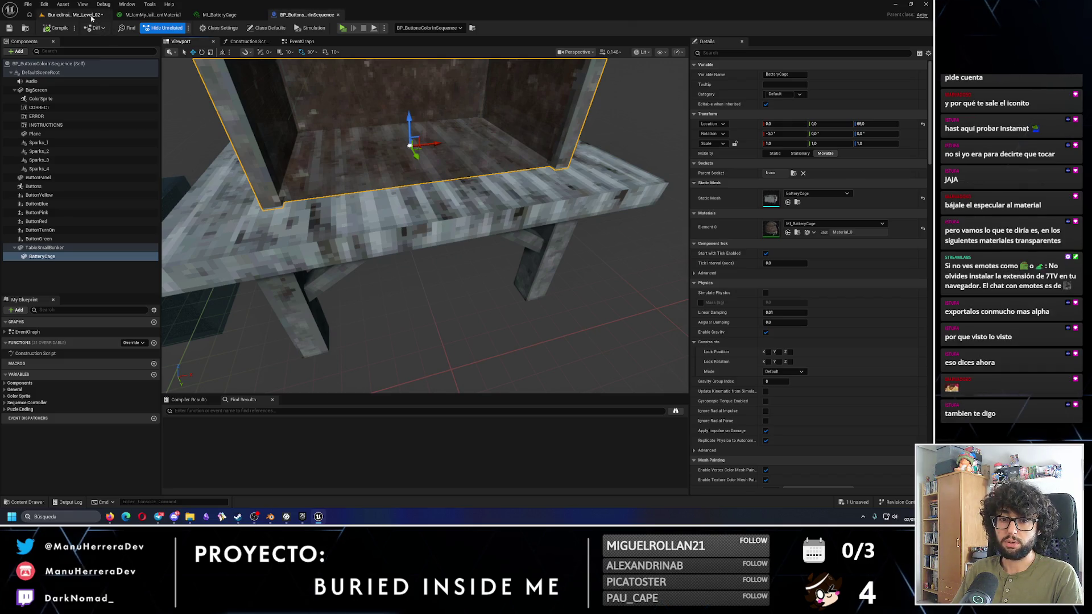
# Step: Shift the transparent material's Color Ramp gradient stop right, apply it, and return to the level
pyautogui.click(90, 15)
pyautogui.click(153, 14)
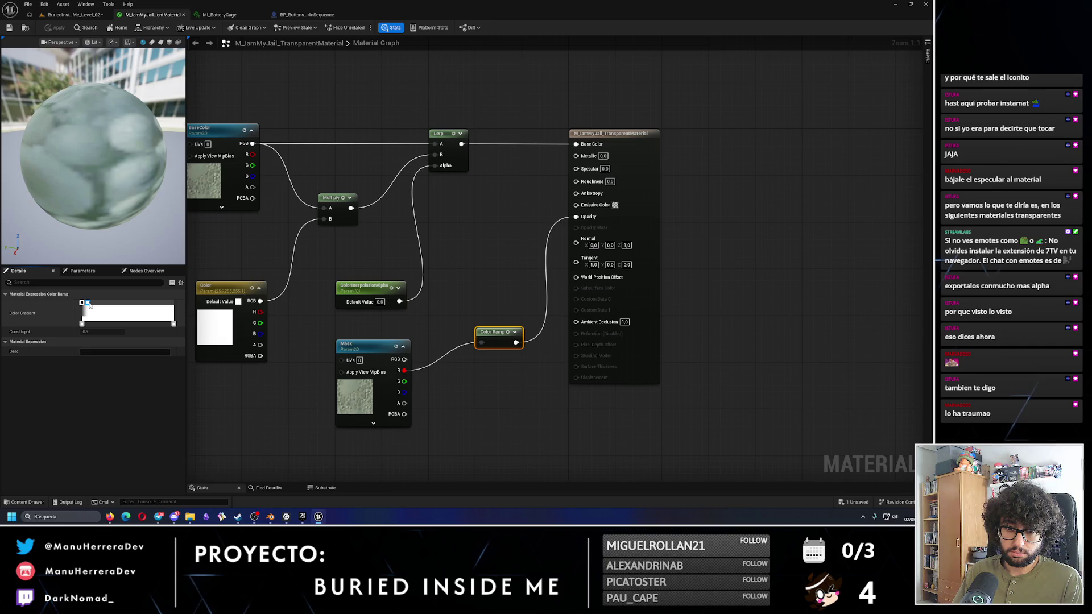
pyautogui.moveTo(89, 305); pyautogui.dragTo(91, 306)
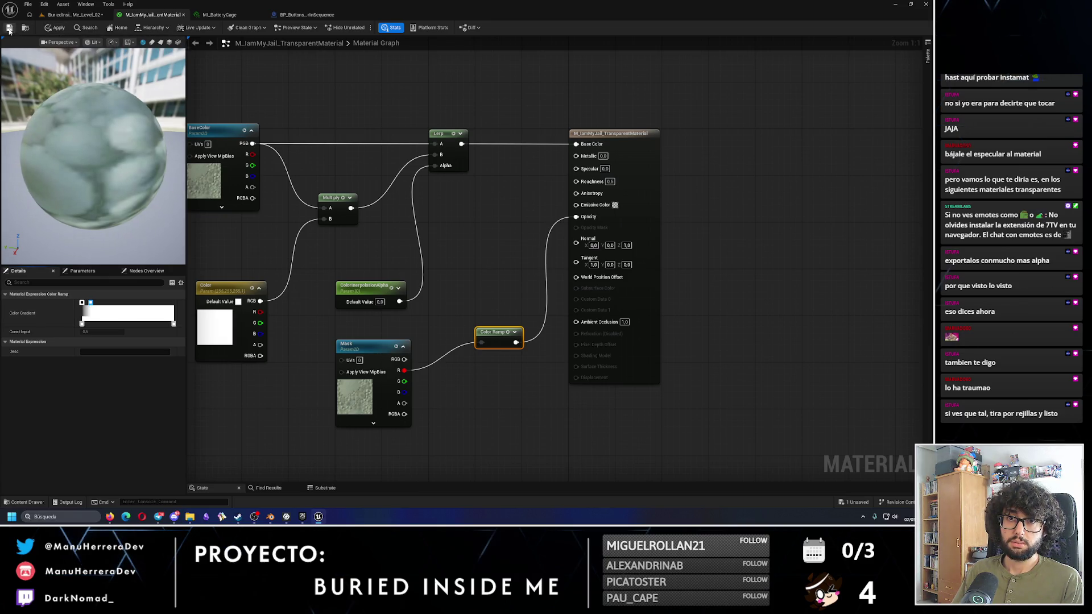
pyautogui.click(57, 28)
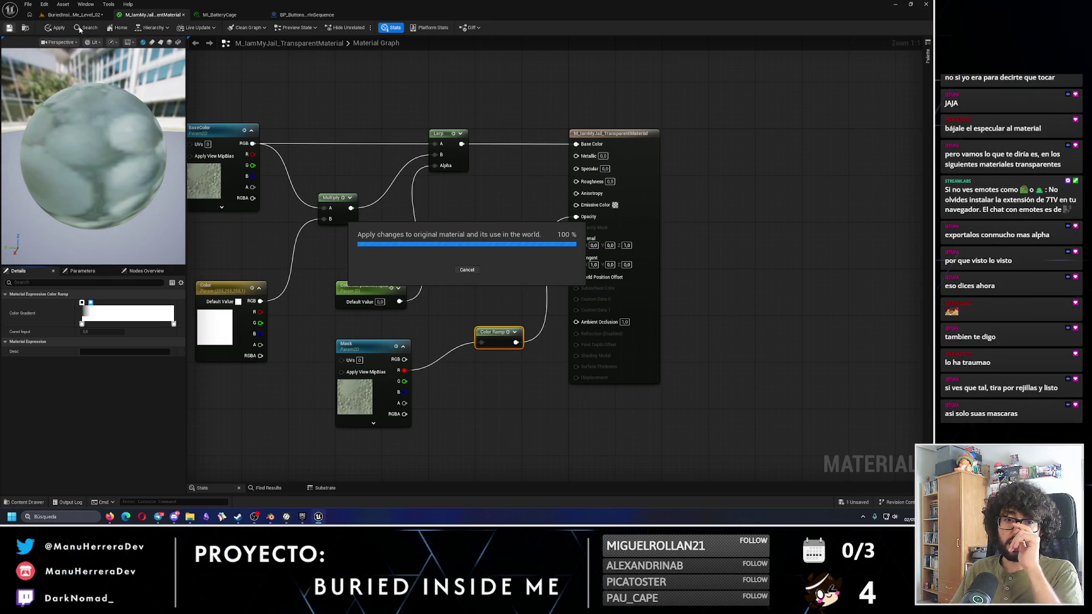
pyautogui.click(71, 14)
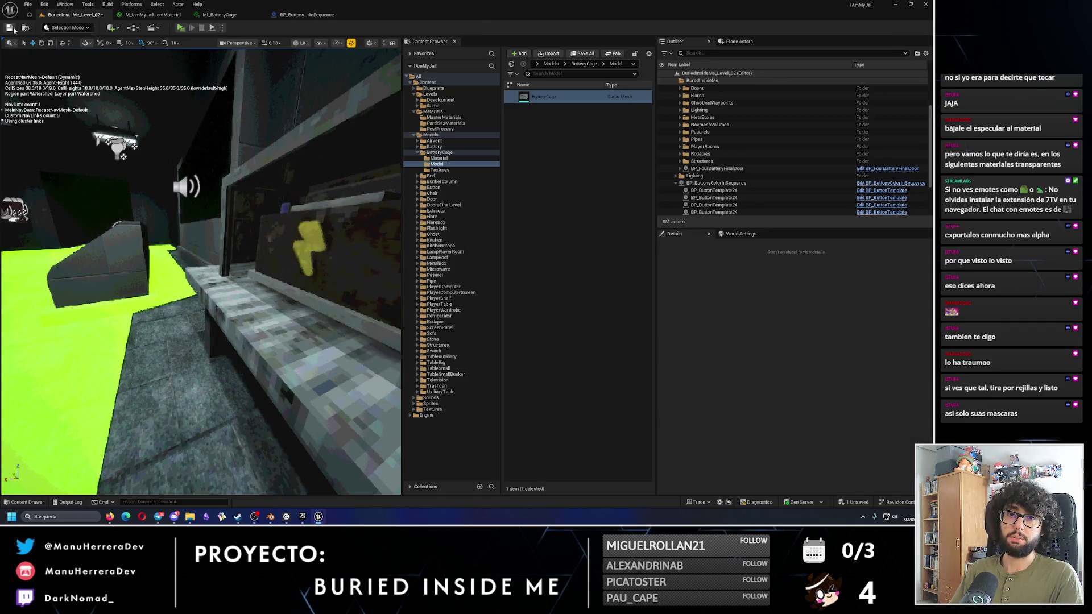
# Step: Save all assets, play-test around the caged table, then select BP_Battery_2 inside the cage
pyautogui.hotkey('ctrl', 's')
pyautogui.moveTo(195, 163); pyautogui.dragTo(239, 182)
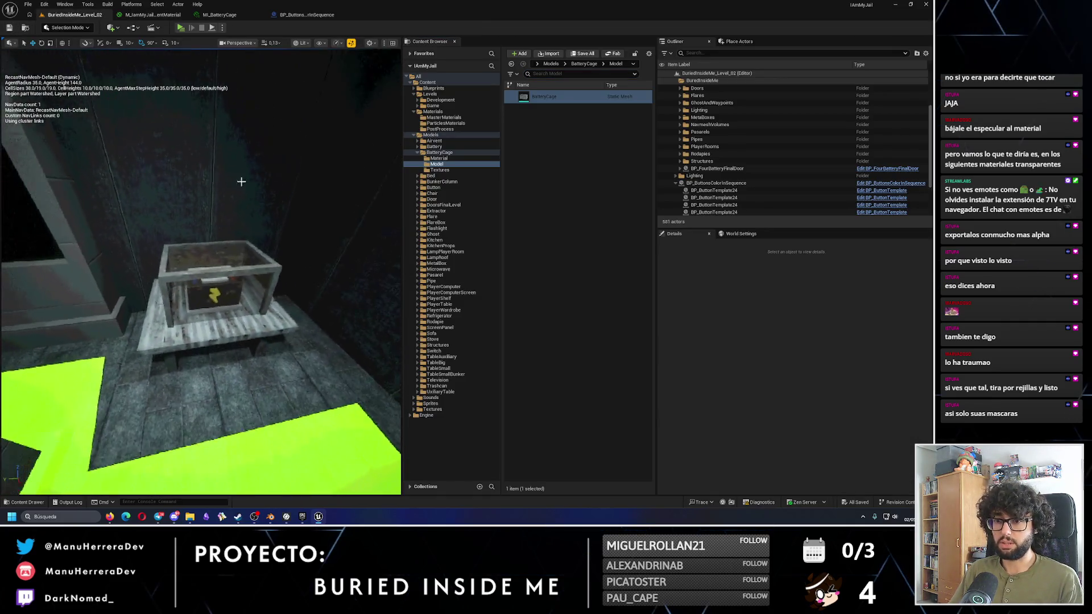
pyautogui.click(181, 27)
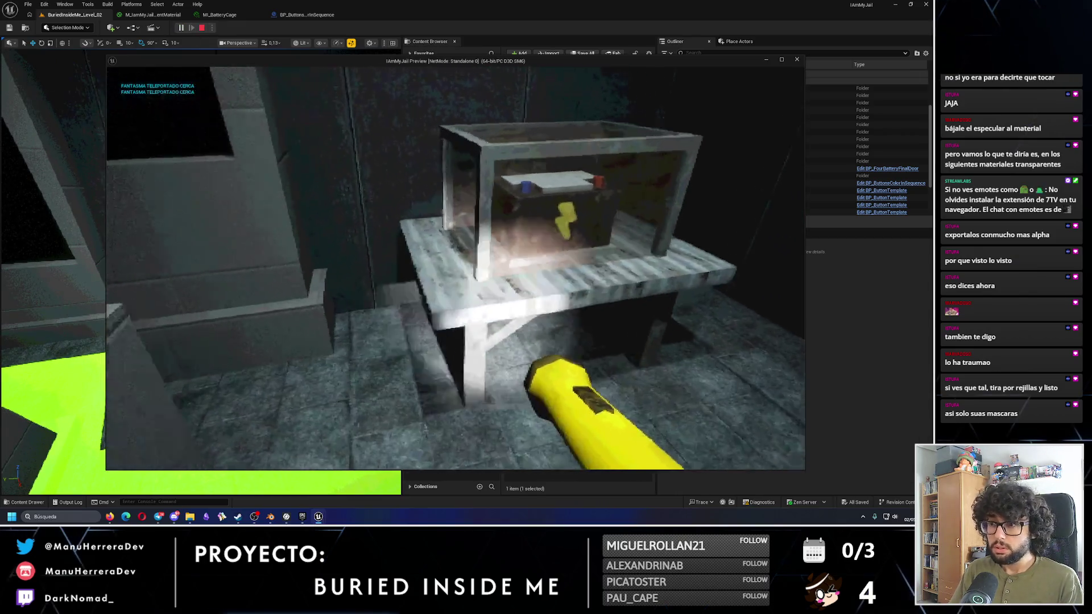
pyautogui.press('d')
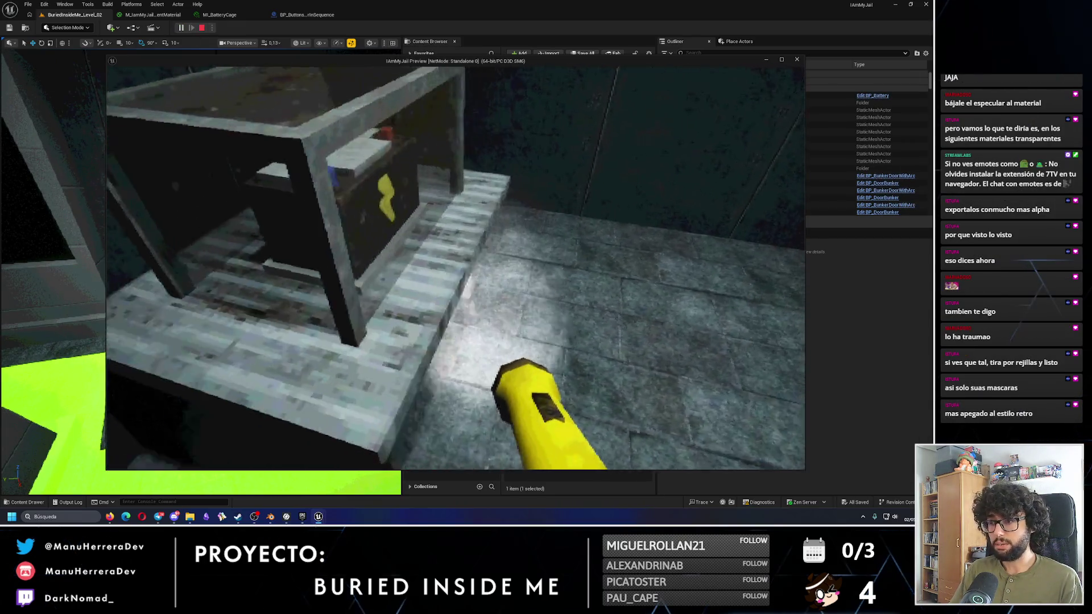
pyautogui.press('Escape')
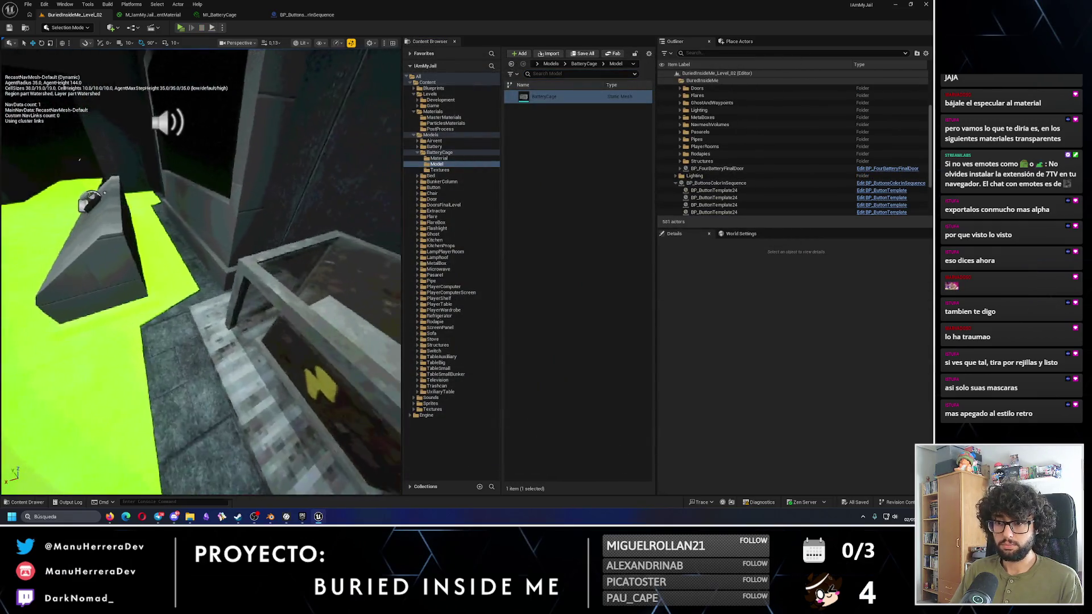
pyautogui.click(273, 273)
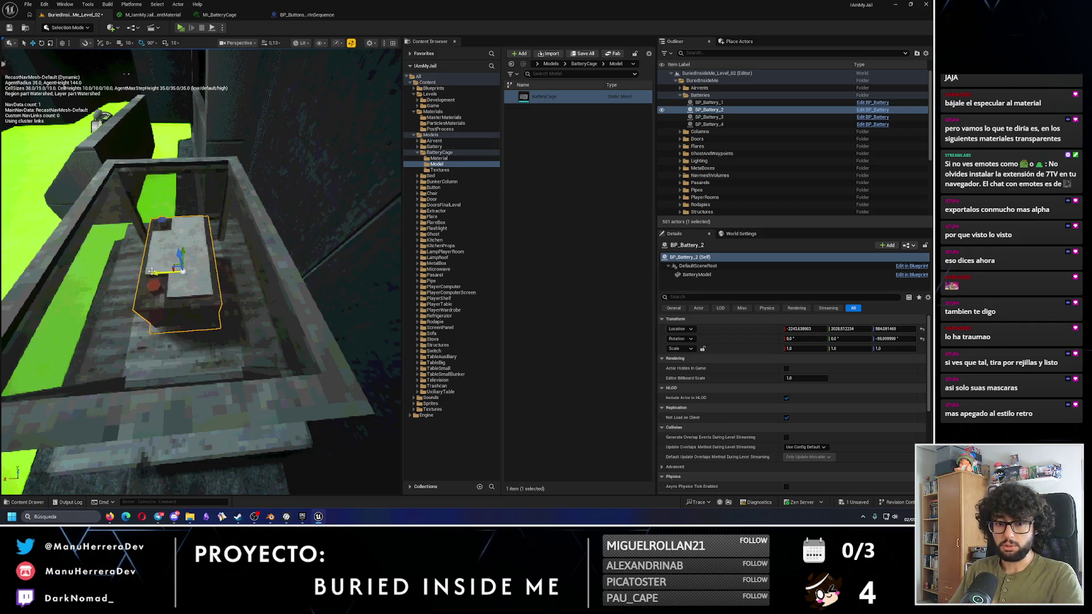
# Step: Walk around the battery cage in the play test to inspect it, then stop and save the level
pyautogui.press('f')
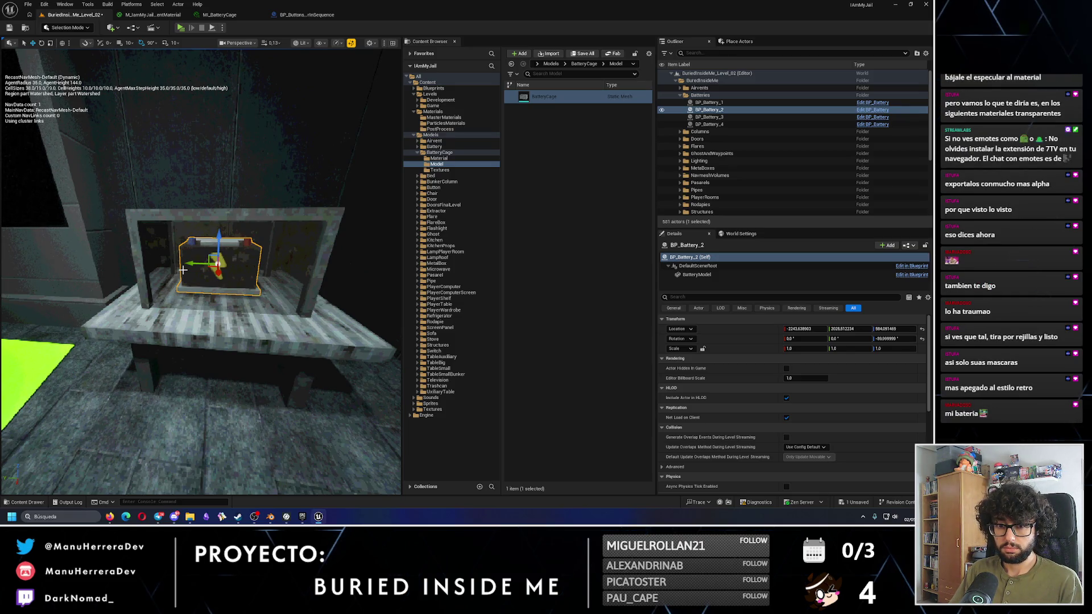
pyautogui.scroll(-3, 183, 270)
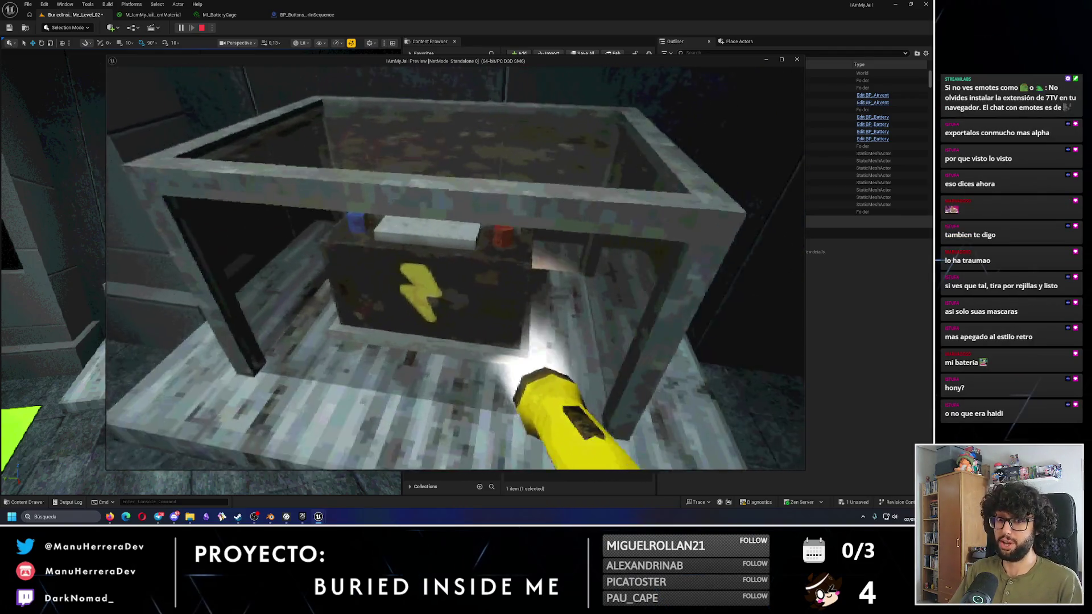
pyautogui.press('s')
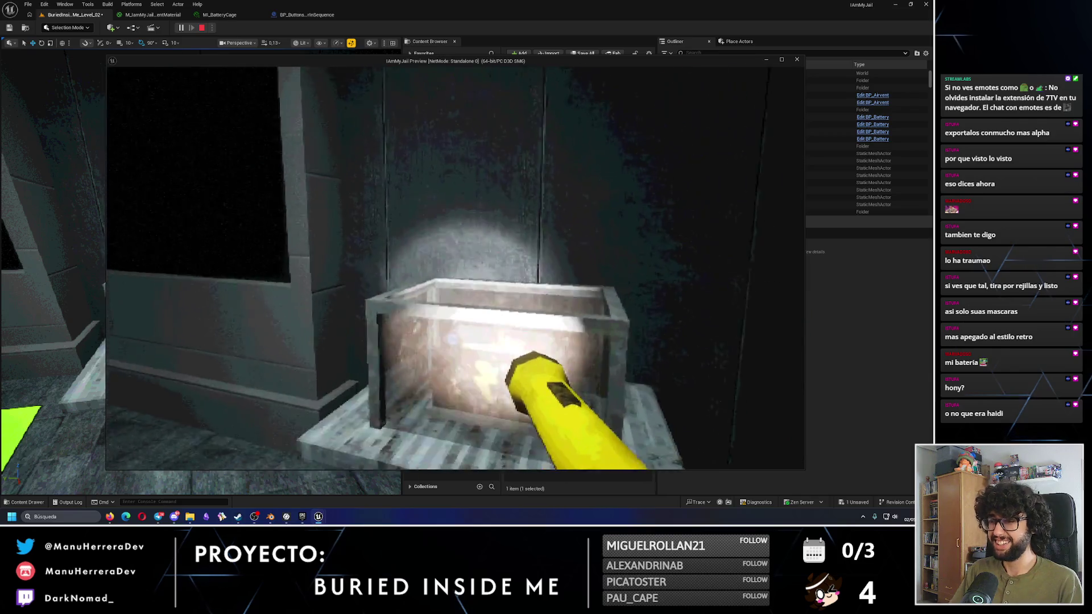
pyautogui.press('w')
pyautogui.press('w')
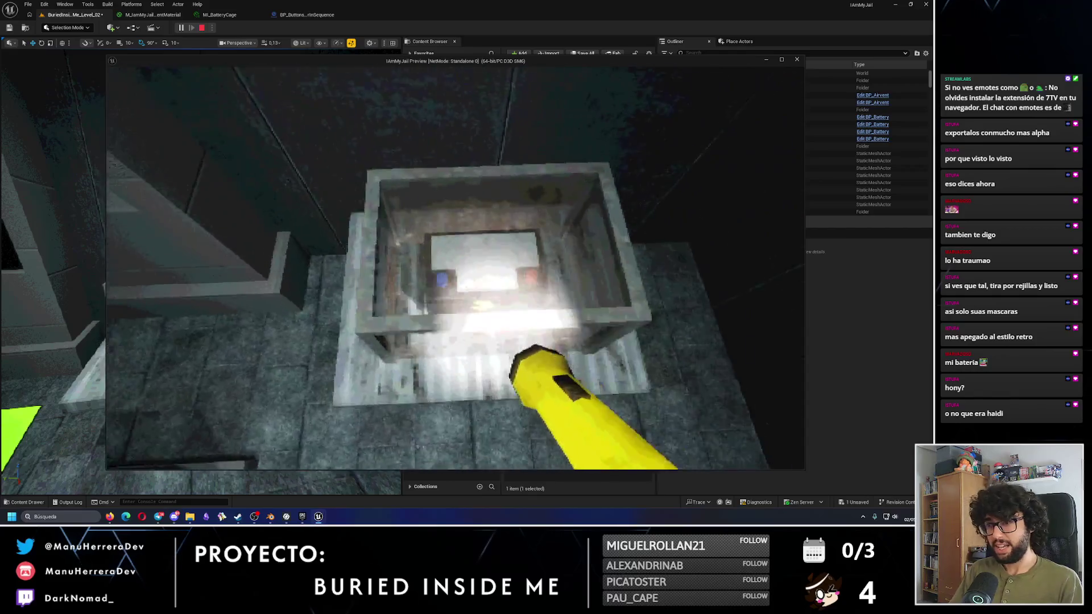
pyautogui.press('s')
pyautogui.press('w')
pyautogui.press('s')
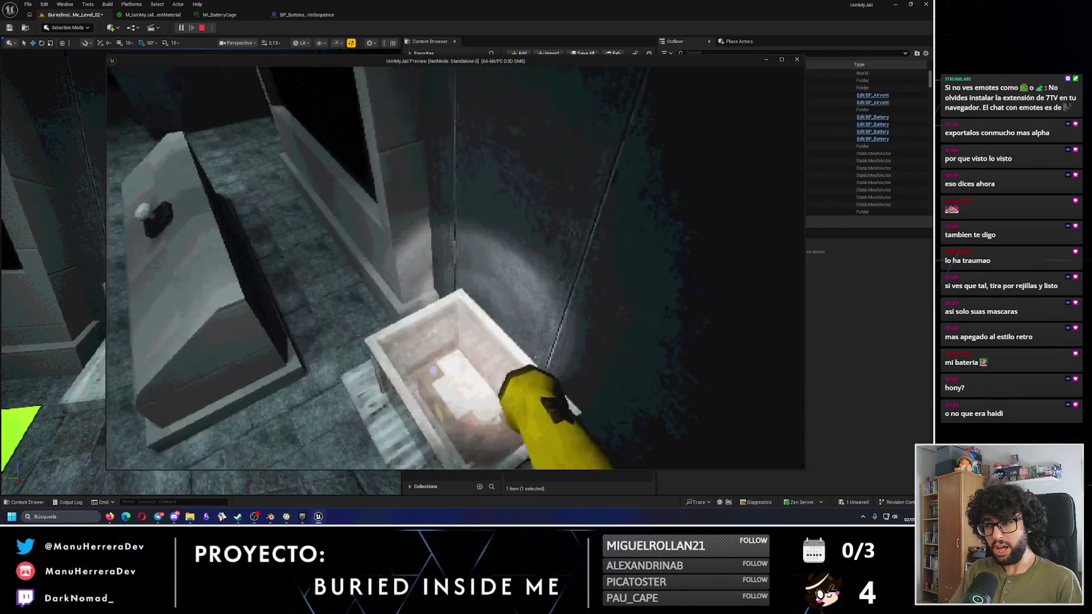
pyautogui.press('s')
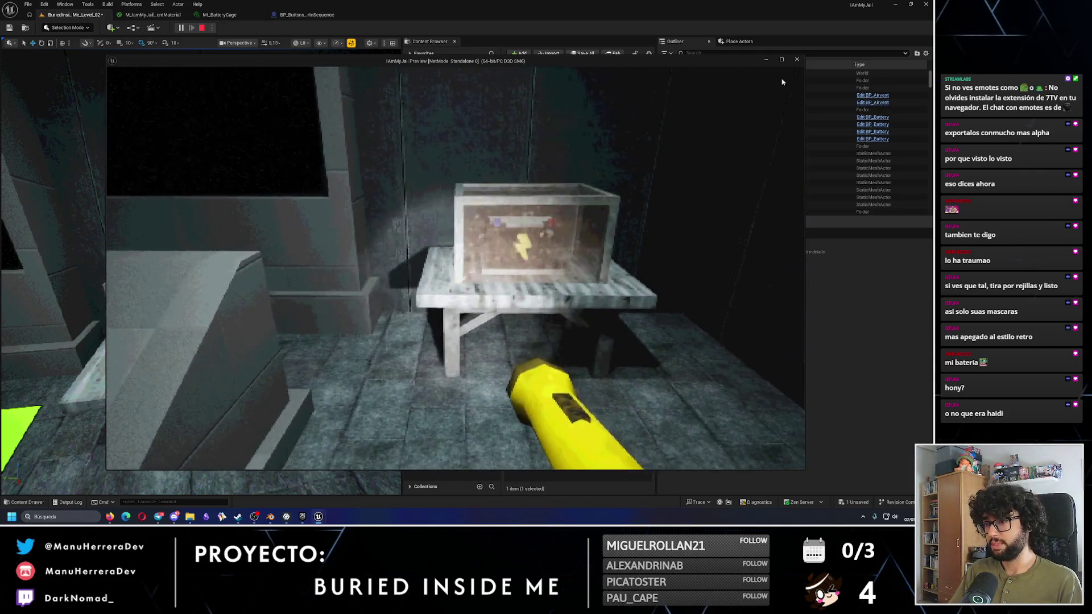
pyautogui.press('Escape')
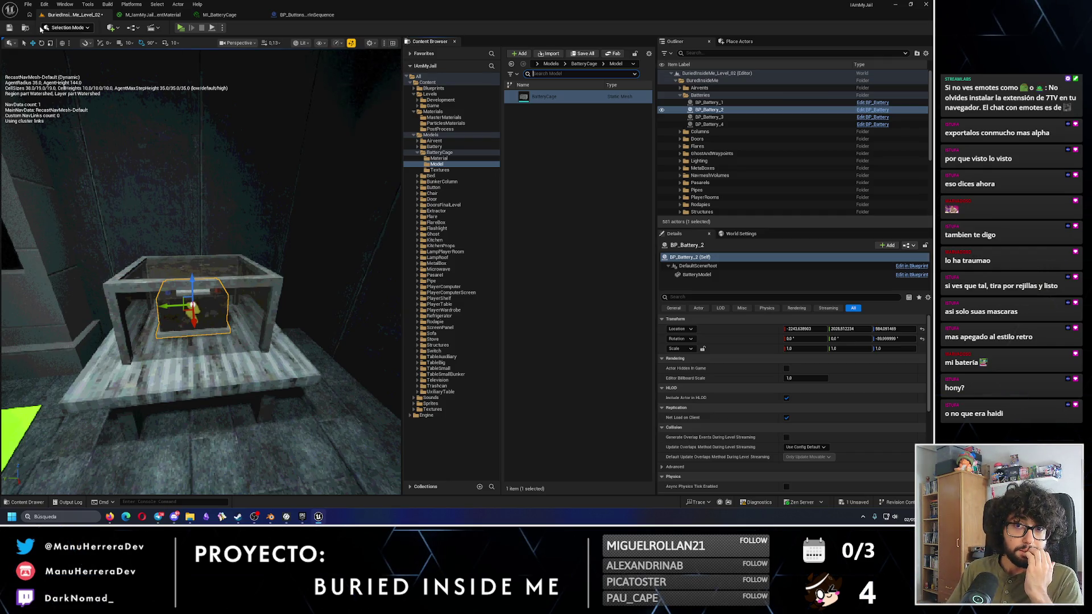
pyautogui.hotkey('ctrl', 's')
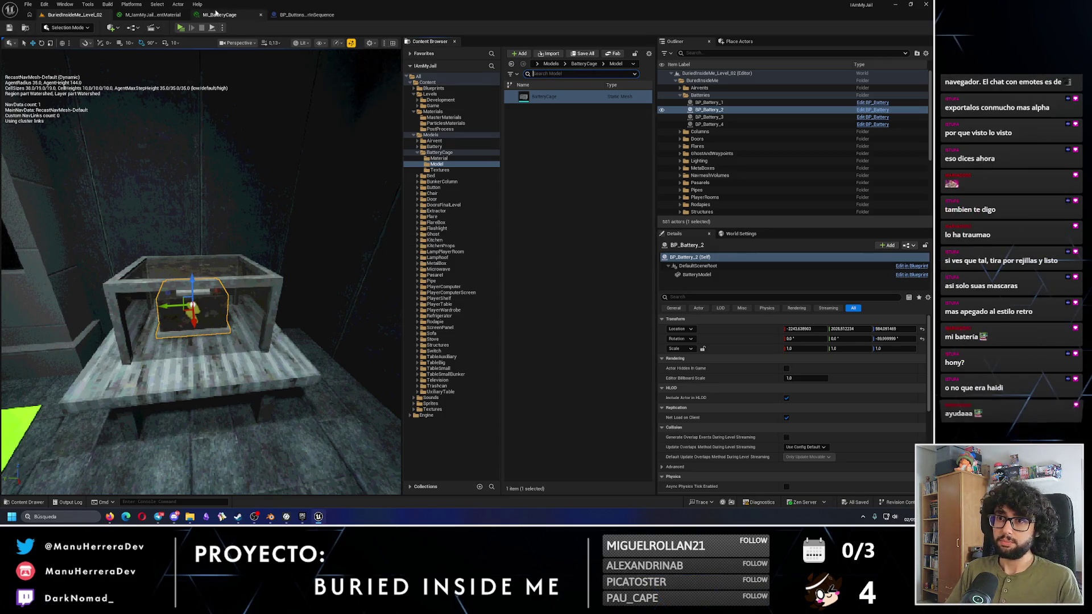
# Step: In BP_ButtonsColorInSequence, add a Child Actor component named Battery under BatteryCage
pyautogui.click(219, 14)
pyautogui.click(152, 14)
pyautogui.click(302, 14)
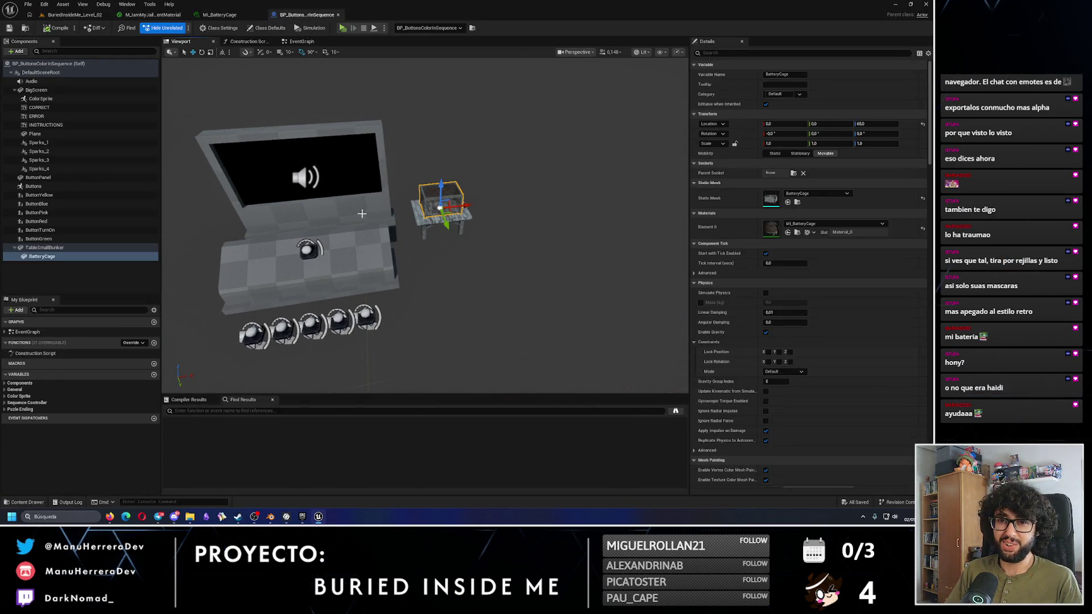
pyautogui.click(14, 51)
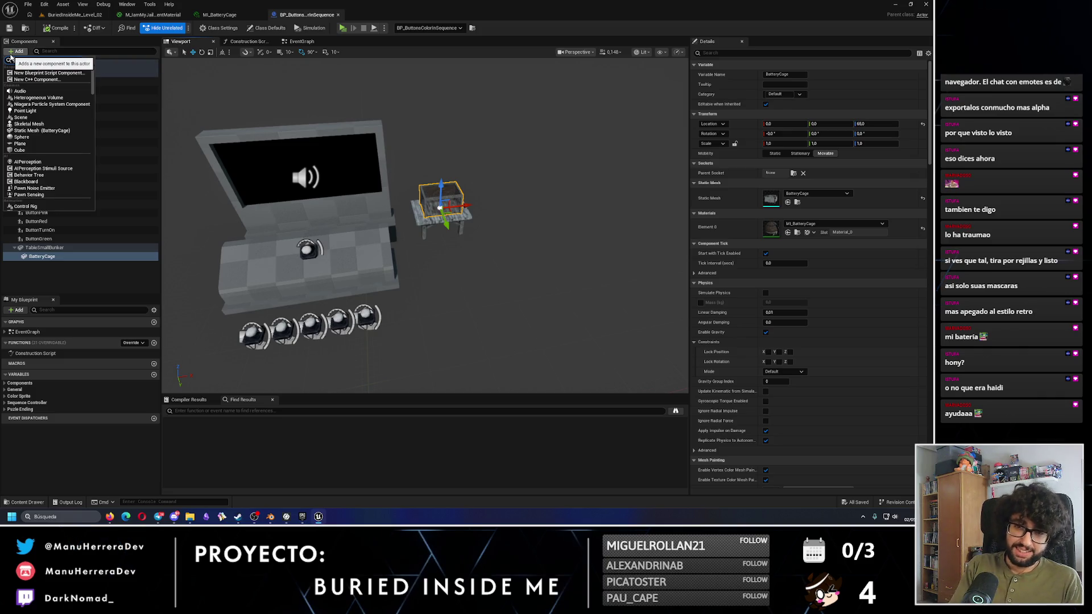
pyautogui.click(10, 57)
pyautogui.click(10, 57)
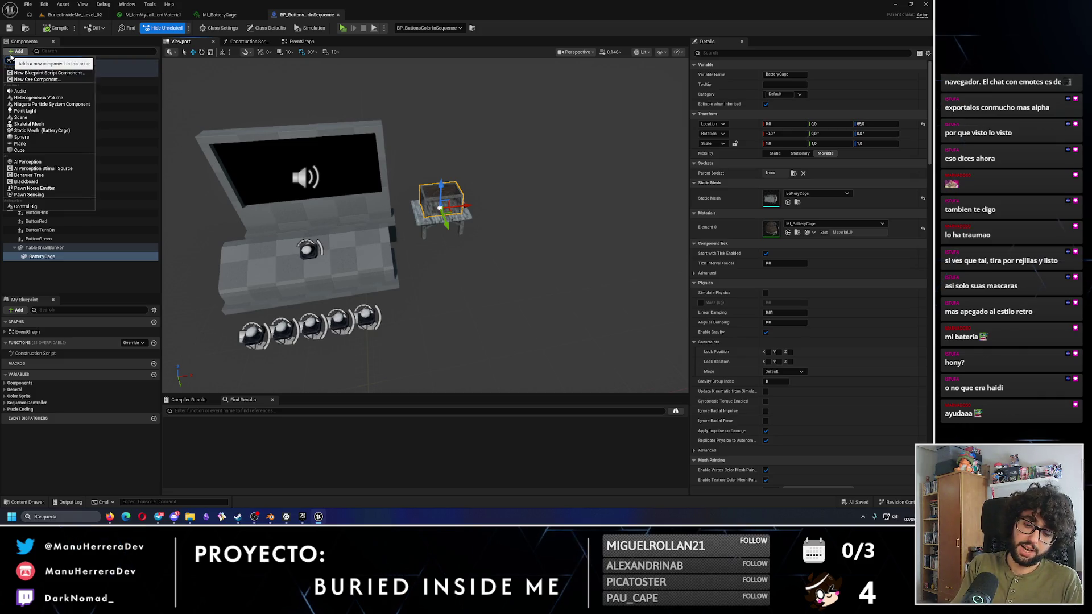
pyautogui.click(17, 67)
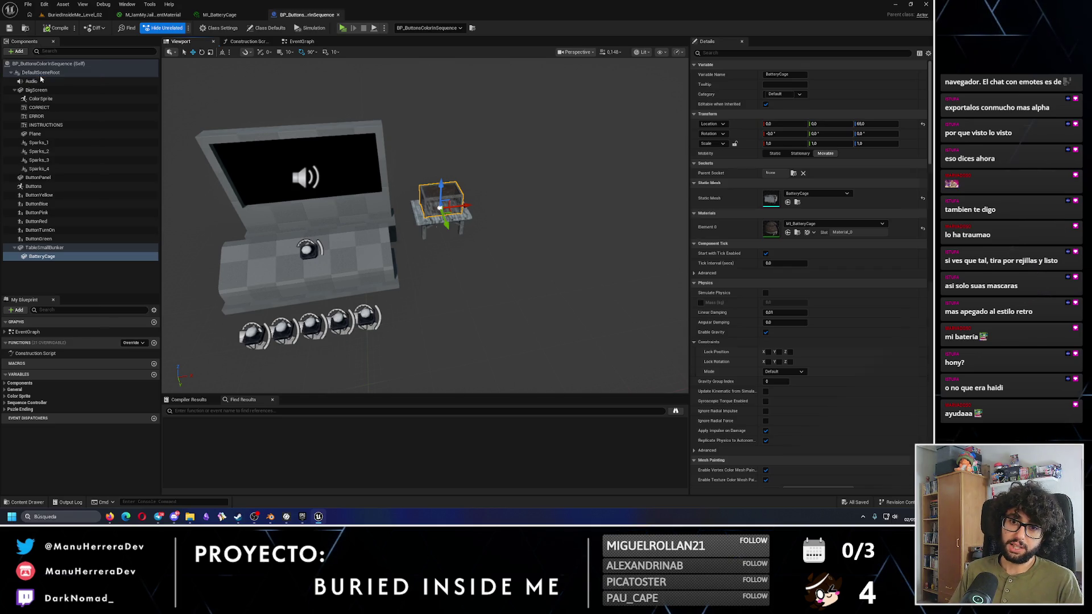
pyautogui.write('Battery')
pyautogui.press('Return')
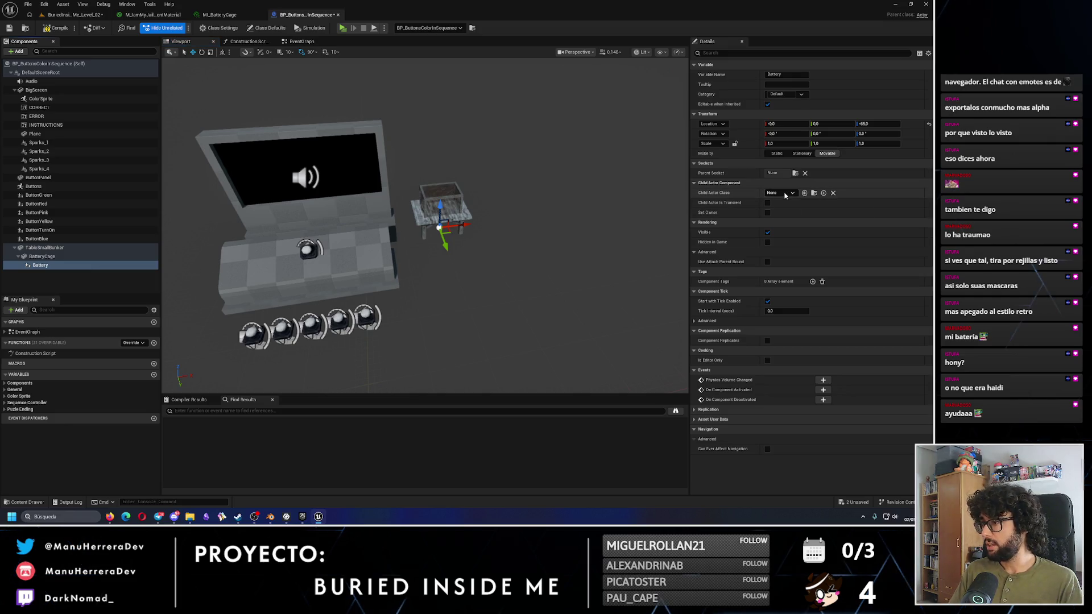
# Step: Set the Battery child actor class to BP_Battery, move it up into the cage, and save
pyautogui.click(785, 194)
pyautogui.write('bp_')
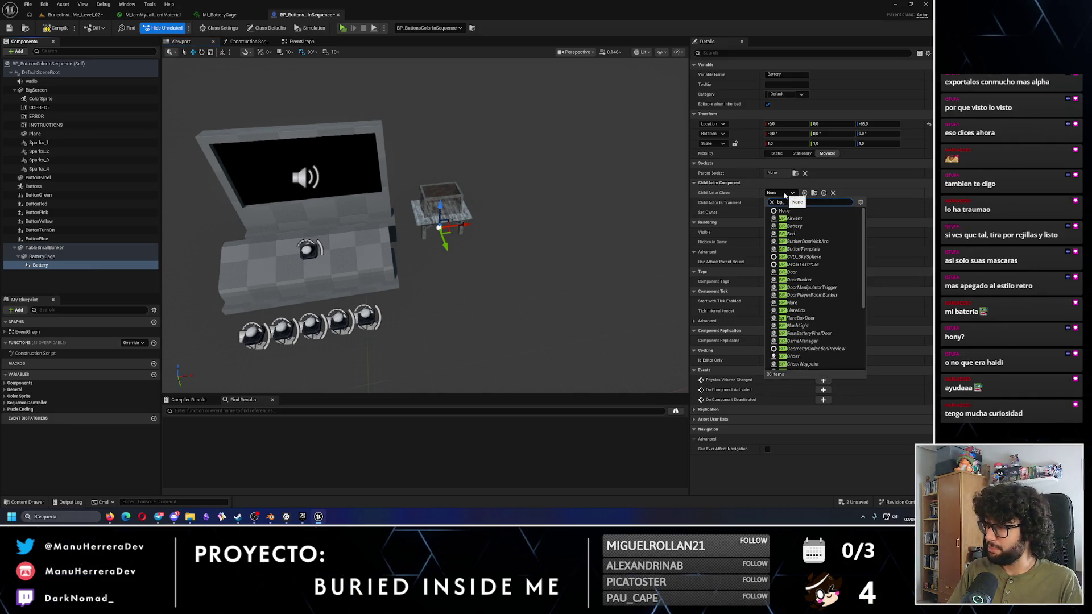
pyautogui.write('batte')
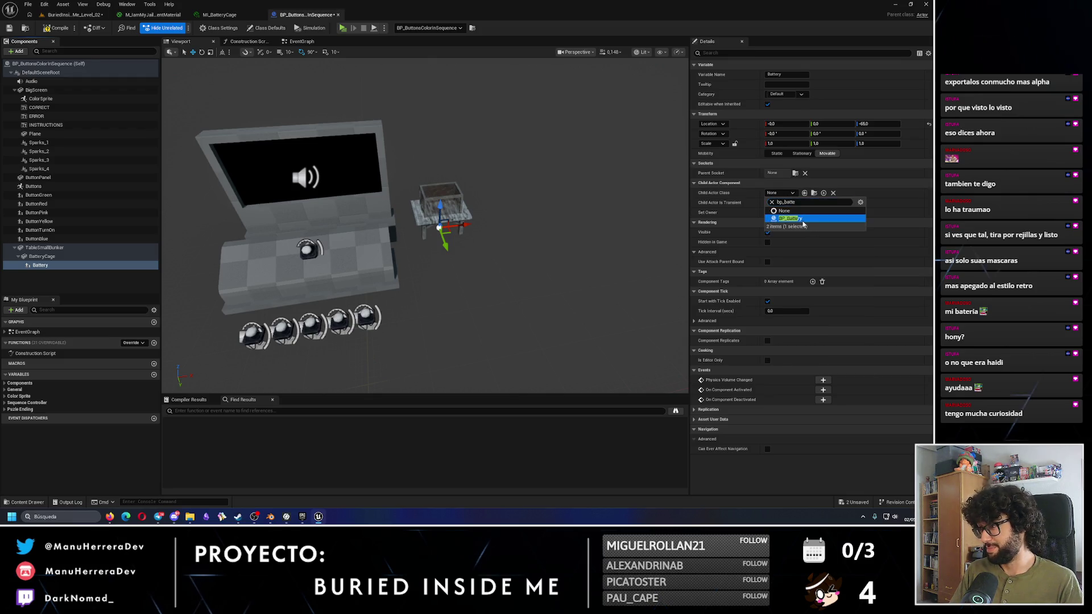
pyautogui.press('Return')
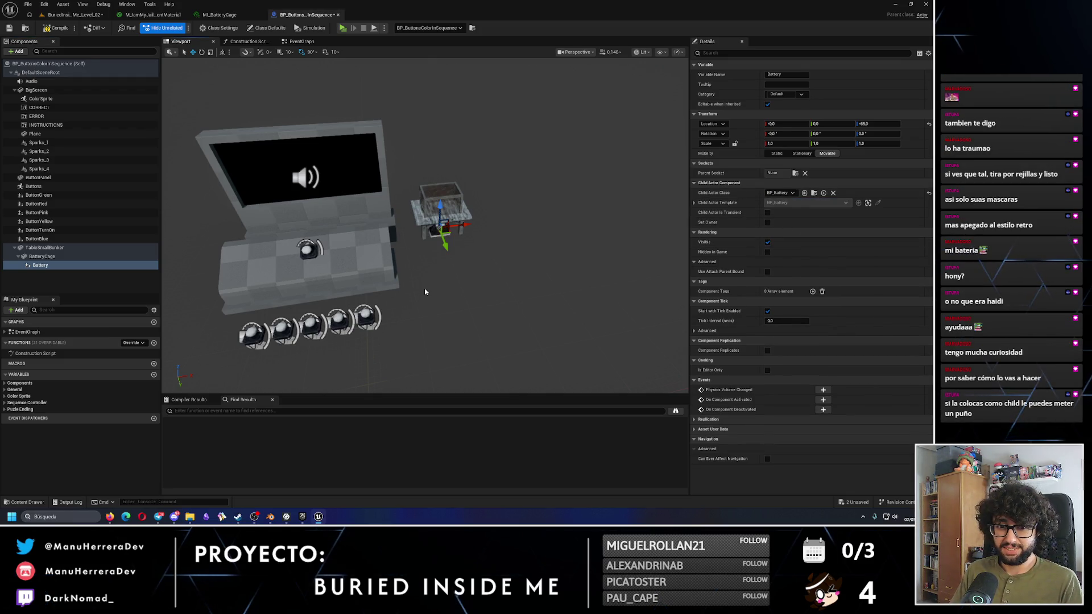
pyautogui.moveTo(446, 246); pyautogui.dragTo(458, 278)
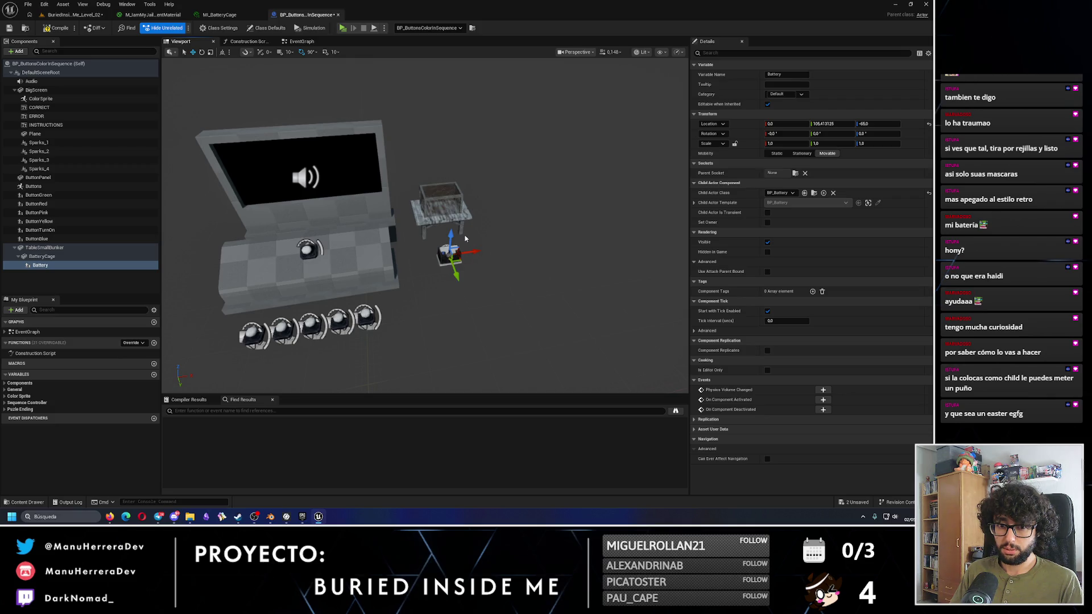
pyautogui.moveTo(451, 234); pyautogui.dragTo(453, 204)
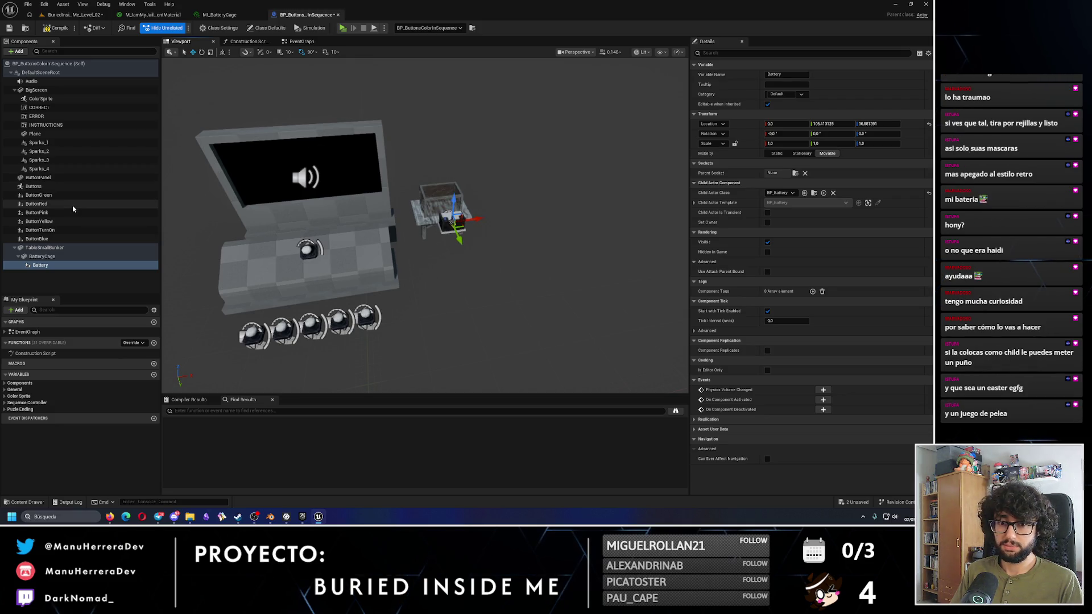
pyautogui.click(10, 29)
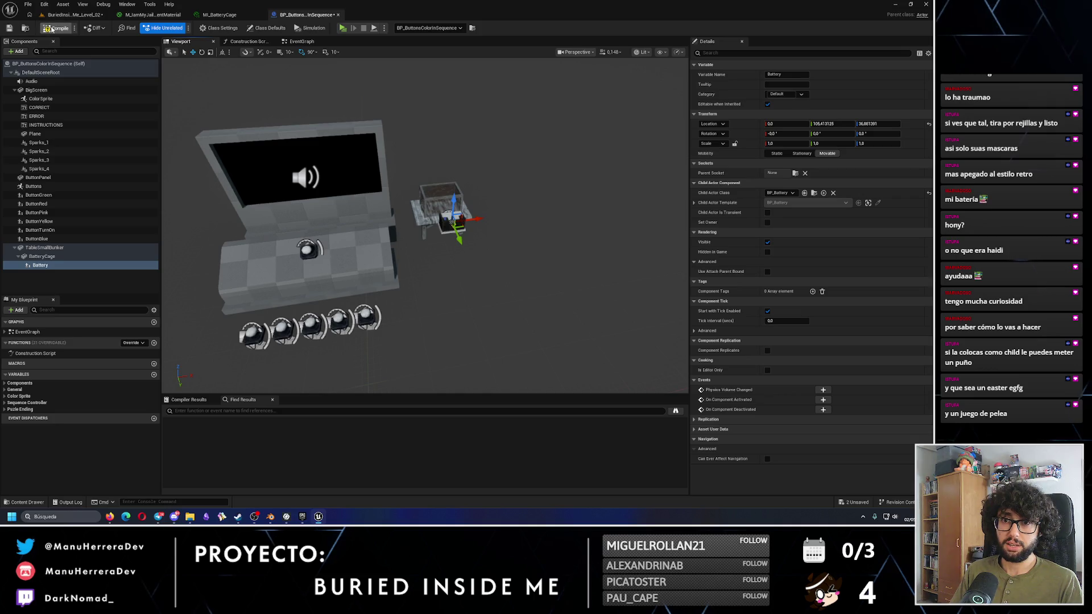
pyautogui.click(301, 41)
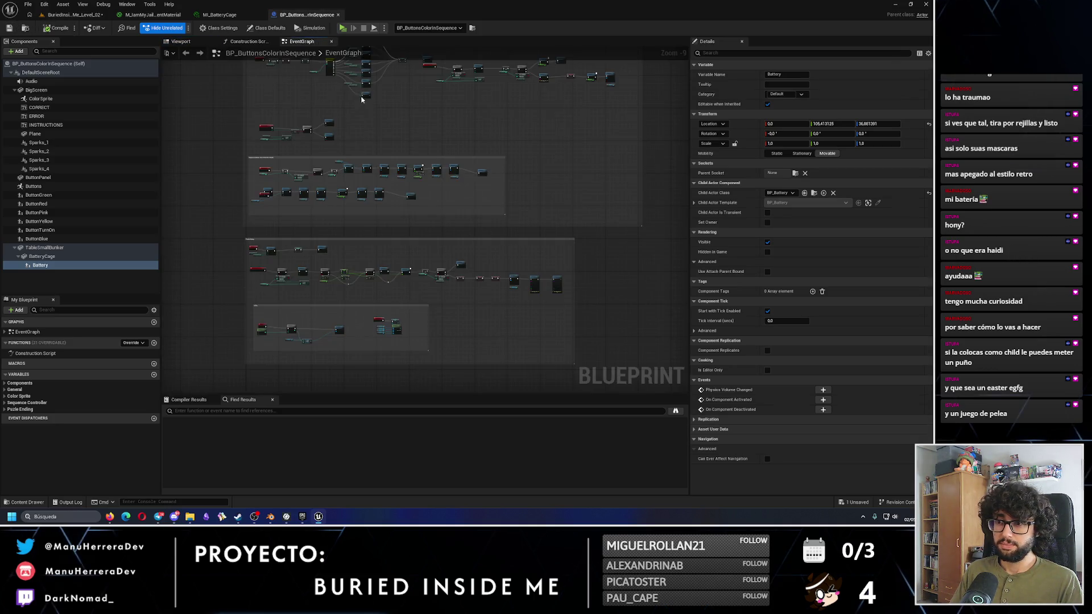
# Step: Drop a Battery reference node into the Event Graph and search for an add force action without adding it
pyautogui.scroll(-3, 417, 235)
pyautogui.scroll(1, 417, 235)
pyautogui.moveTo(40, 265)
pyautogui.mouseDown()
pyautogui.moveTo(387, 256)
pyautogui.moveTo(426, 225)
pyautogui.mouseUp()
pyautogui.scroll(2, 392, 259)
pyautogui.write('add')
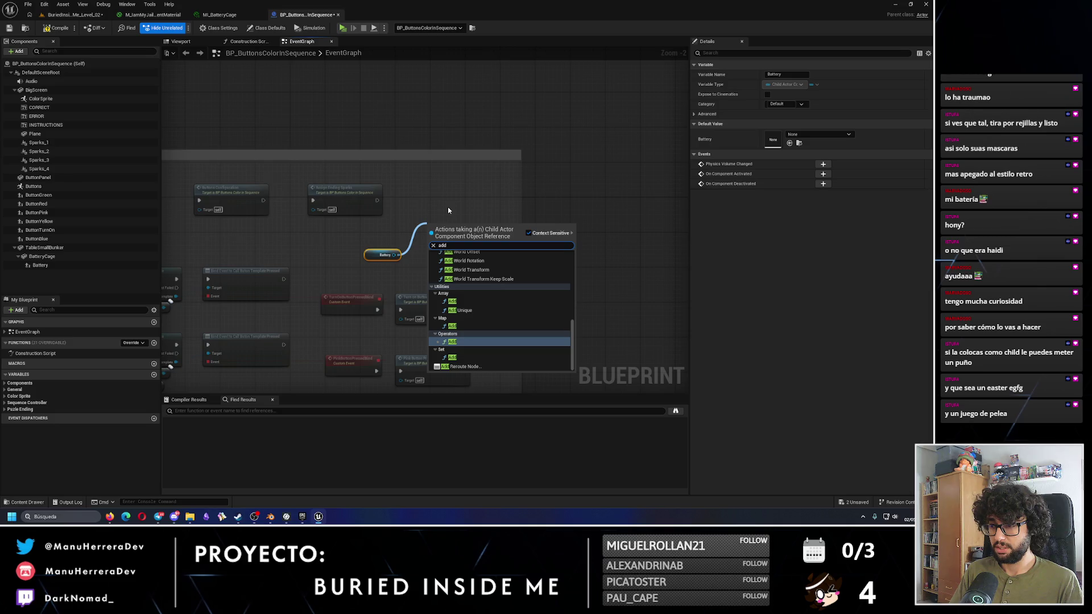
pyautogui.write('for')
pyautogui.press('BackSpace')
pyautogui.write('force')
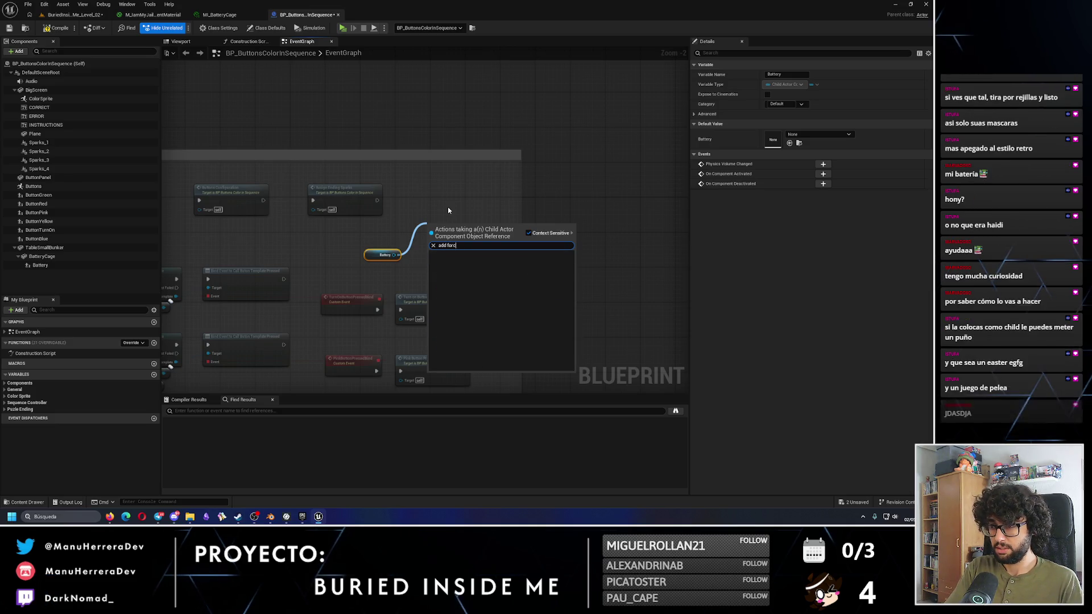
pyautogui.press('Escape')
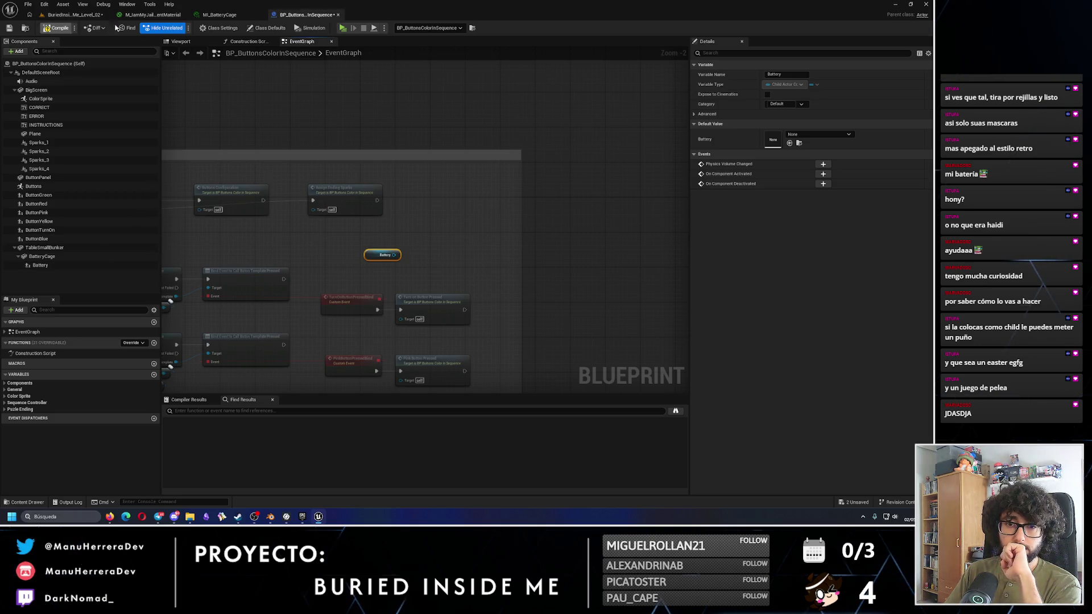
# Step: After checking the level, drag from the Battery reference and search its actions for 'get'
pyautogui.click(222, 14)
pyautogui.click(76, 14)
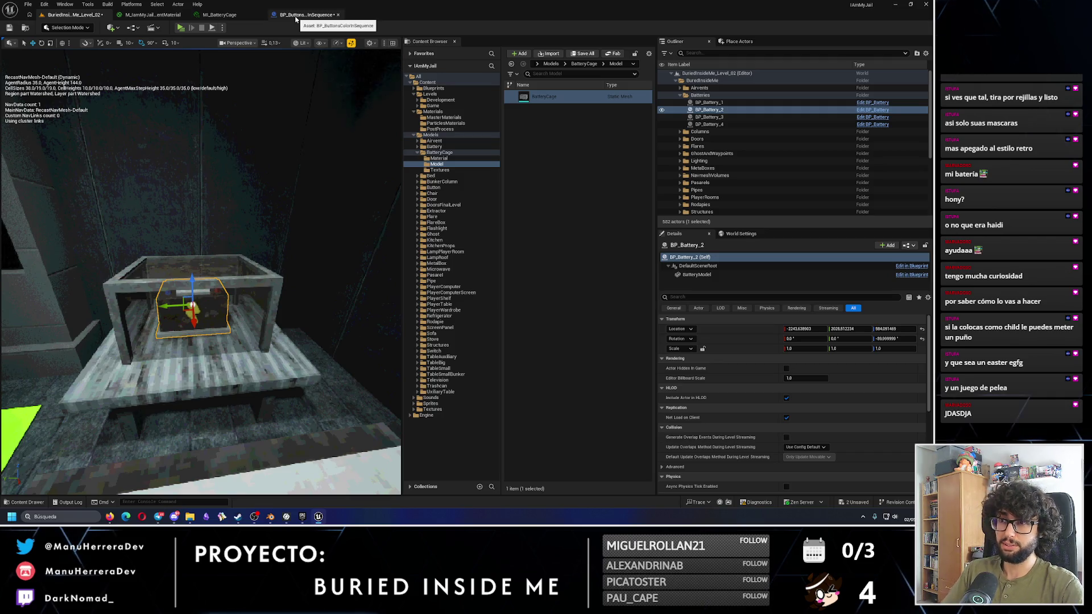
pyautogui.click(298, 17)
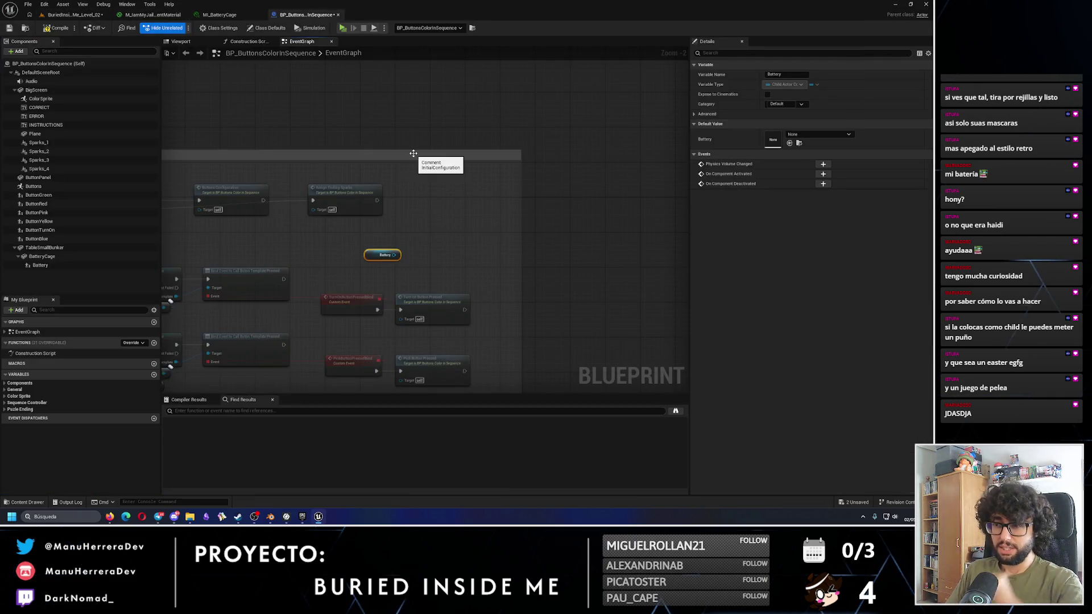
pyautogui.moveTo(393, 256)
pyautogui.mouseDown()
pyautogui.moveTo(427, 232)
pyautogui.moveTo(422, 223)
pyautogui.mouseUp()
pyautogui.write('get')
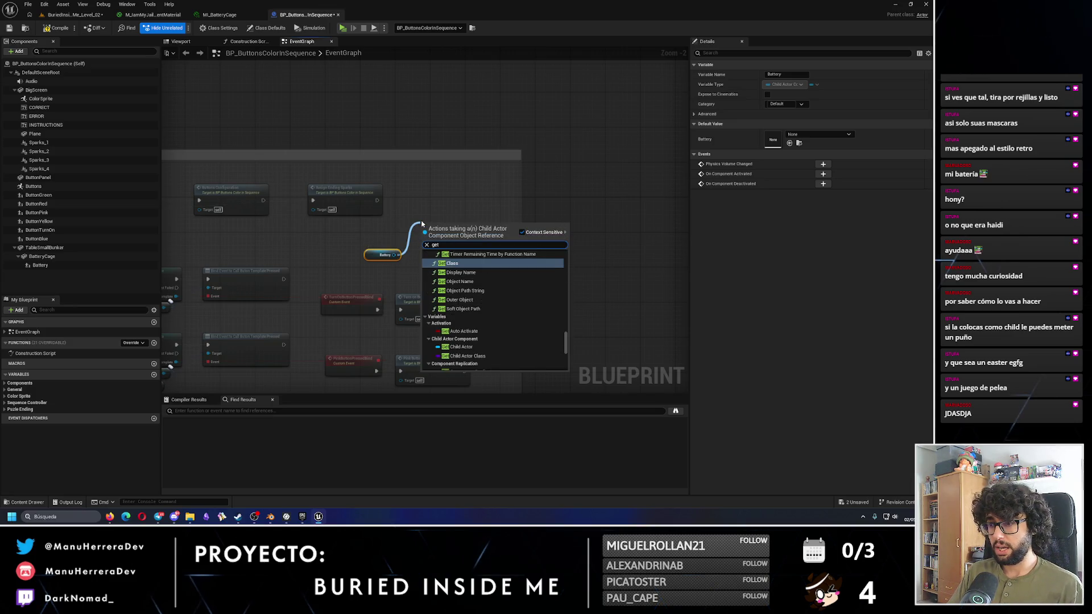
# Step: Add a Get Child Actor node from Battery and search its output for static mesh actions
pyautogui.click(473, 348)
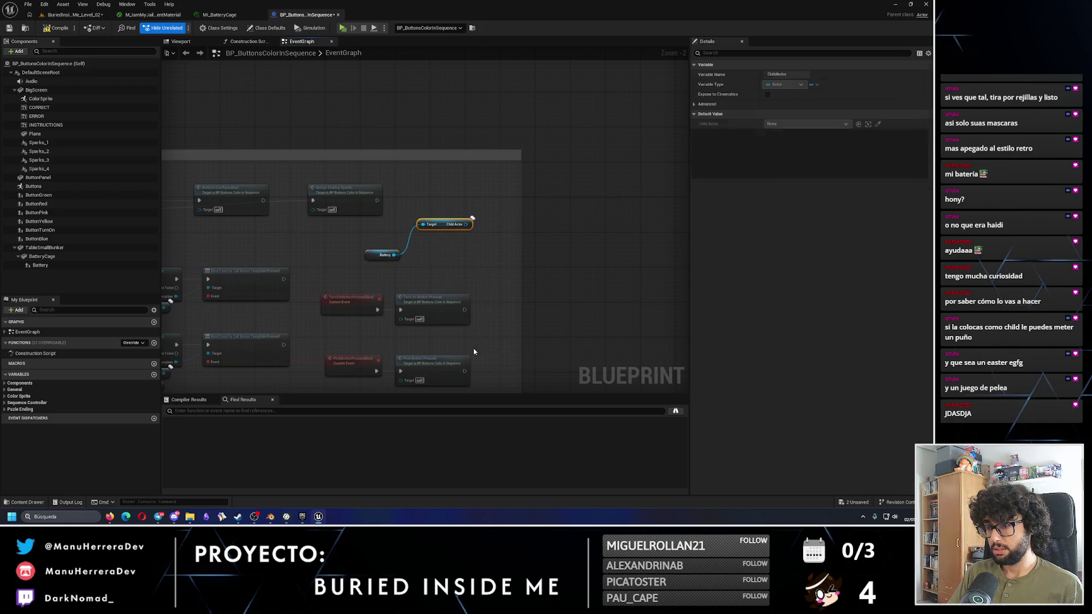
pyautogui.moveTo(444, 224)
pyautogui.mouseDown()
pyautogui.moveTo(383, 242)
pyautogui.moveTo(439, 211)
pyautogui.mouseUp()
pyautogui.write('get')
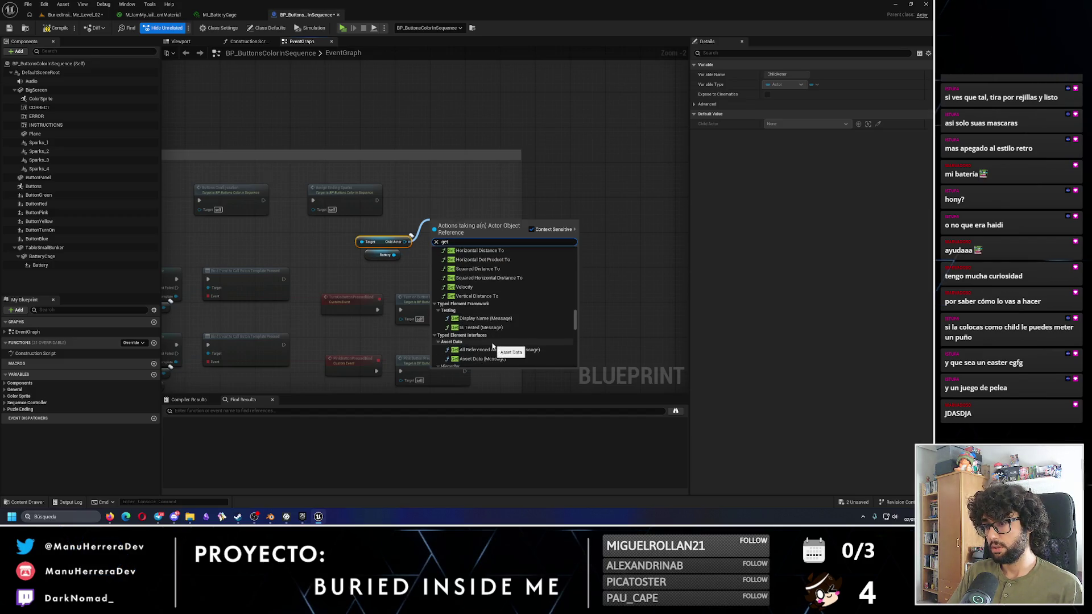
pyautogui.scroll(3, 491, 341)
pyautogui.press('BackSpace')
pyautogui.press('BackSpace')
pyautogui.press('BackSpace')
pyautogui.write('st')
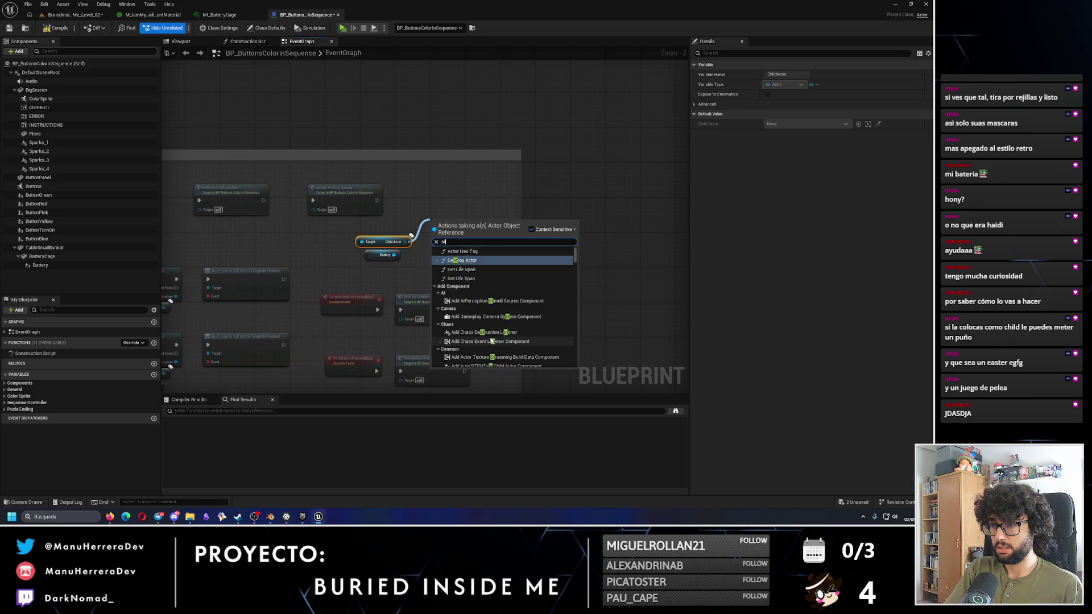
pyautogui.write('aticme mesh')
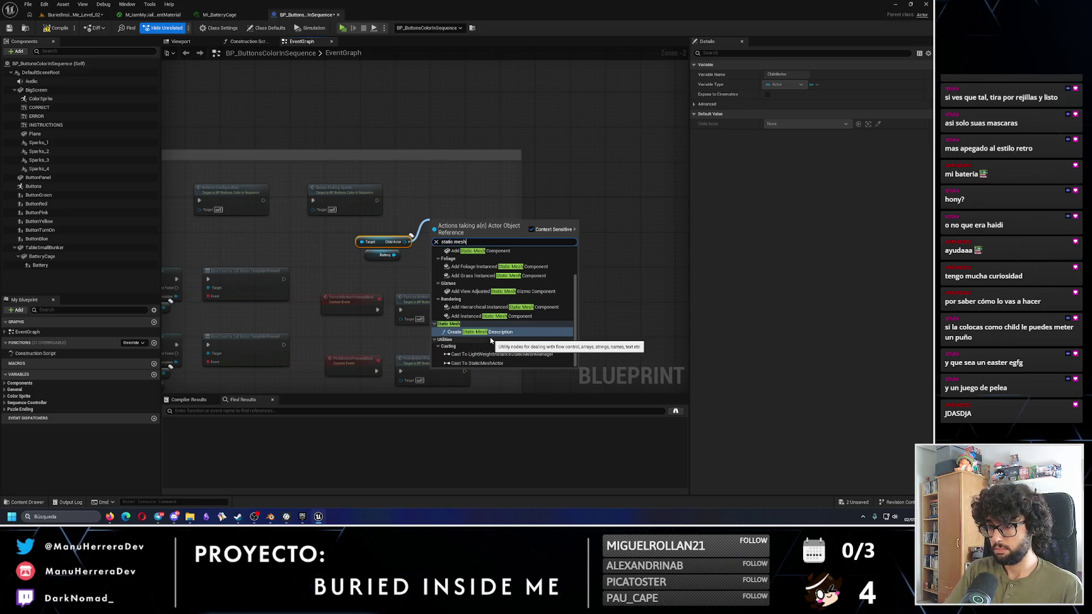
pyautogui.scroll(2, 504, 336)
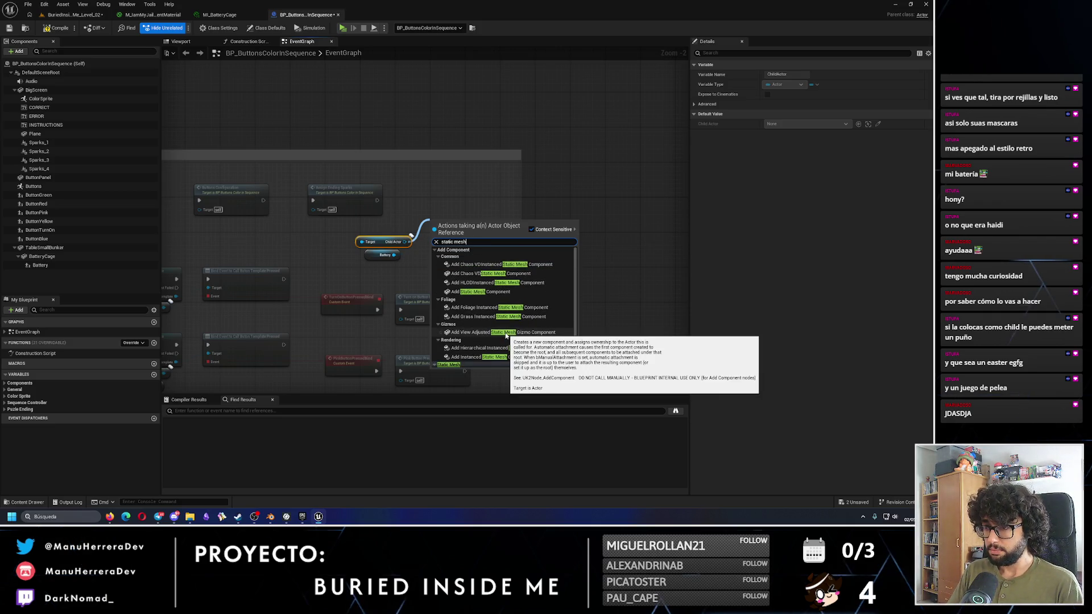
pyautogui.click(430, 202)
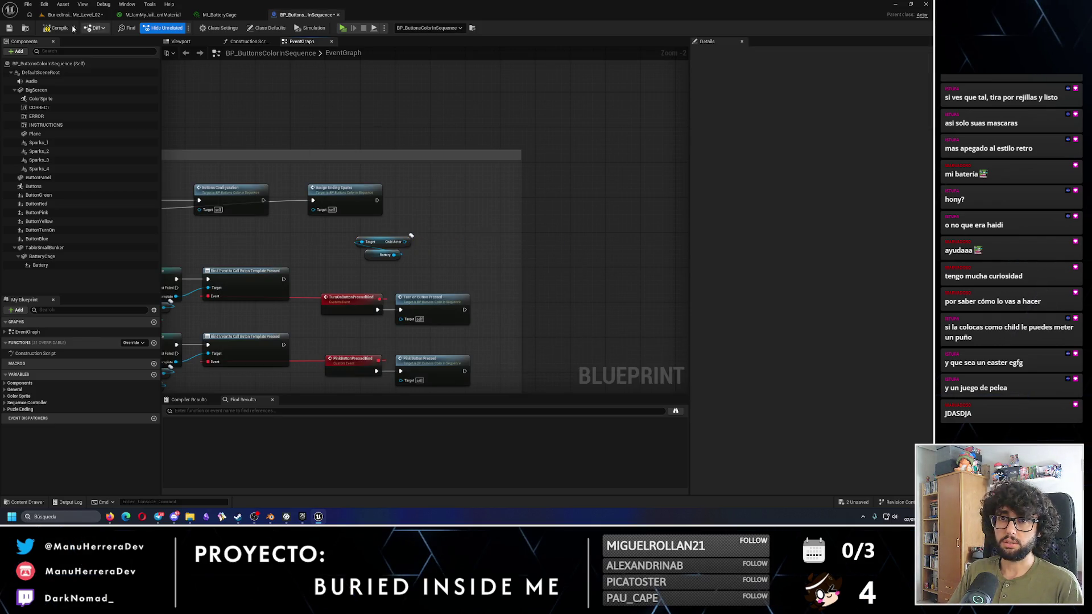
# Step: Look at BP_Battery, then search the child actor output for battery actions and cancel
pyautogui.click(74, 14)
pyautogui.click(868, 111)
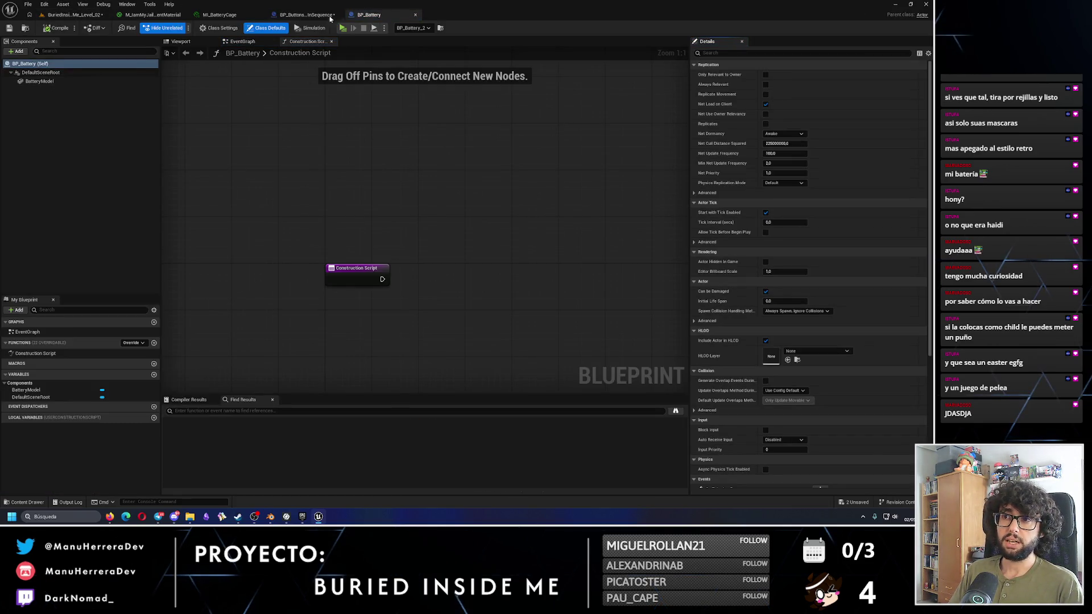
pyautogui.click(306, 15)
pyautogui.moveTo(404, 242); pyautogui.dragTo(447, 220)
pyautogui.write('batterymo')
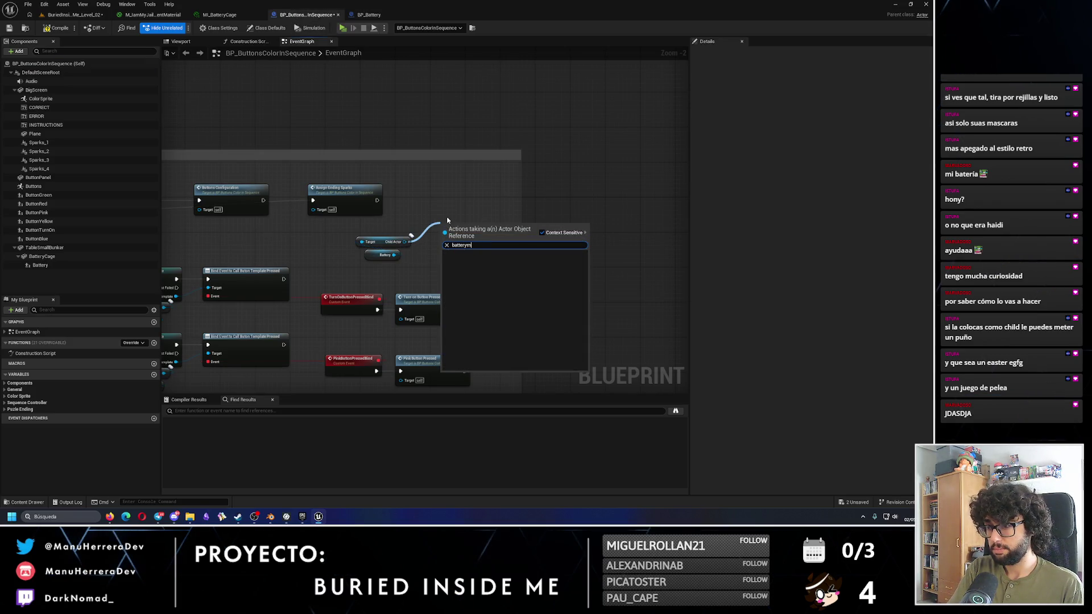
pyautogui.press('BackSpace')
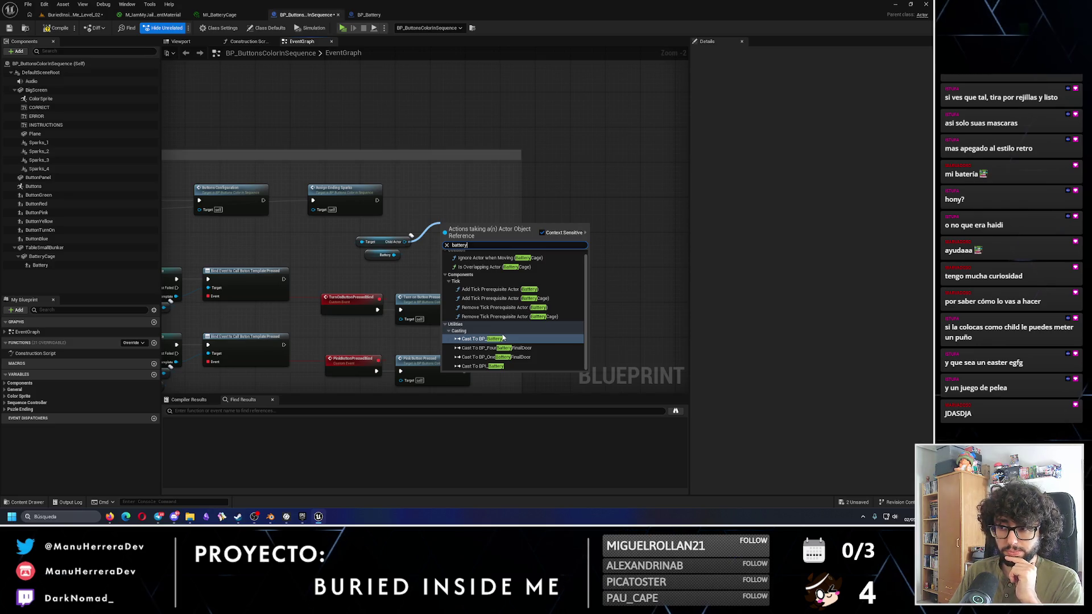
pyautogui.press('Escape')
# Step: From the Battery pin, add the battery cast node found by searching 'battery'
pyautogui.moveTo(393, 254); pyautogui.dragTo(444, 254)
pyautogui.write('battery')
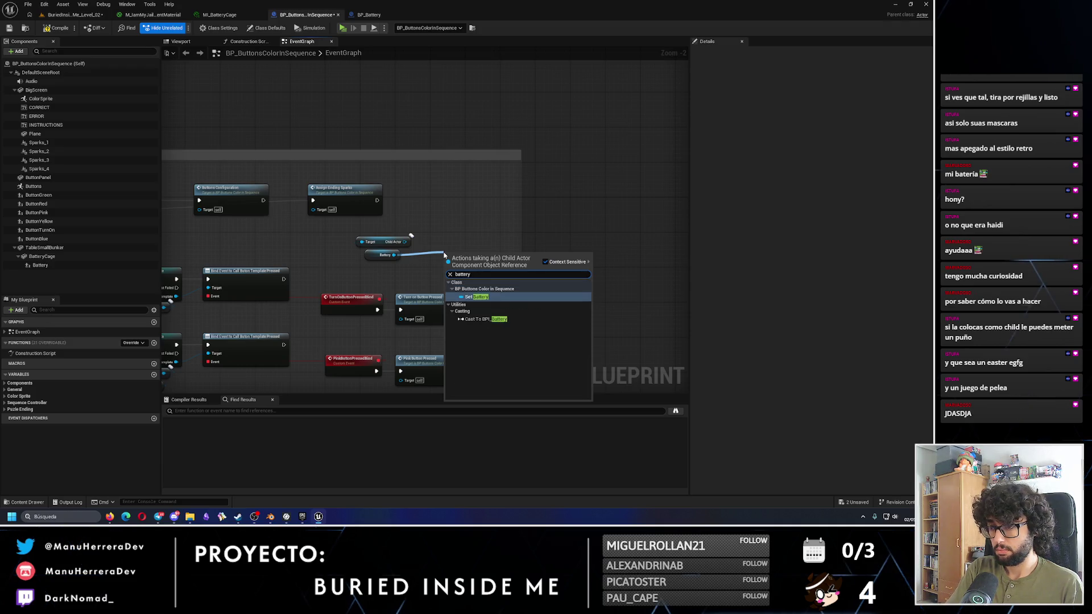
pyautogui.press('Down')
pyautogui.press('Return')
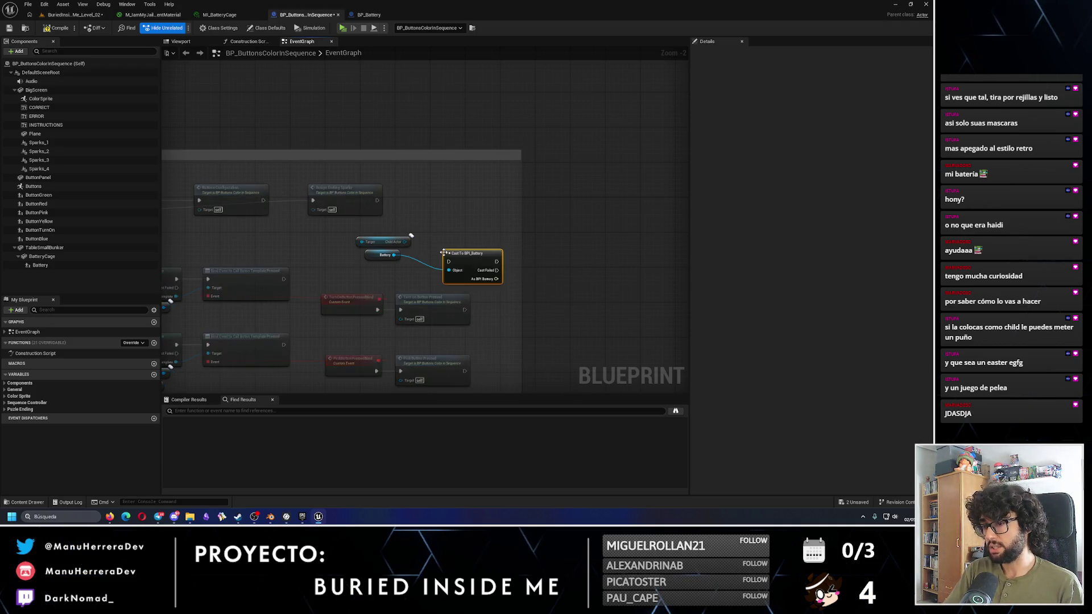
# Step: Replace the wrong cast with a Cast To BP_Battery node and move it up and right
pyautogui.moveTo(478, 255)
pyautogui.mouseDown()
pyautogui.moveTo(415, 239)
pyautogui.moveTo(428, 234)
pyautogui.mouseUp()
pyautogui.scroll(1, 481, 271)
pyautogui.press('Delete')
pyautogui.write('cast to bp_')
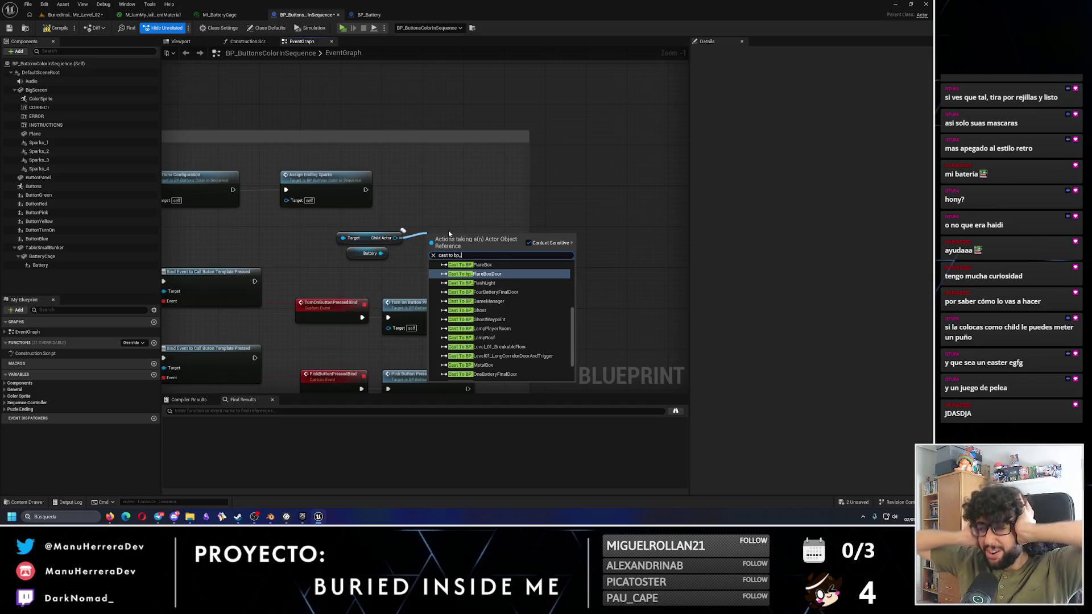
pyautogui.write('battery')
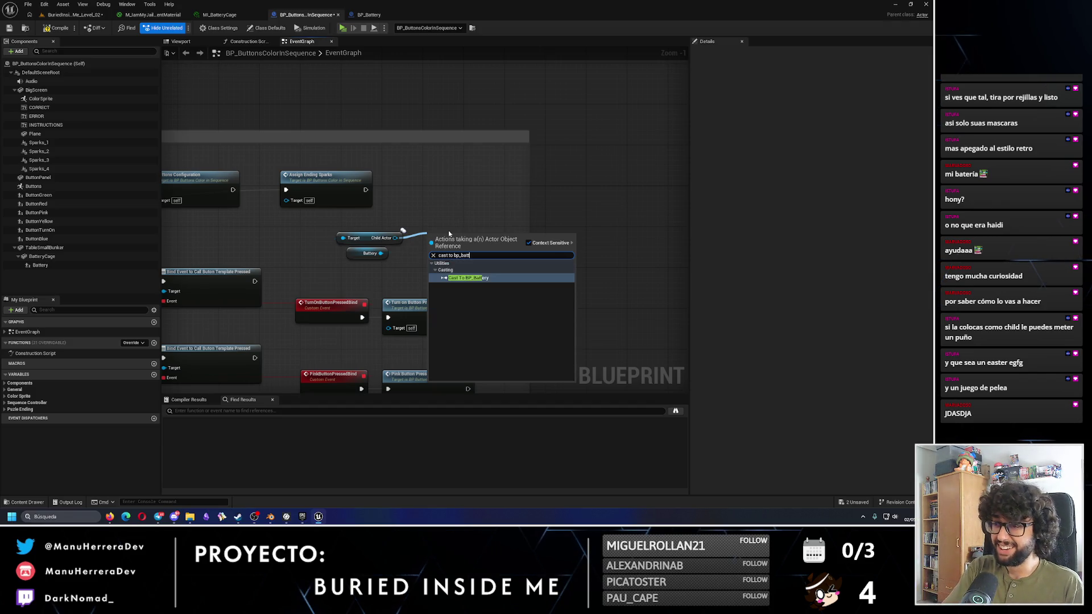
pyautogui.click(485, 265)
pyautogui.moveTo(436, 236)
pyautogui.mouseDown()
pyautogui.moveTo(482, 199)
pyautogui.moveTo(437, 219)
pyautogui.moveTo(605, 209)
pyautogui.mouseUp()
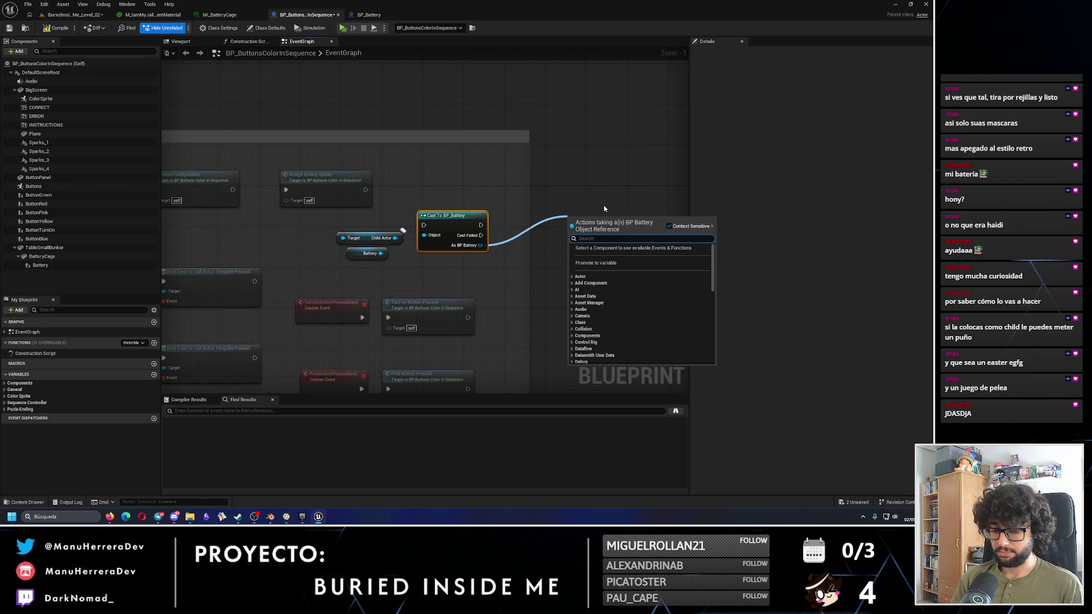
# Step: Add a Get Child Component node for the battery model and arrange the nodes
pyautogui.write('batterymodel')
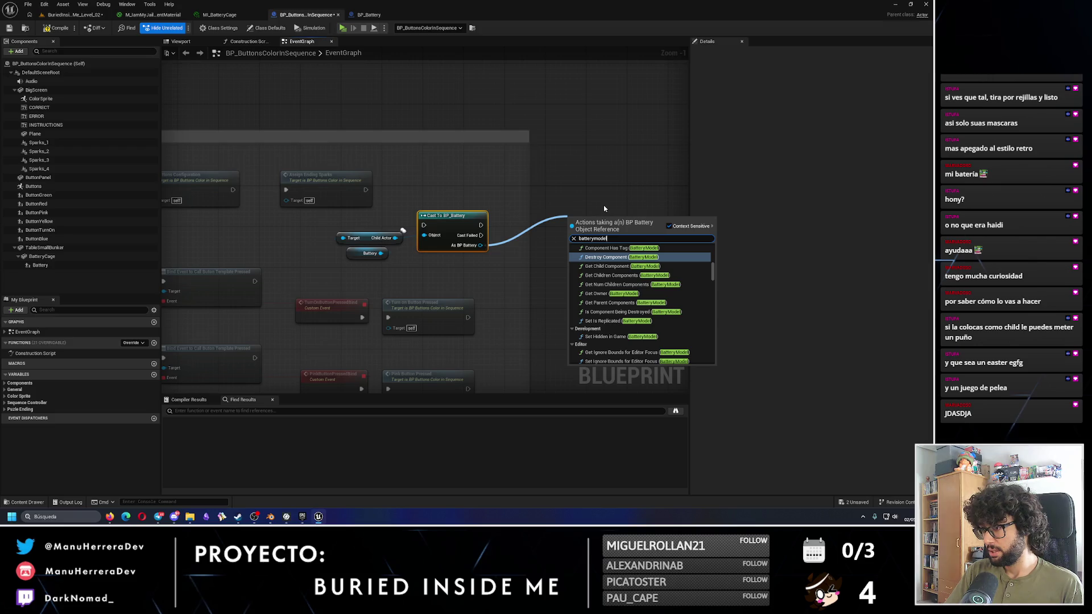
pyautogui.press('Down')
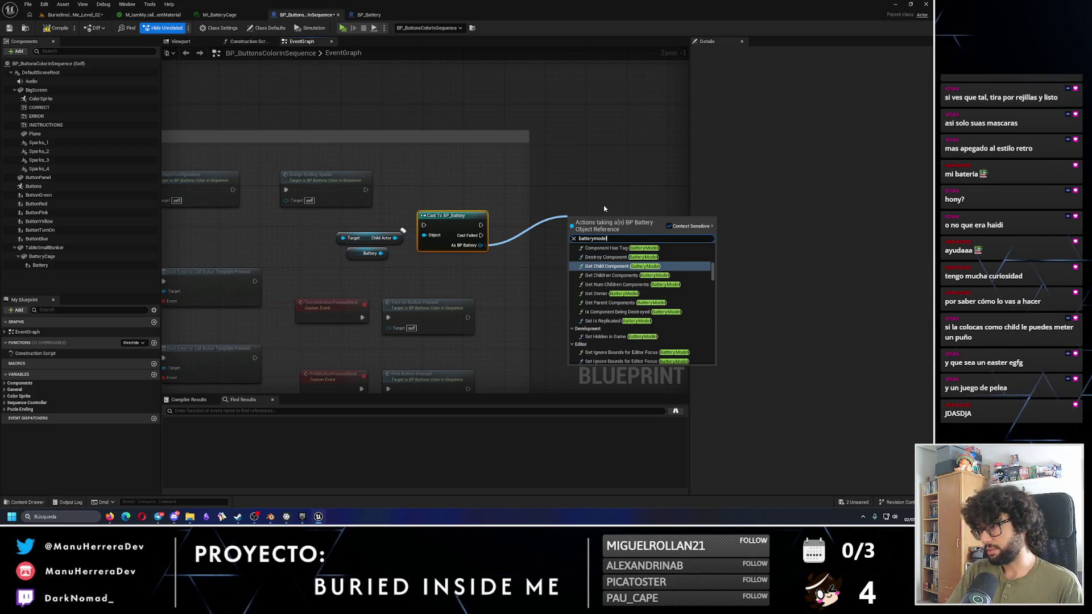
pyautogui.press('Return')
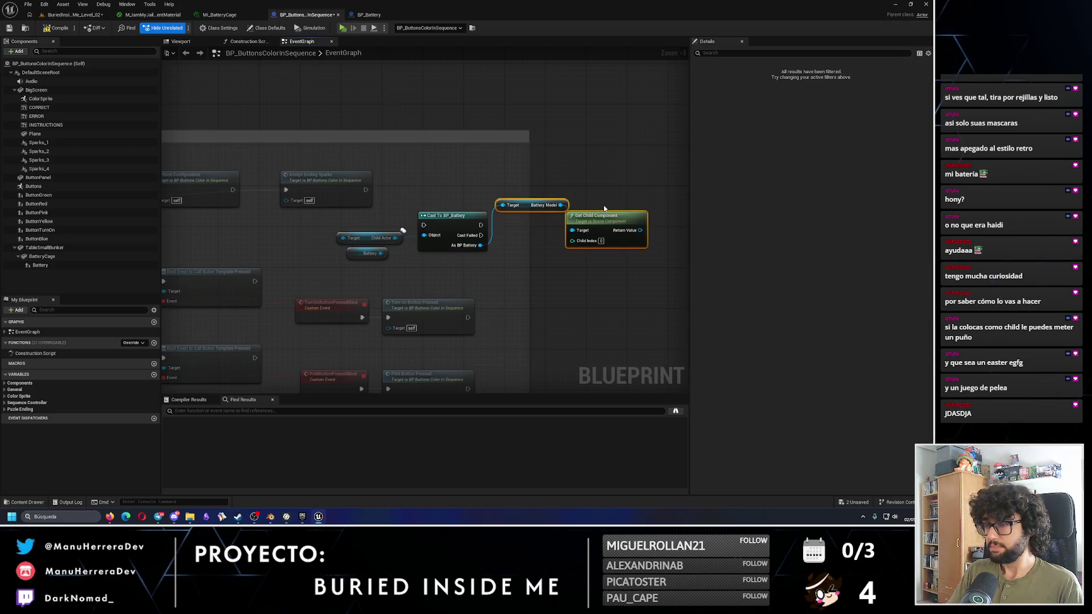
pyautogui.moveTo(526, 206)
pyautogui.mouseDown()
pyautogui.moveTo(509, 263)
pyautogui.moveTo(448, 267)
pyautogui.mouseUp()
pyautogui.moveTo(533, 279); pyautogui.dragTo(554, 250)
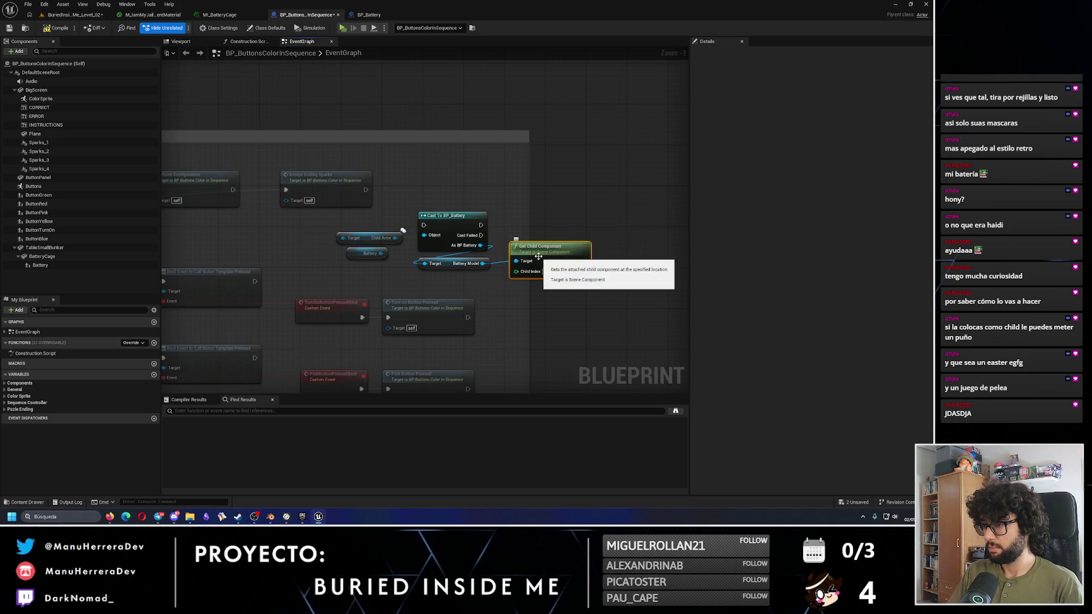
pyautogui.moveTo(553, 251); pyautogui.dragTo(573, 220)
pyautogui.hotkey('ctrl', 'z')
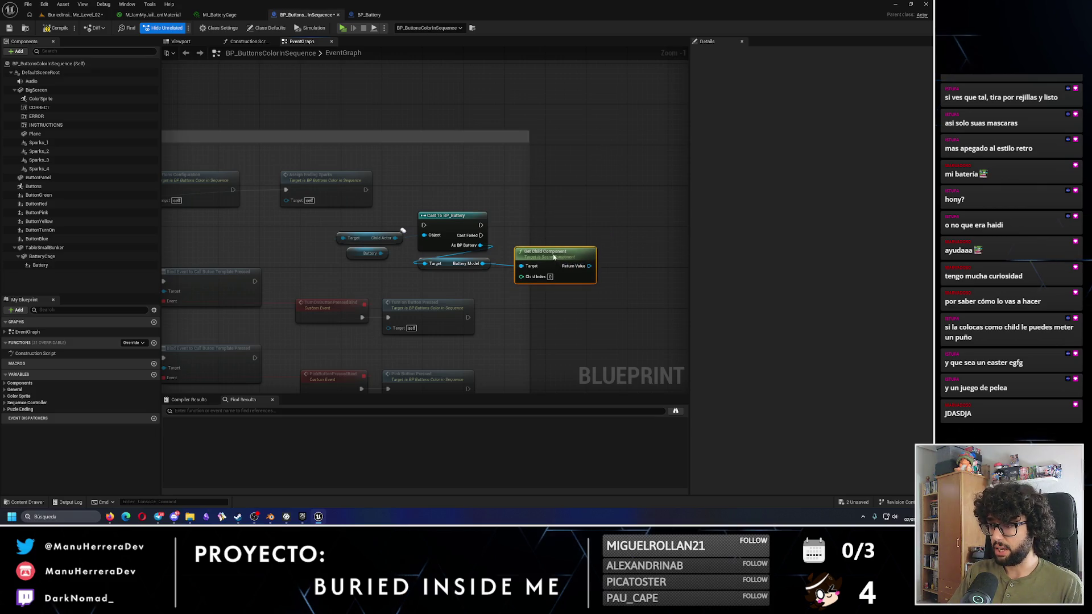
# Step: Search the child component's return value for add force actions, then go to BP_Battery
pyautogui.moveTo(584, 260); pyautogui.dragTo(615, 206)
pyautogui.write('add forc')
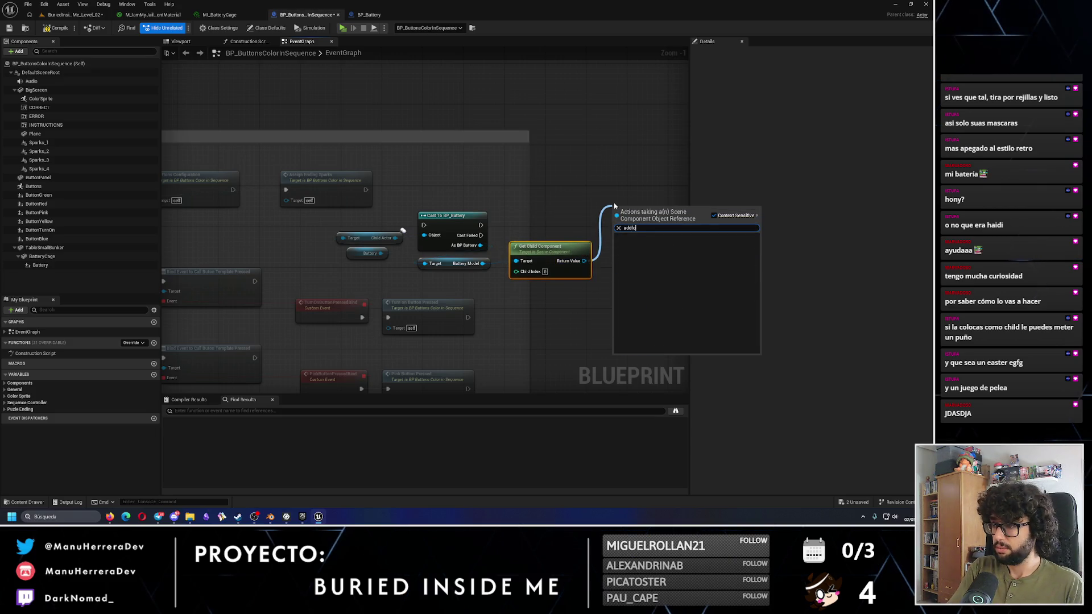
pyautogui.press('BackSpace')
pyautogui.press('BackSpace')
pyautogui.press('BackSpace')
pyautogui.write('veo')
pyautogui.press('BackSpace')
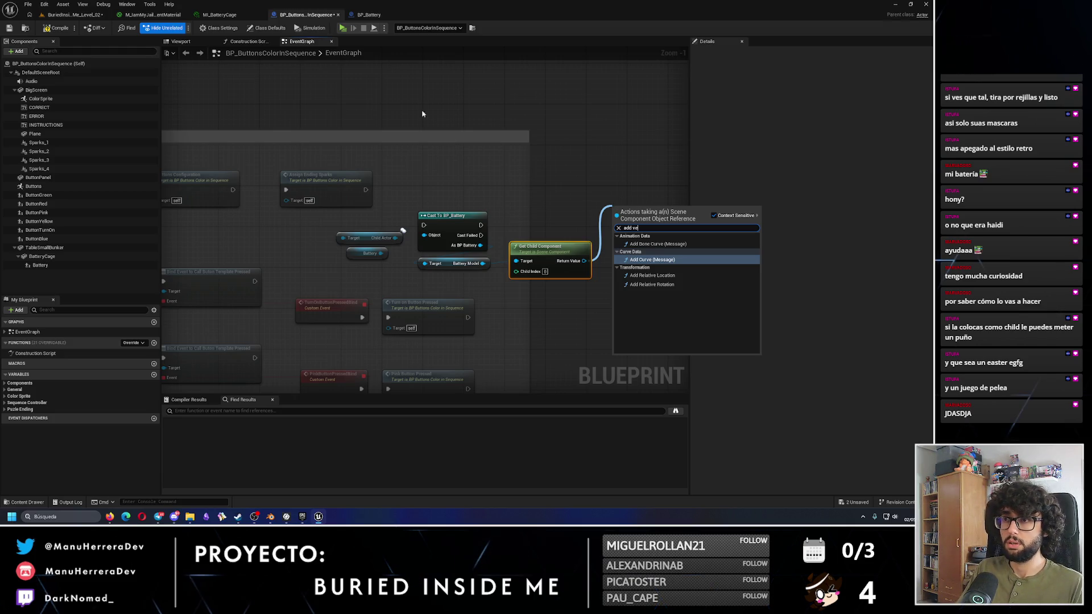
pyautogui.click(369, 15)
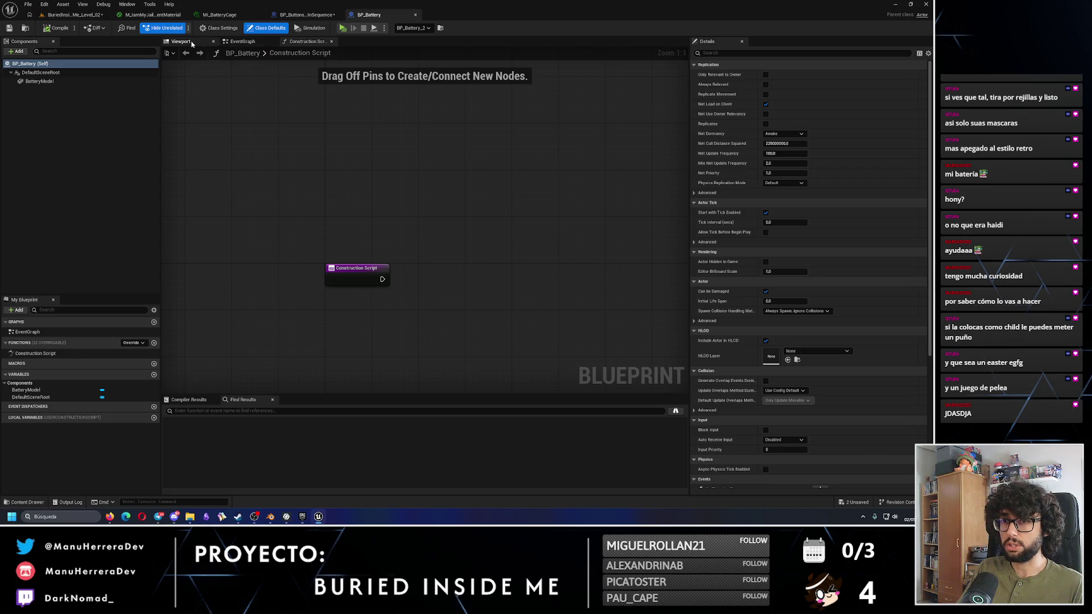
# Step: In BP_Battery, drop BatteryModel into the Construction Script and search force actions without adding one
pyautogui.click(181, 41)
pyautogui.click(322, 41)
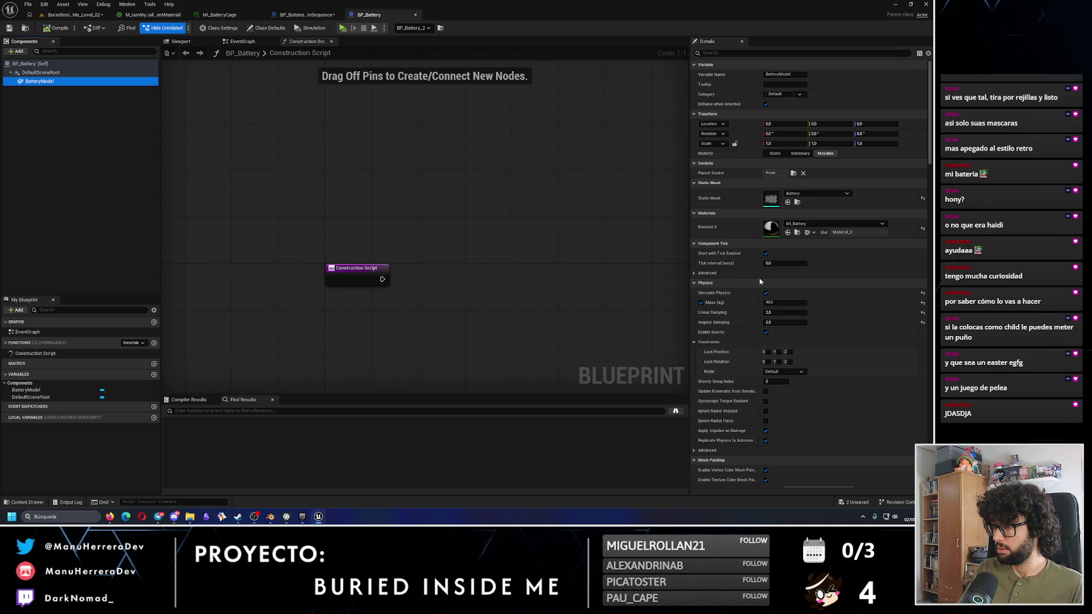
pyautogui.moveTo(39, 81)
pyautogui.mouseDown()
pyautogui.moveTo(419, 177)
pyautogui.moveTo(519, 159)
pyautogui.mouseUp()
pyautogui.write('add')
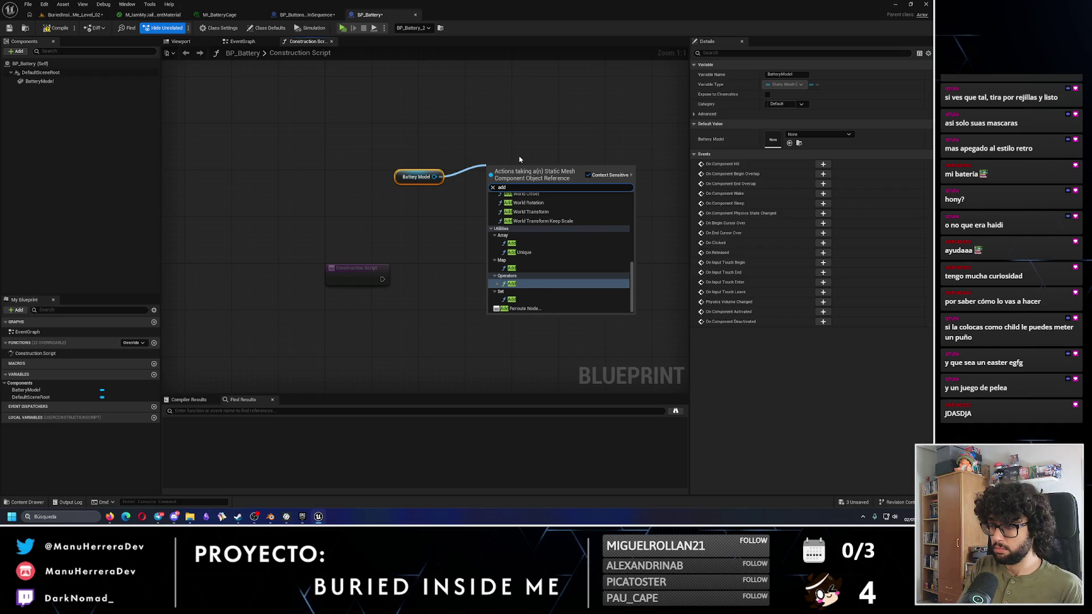
pyautogui.press('BackSpace')
pyautogui.press('BackSpace')
pyautogui.press('BackSpace')
pyautogui.write('force')
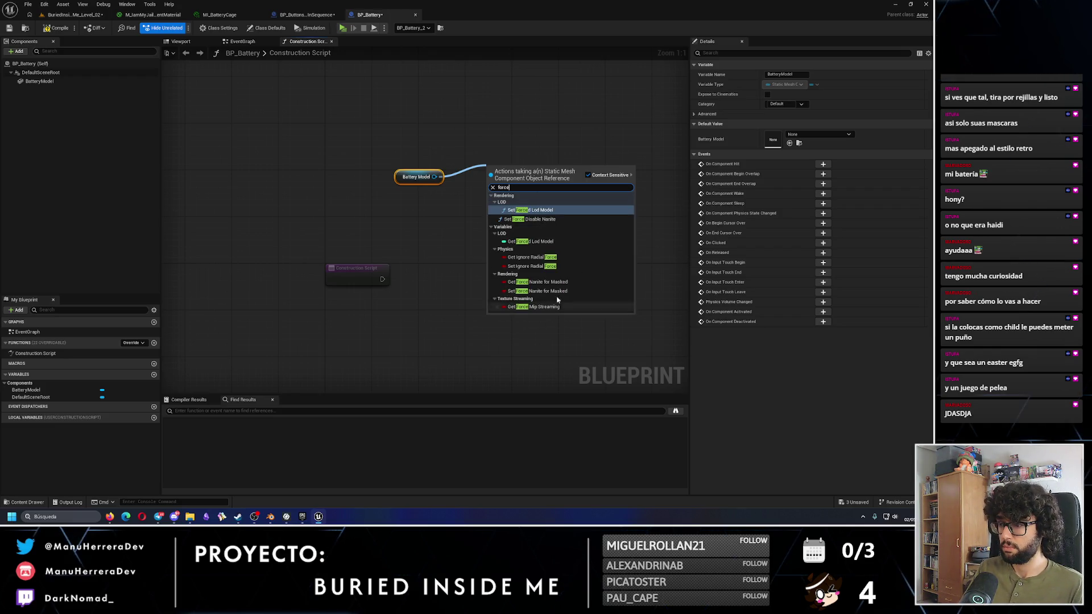
pyautogui.click(470, 208)
# Step: Delete the Battery Model node, save BP_Battery, and return to the level editor
pyautogui.click(416, 177)
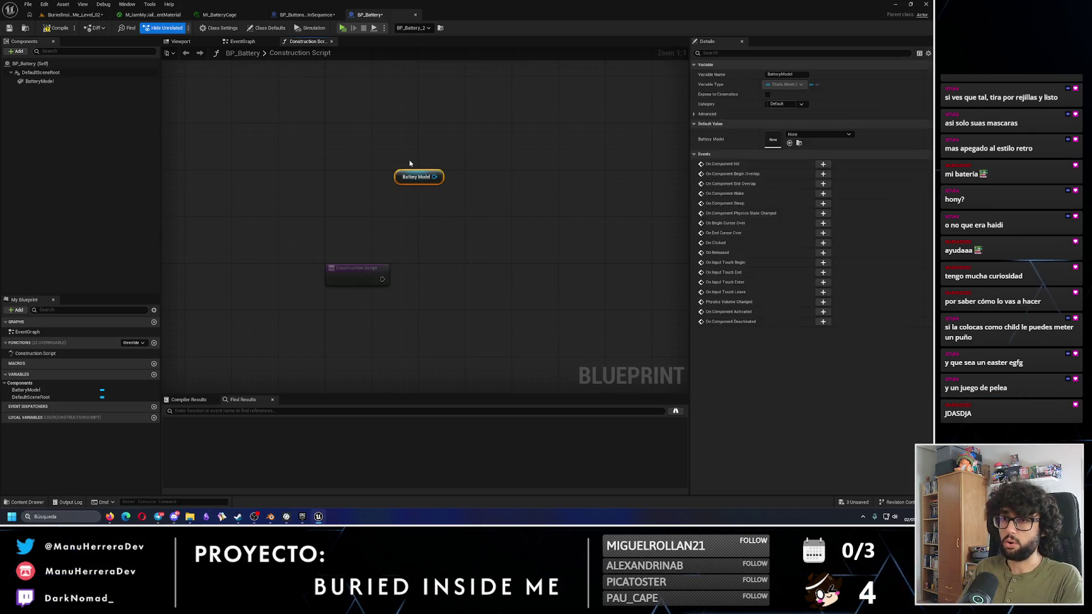
pyautogui.press('Delete')
pyautogui.click(9, 28)
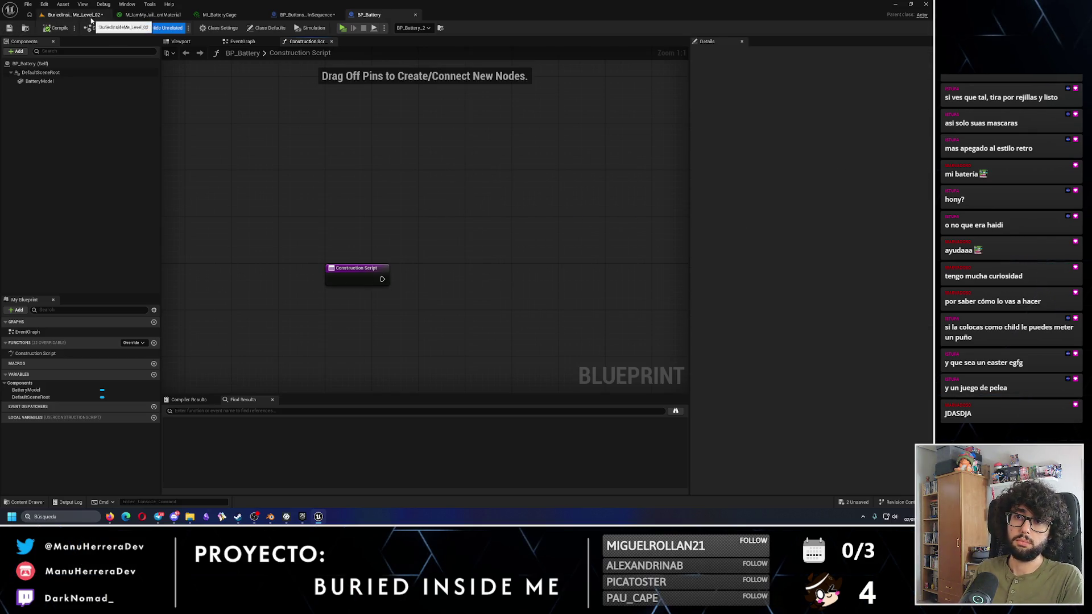
pyautogui.click(74, 14)
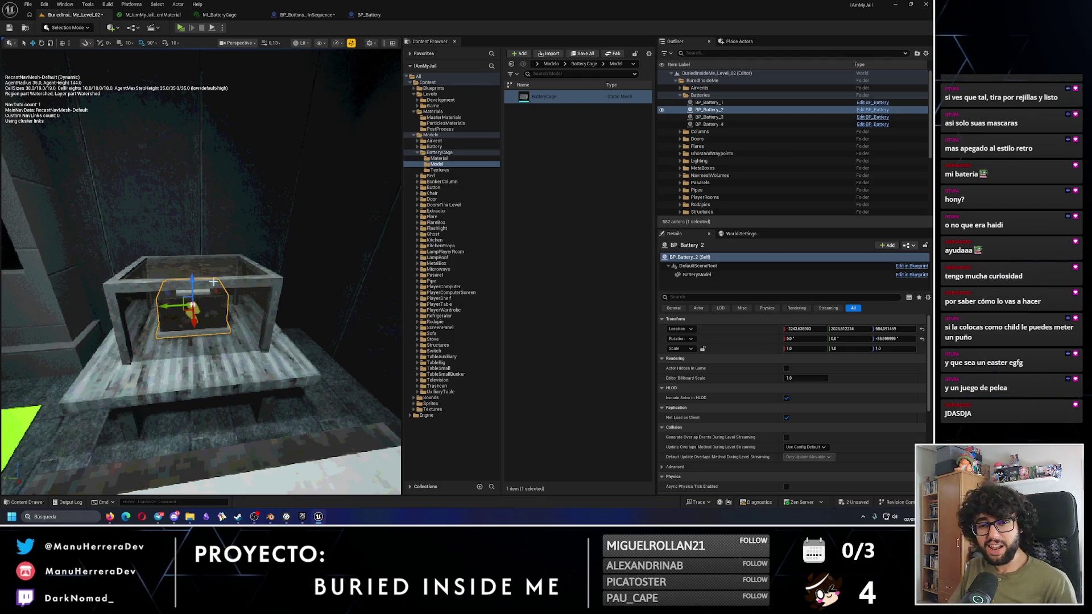
# Step: Focus on the battery, then browse to Blueprints > Actors > Player and select BP_Player_IAmMyJail
pyautogui.press('f')
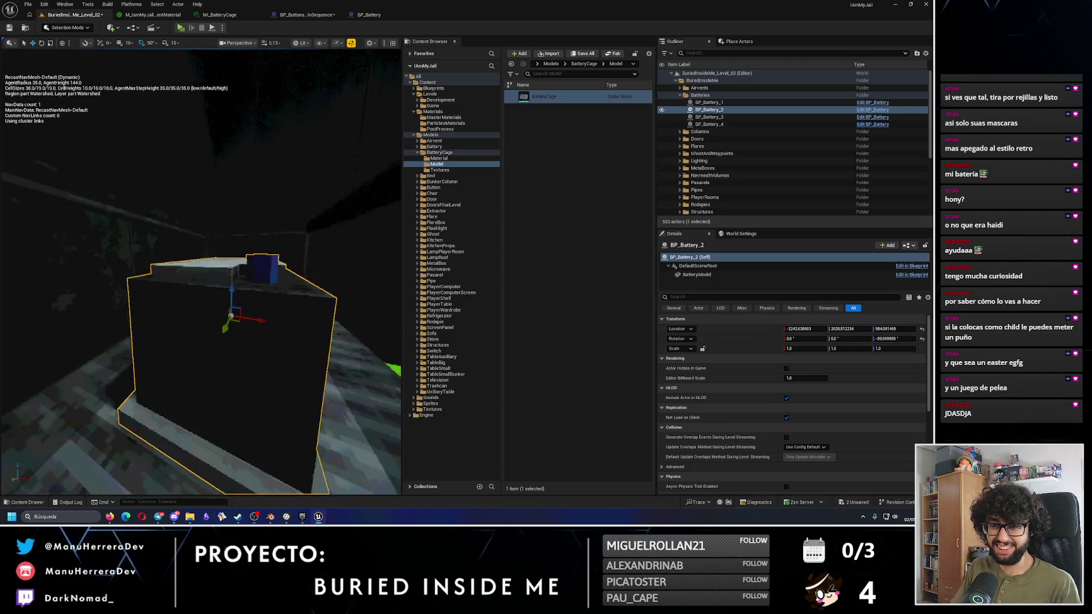
pyautogui.moveTo(264, 214); pyautogui.dragTo(264, 215)
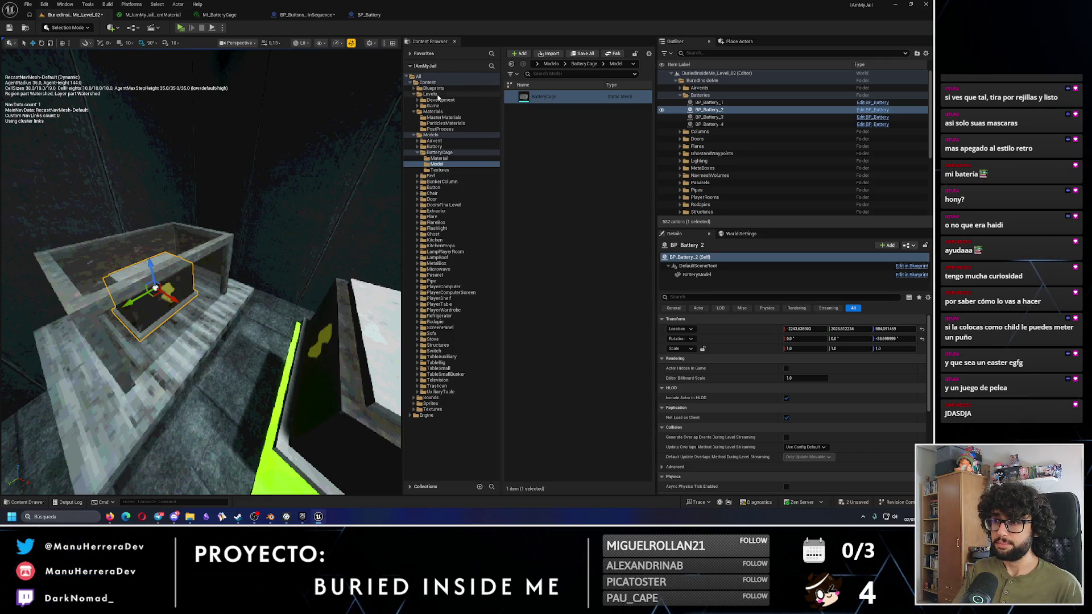
pyautogui.click(433, 88)
pyautogui.doubleClick(547, 97)
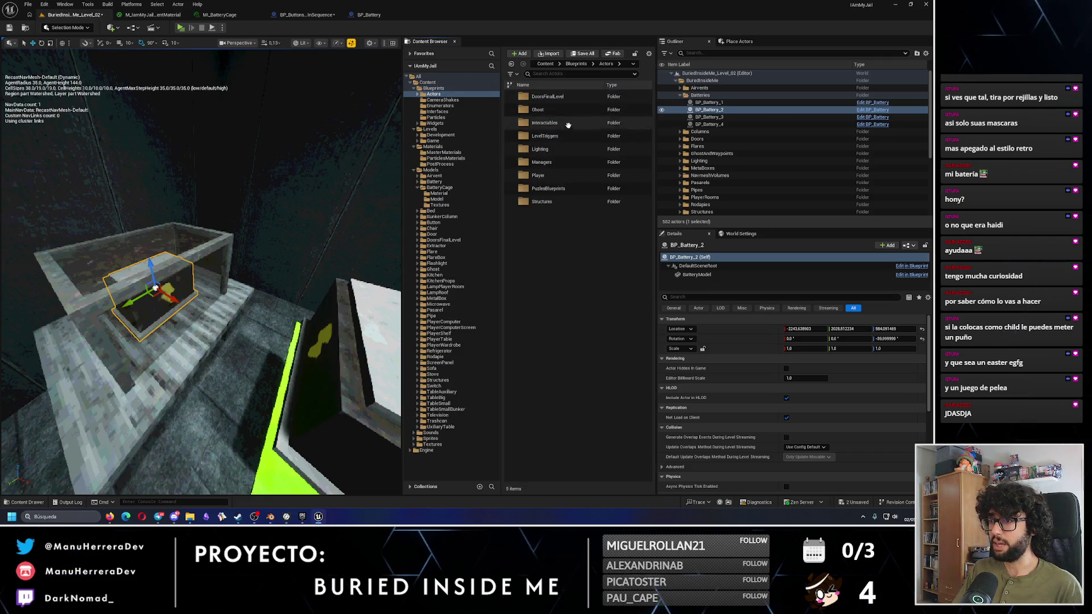
pyautogui.doubleClick(561, 175)
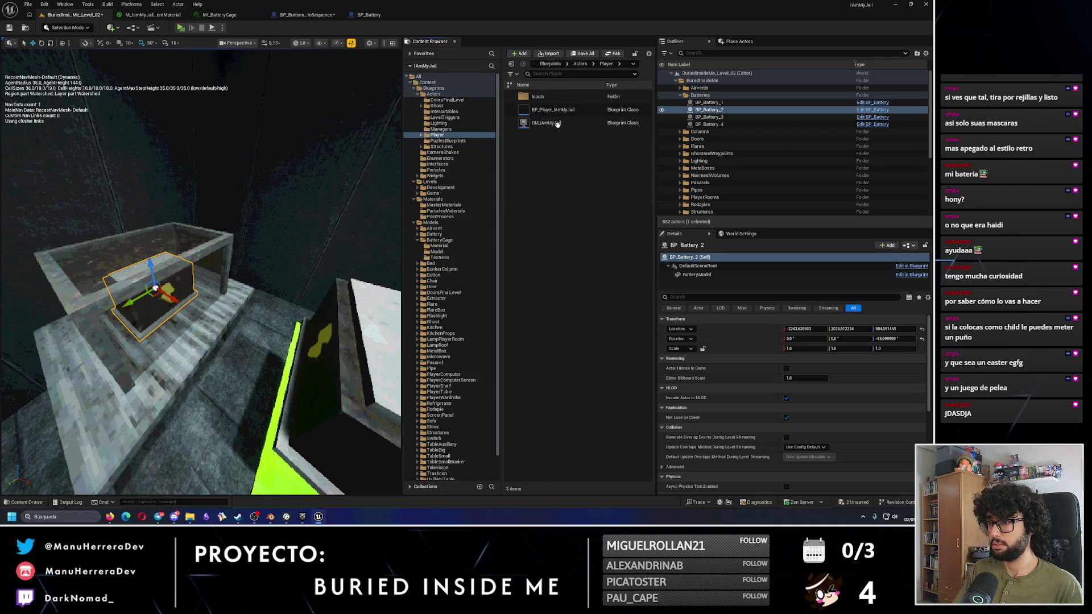
pyautogui.click(571, 110)
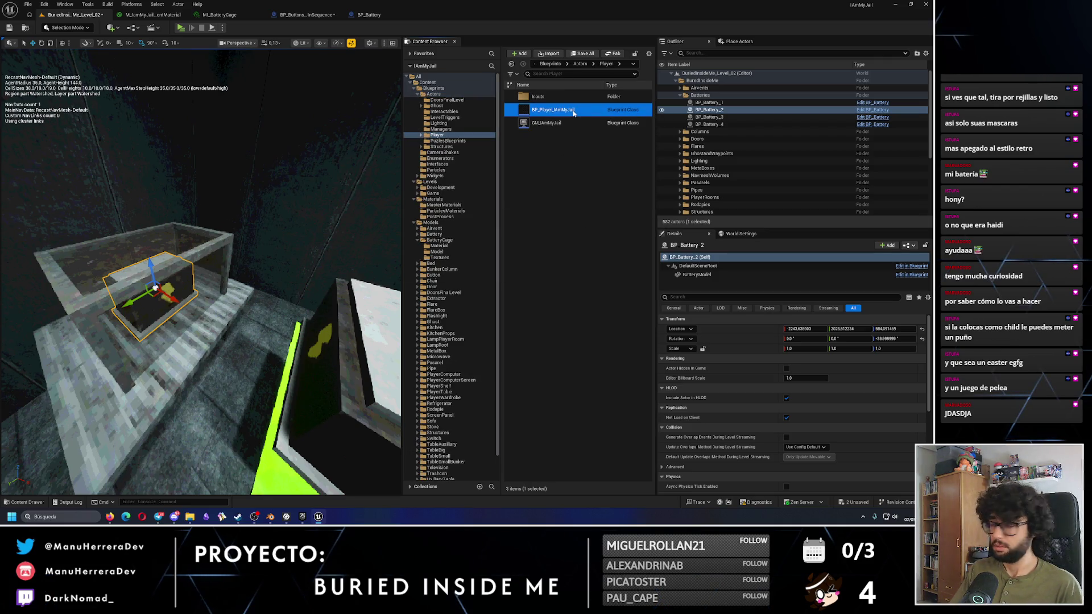
# Step: Open BP_Player_IAmMyJail to review its Throw grabbed Object logic, then close it
pyautogui.doubleClick(572, 110)
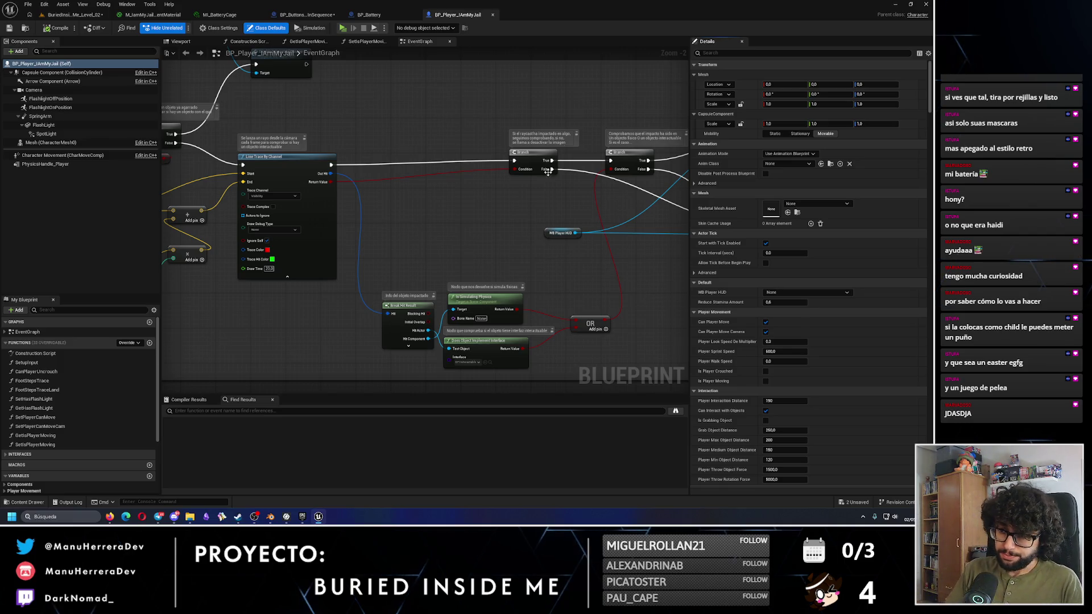
pyautogui.scroll(-8, 389, 126)
pyautogui.scroll(5, 337, 171)
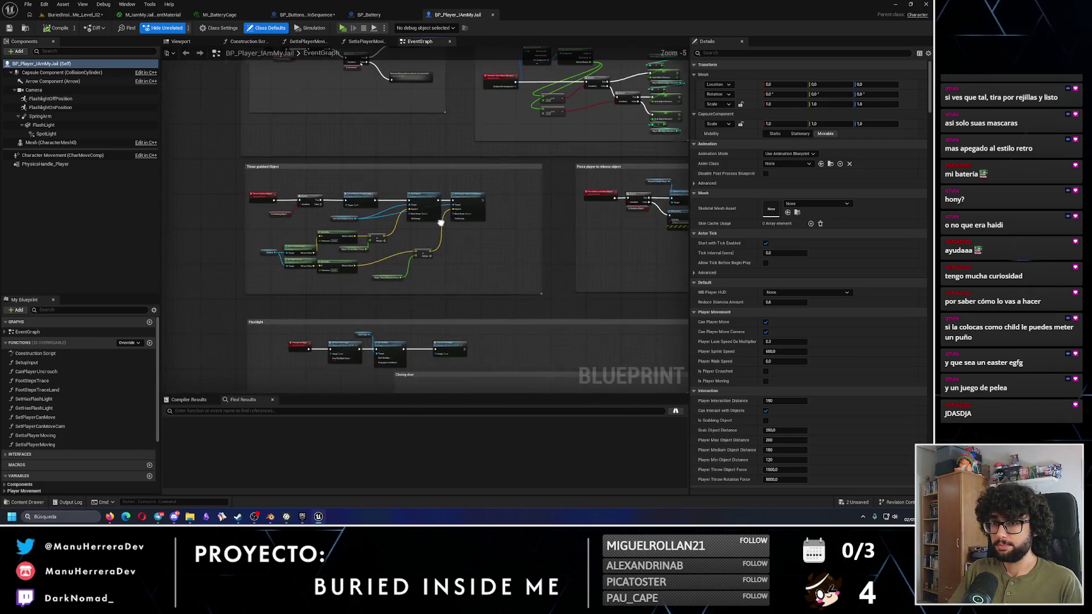
pyautogui.scroll(5, 303, 200)
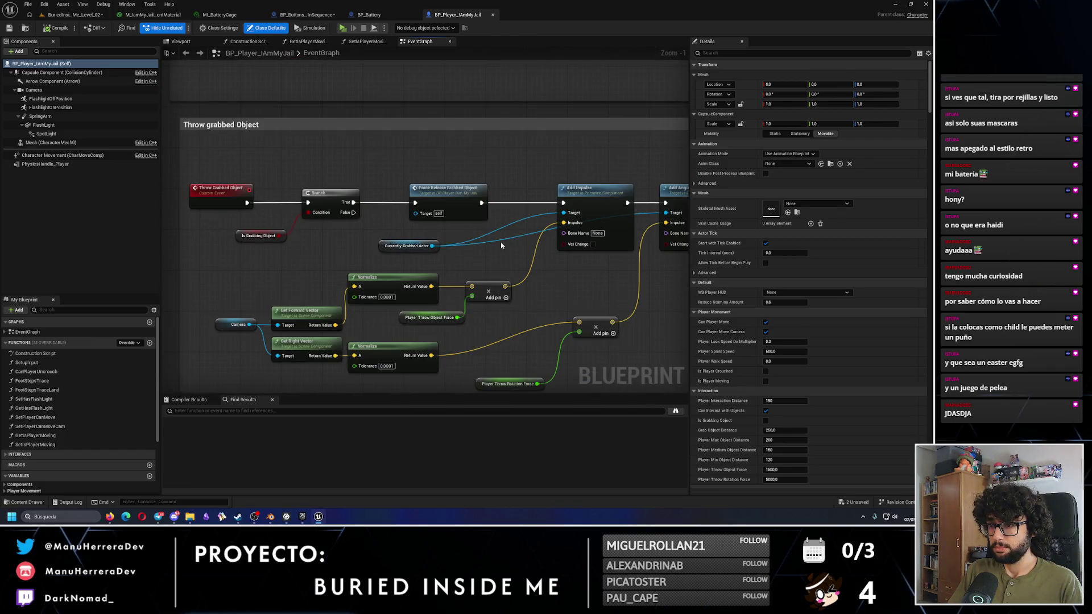
pyautogui.click(493, 16)
# Step: In BP_ButtonsColorInSequence, remove the Get Child Component node
pyautogui.click(316, 15)
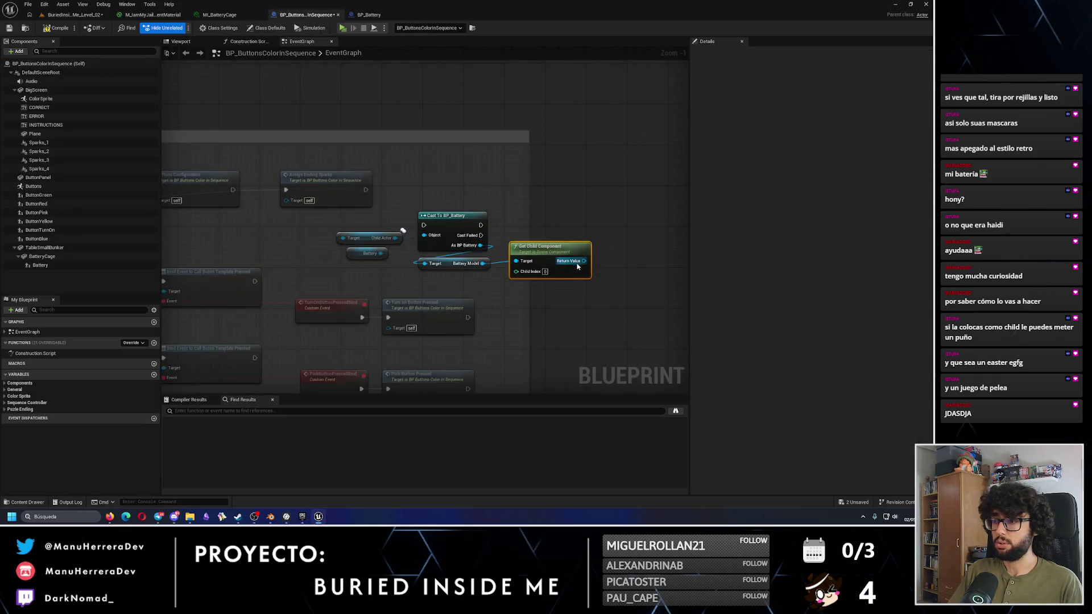
pyautogui.moveTo(598, 246); pyautogui.dragTo(624, 195)
pyautogui.write('add im')
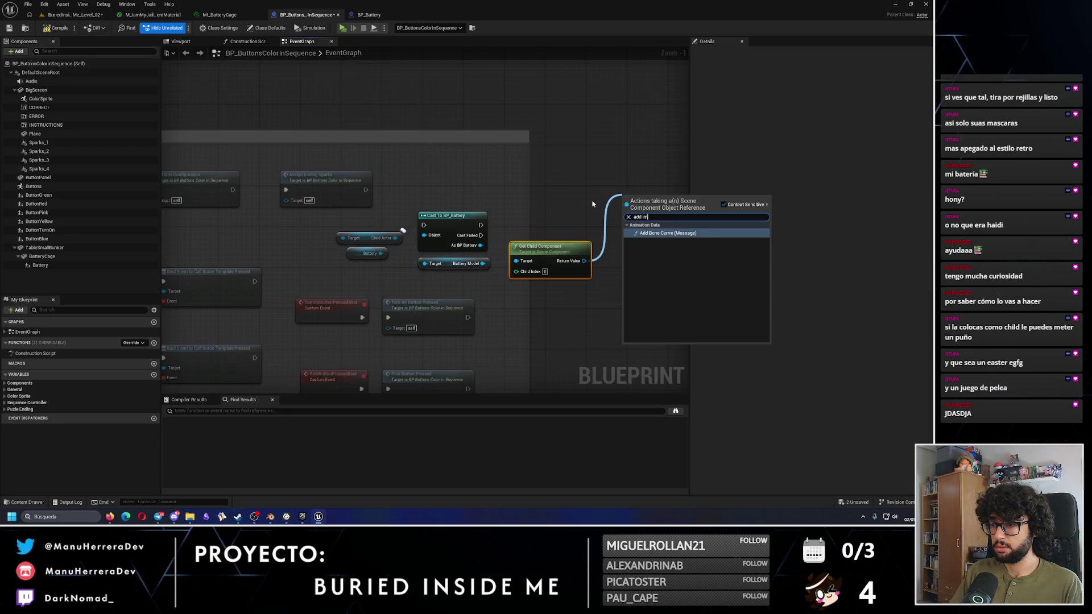
pyautogui.press('Escape')
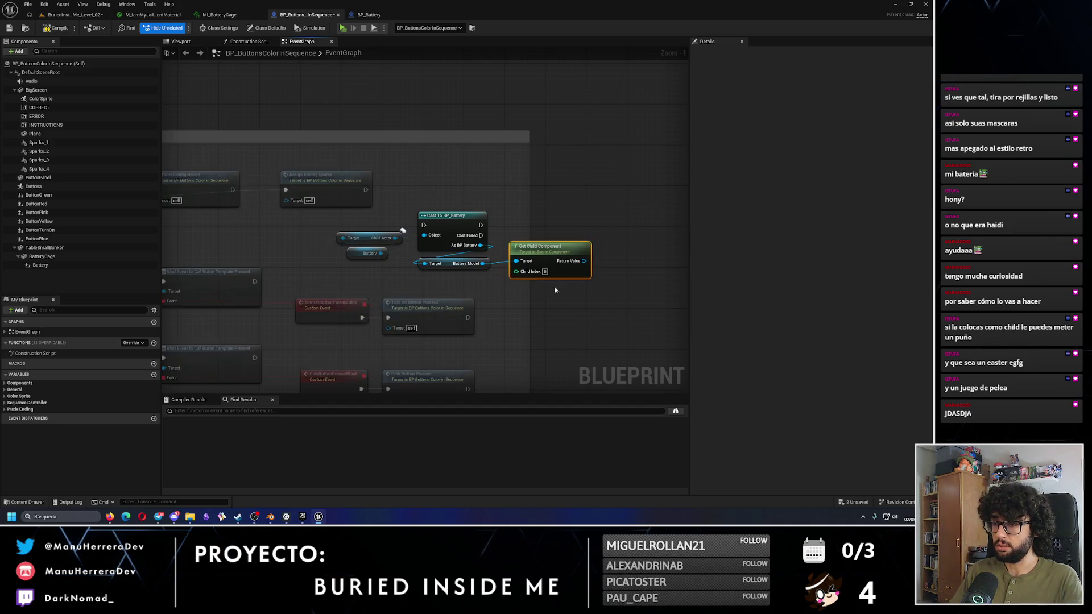
pyautogui.press('Delete')
# Step: Add an Add Impulse node wired from the cast's Battery Model, then select the Battery component
pyautogui.moveTo(483, 263); pyautogui.dragTo(572, 224)
pyautogui.write('add impu')
pyautogui.press('Return')
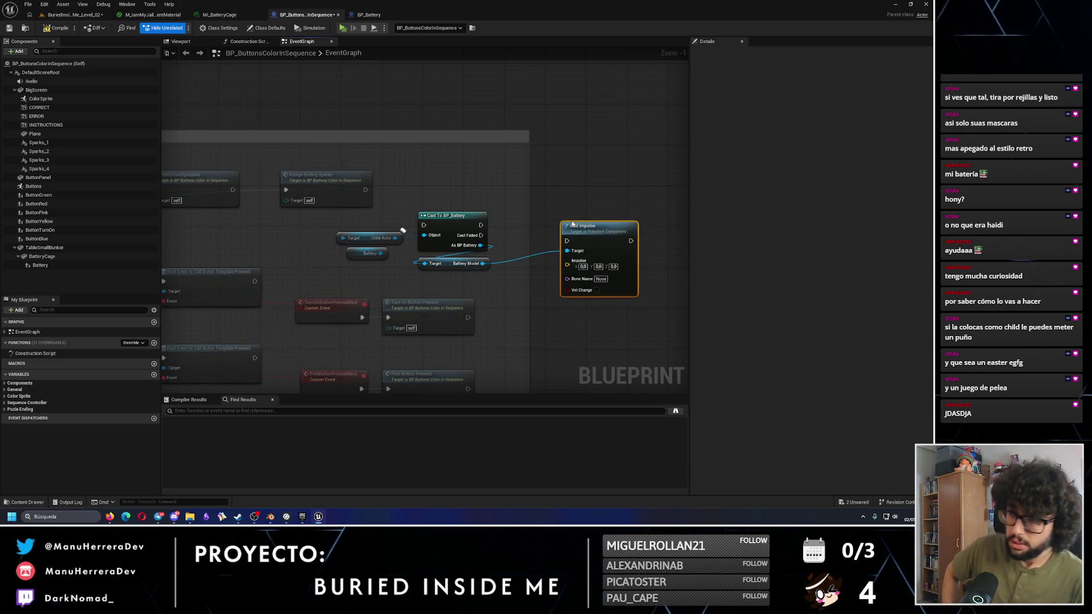
pyautogui.click(563, 195)
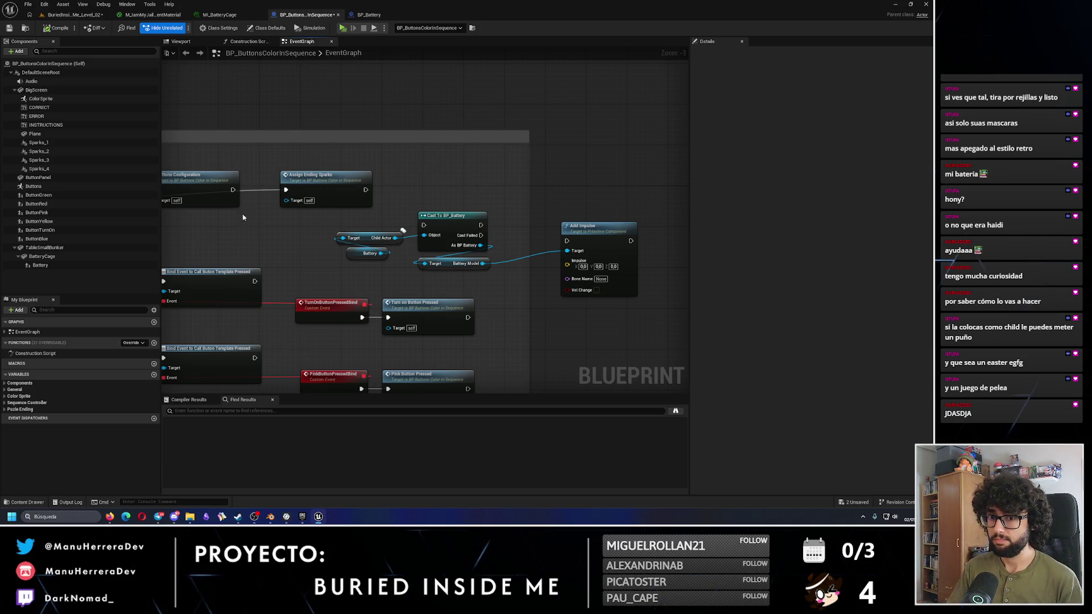
pyautogui.click(40, 265)
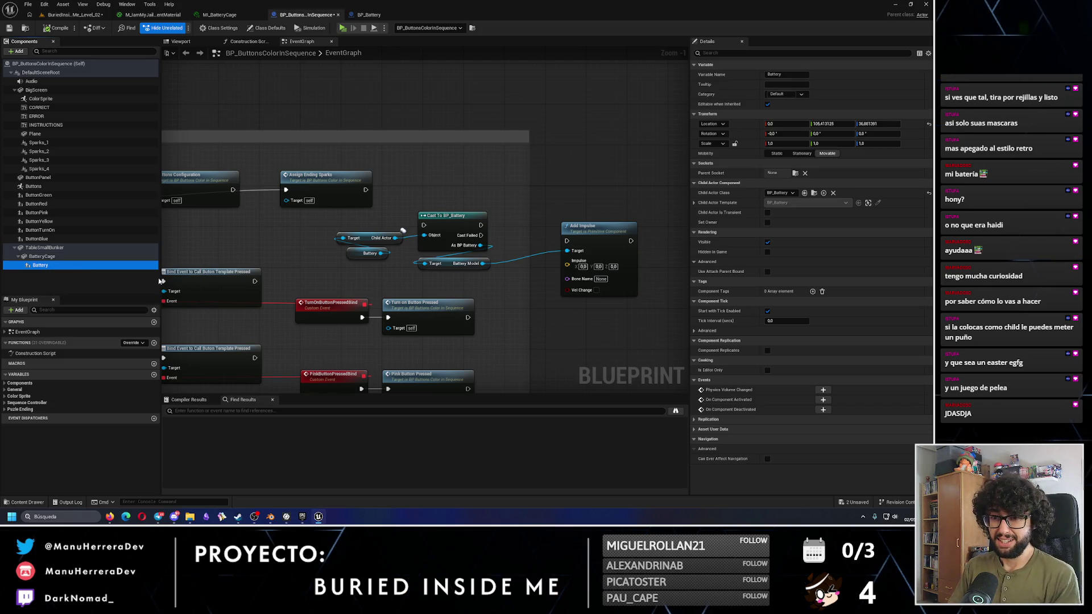
# Step: Select the cast and Add Impulse nodes and move them higher in the graph
pyautogui.scroll(-5, 286, 170)
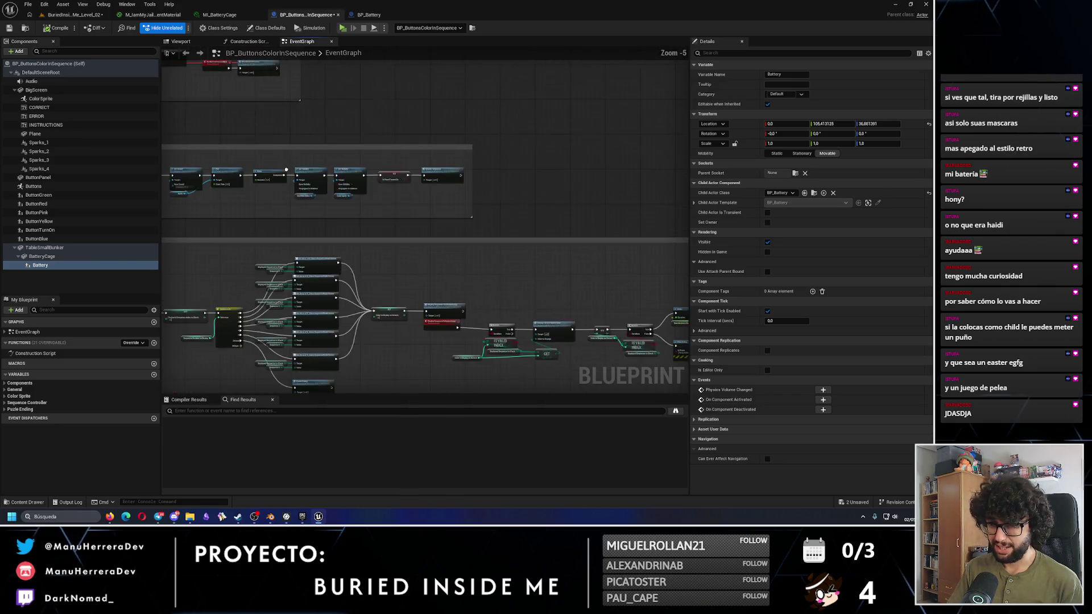
pyautogui.scroll(6, 287, 170)
pyautogui.moveTo(284, 144); pyautogui.dragTo(435, 342)
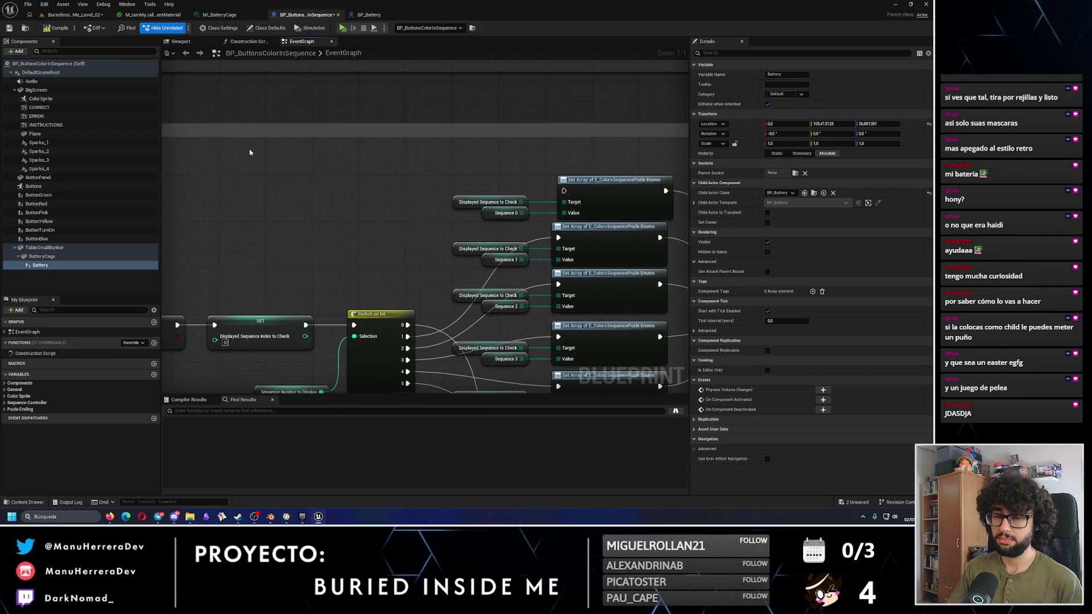
pyautogui.scroll(-7, 305, 325)
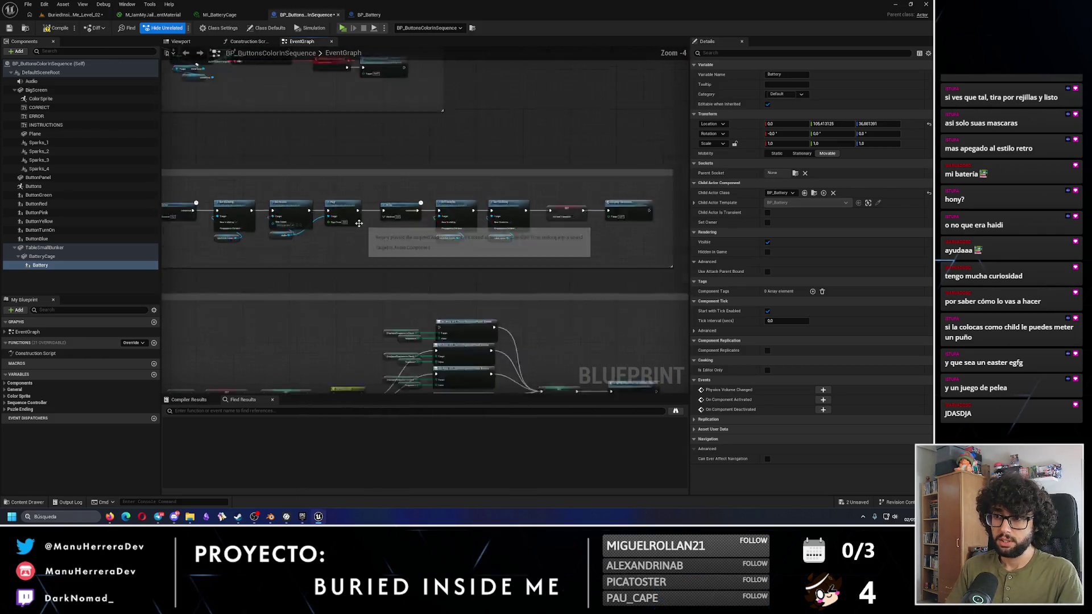
pyautogui.scroll(4, 419, 217)
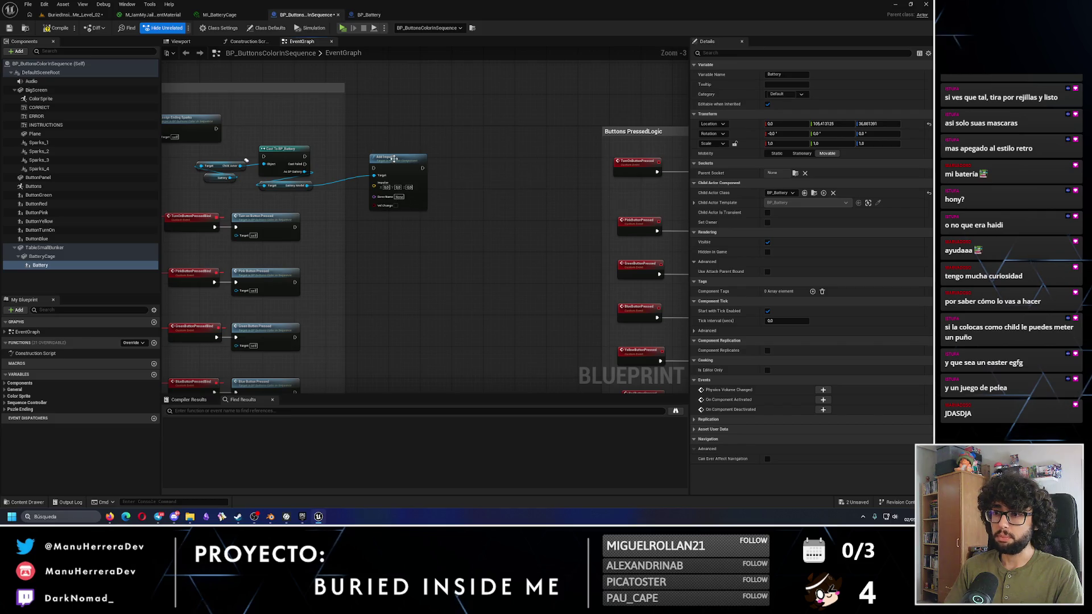
pyautogui.moveTo(246, 149); pyautogui.dragTo(438, 222)
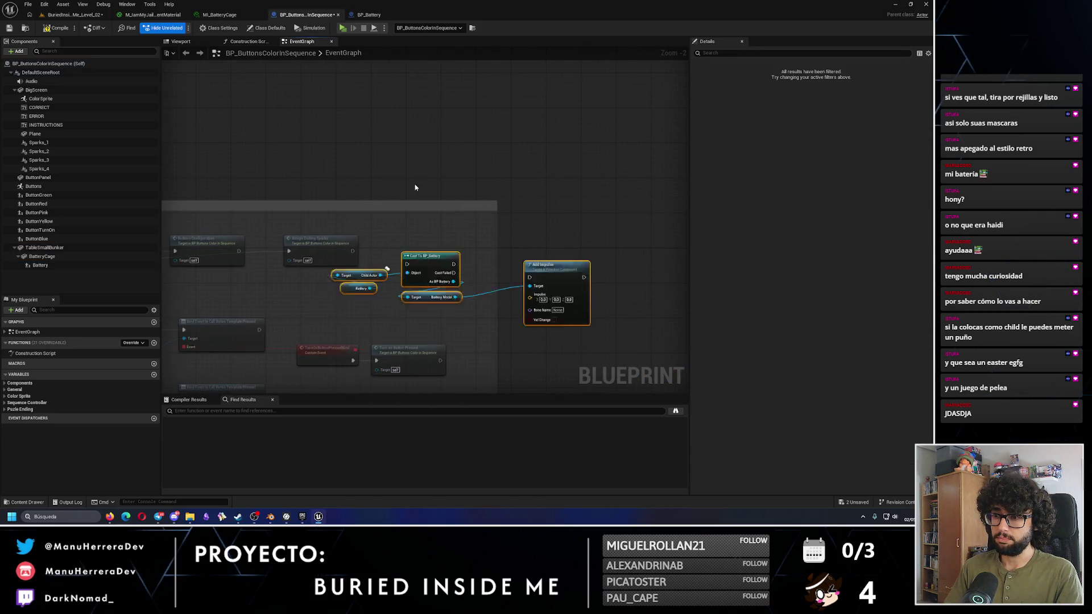
pyautogui.moveTo(392, 349); pyautogui.dragTo(380, 147)
# Step: Delete the Battery child actor component and save the blueprint
pyautogui.click(39, 265)
pyautogui.click(36, 280)
pyautogui.click(39, 265)
pyautogui.press('Delete')
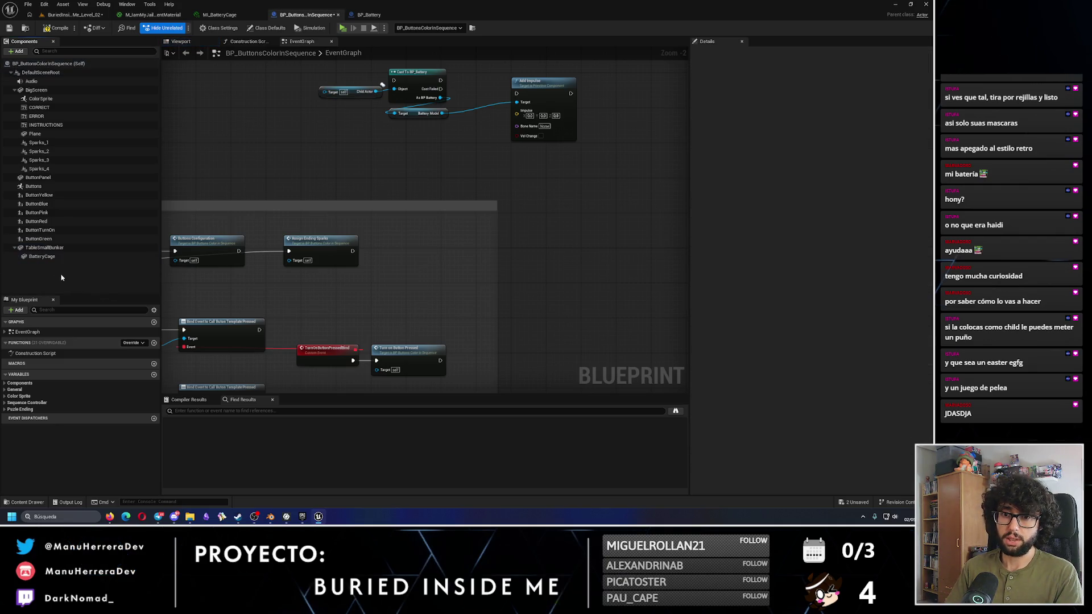
pyautogui.click(9, 28)
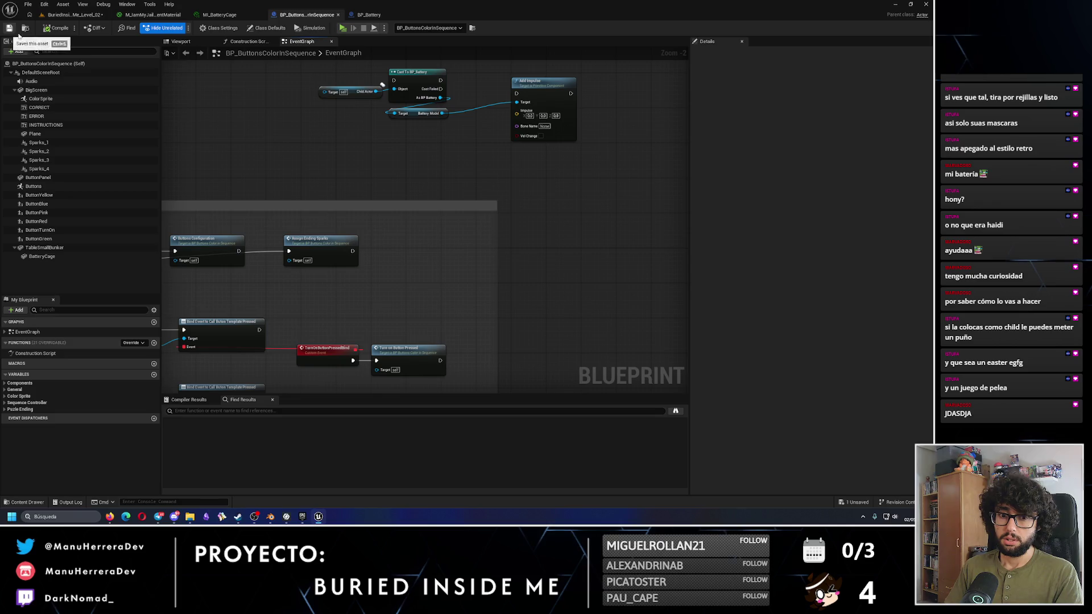
# Step: In the viewport preview, add a Box Collision named BatteryDetector under BatteryCage
pyautogui.click(201, 46)
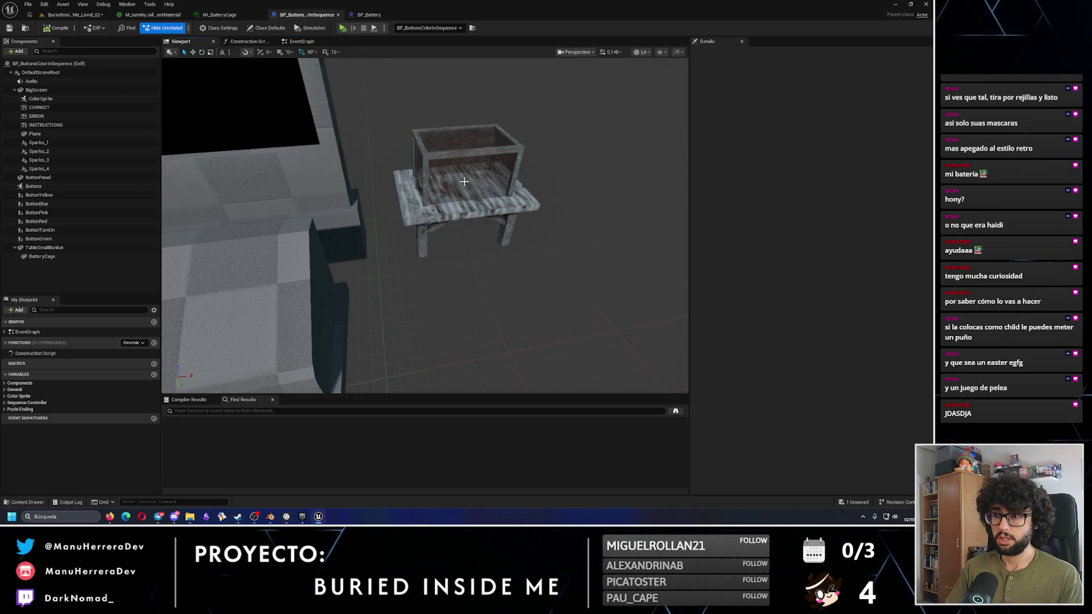
pyautogui.click(57, 257)
pyautogui.click(16, 51)
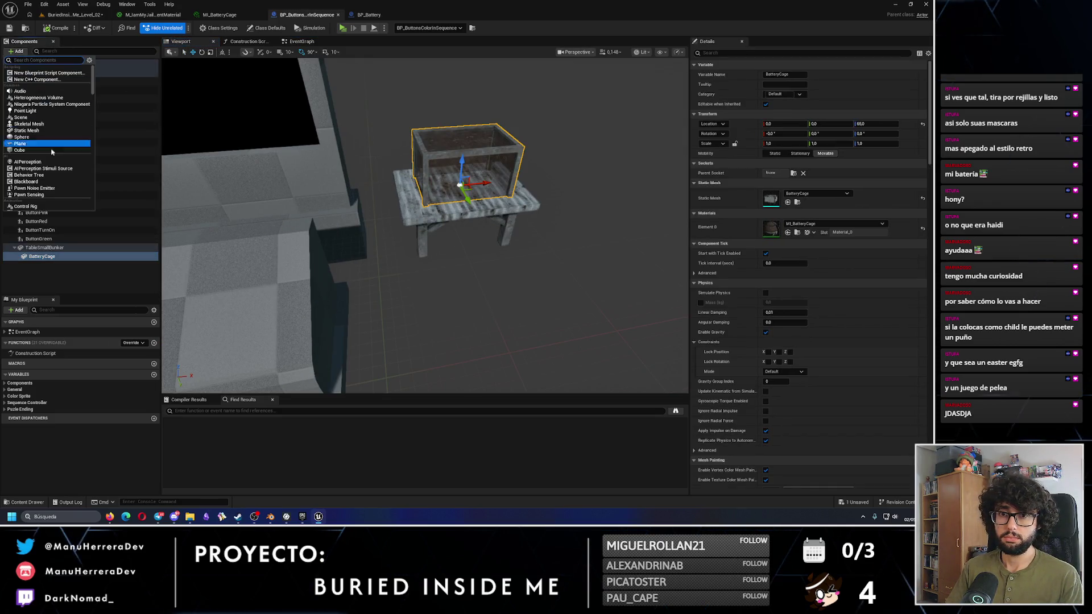
pyautogui.write('box')
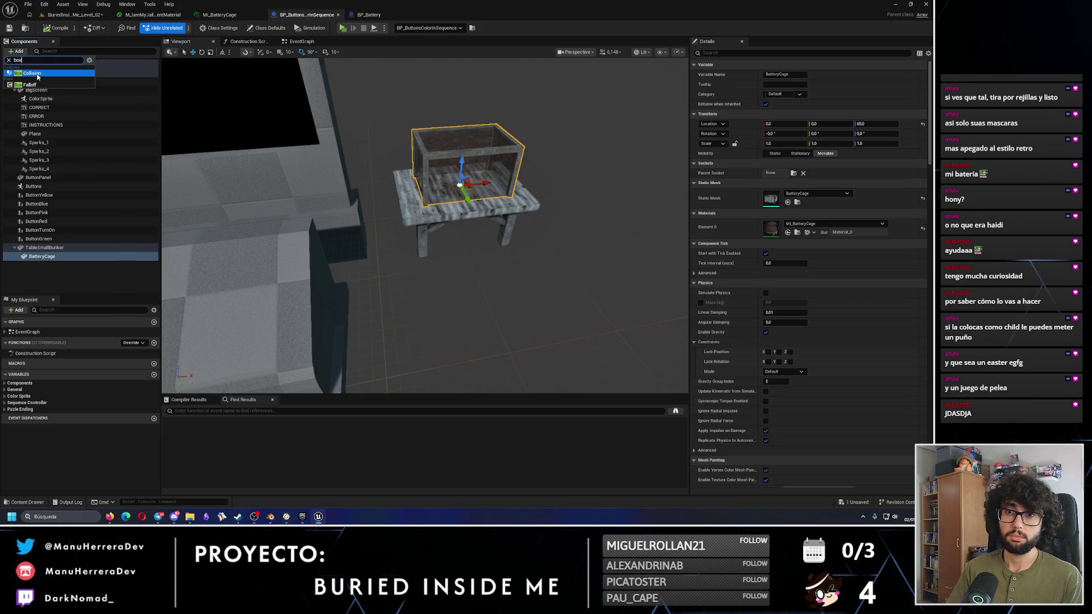
pyautogui.press('Return')
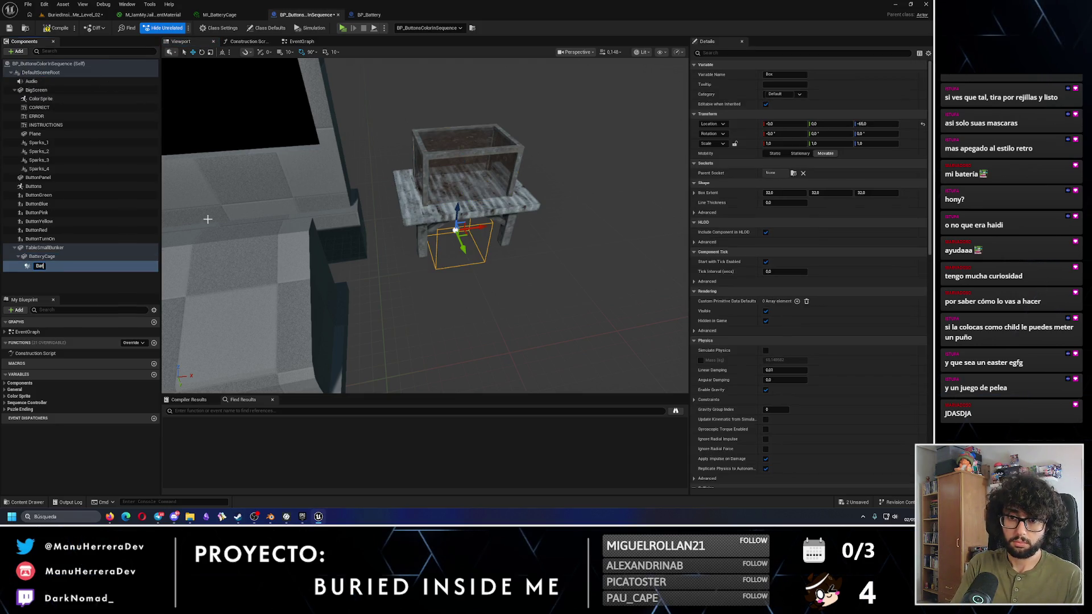
pyautogui.press('Return')
# Step: Raise and scale the BatteryDetector box so it fills the cage interior
pyautogui.scroll(3, 510, 244)
pyautogui.moveTo(498, 214); pyautogui.dragTo(501, 182)
pyautogui.scroll(3, 500, 182)
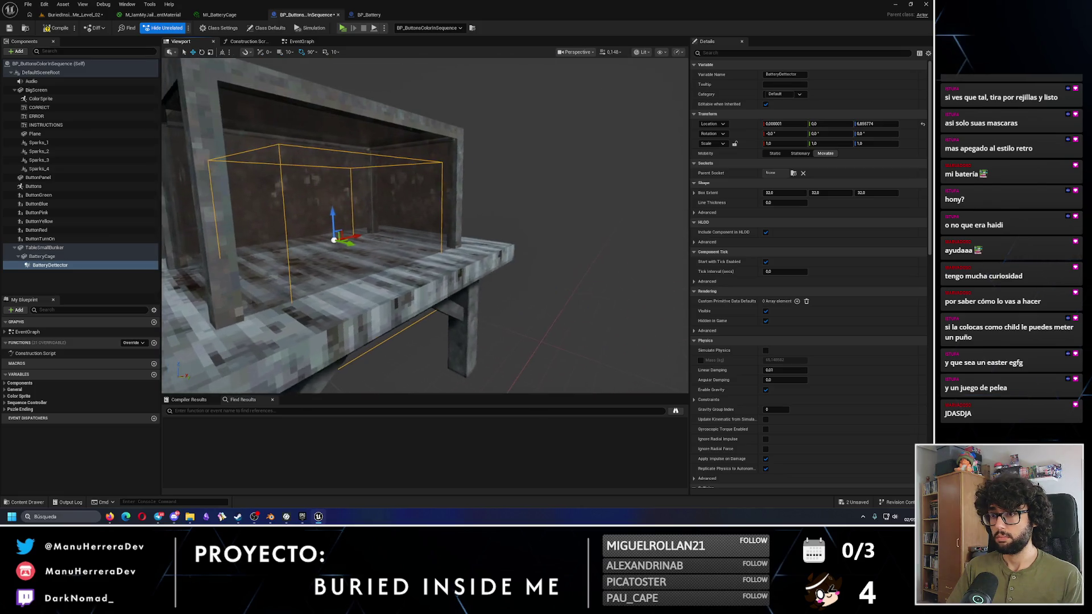
pyautogui.moveTo(427, 216)
pyautogui.mouseDown()
pyautogui.moveTo(400, 241)
pyautogui.moveTo(403, 260)
pyautogui.moveTo(406, 188)
pyautogui.moveTo(375, 199)
pyautogui.moveTo(358, 193)
pyautogui.moveTo(392, 190)
pyautogui.moveTo(356, 186)
pyautogui.moveTo(431, 215)
pyautogui.mouseUp()
pyautogui.press('w')
pyautogui.press('e')
pyautogui.press('r')
pyautogui.press('w')
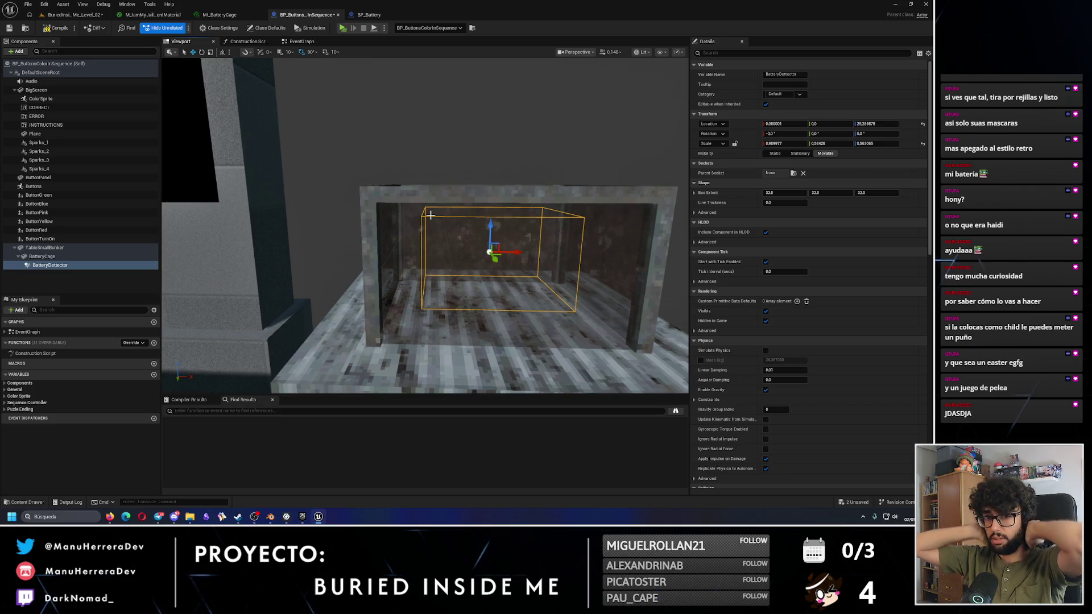
# Step: Back in the event graph, keep BatteryDetector's collision preset as OverlapAllDynamic
pyautogui.click(301, 41)
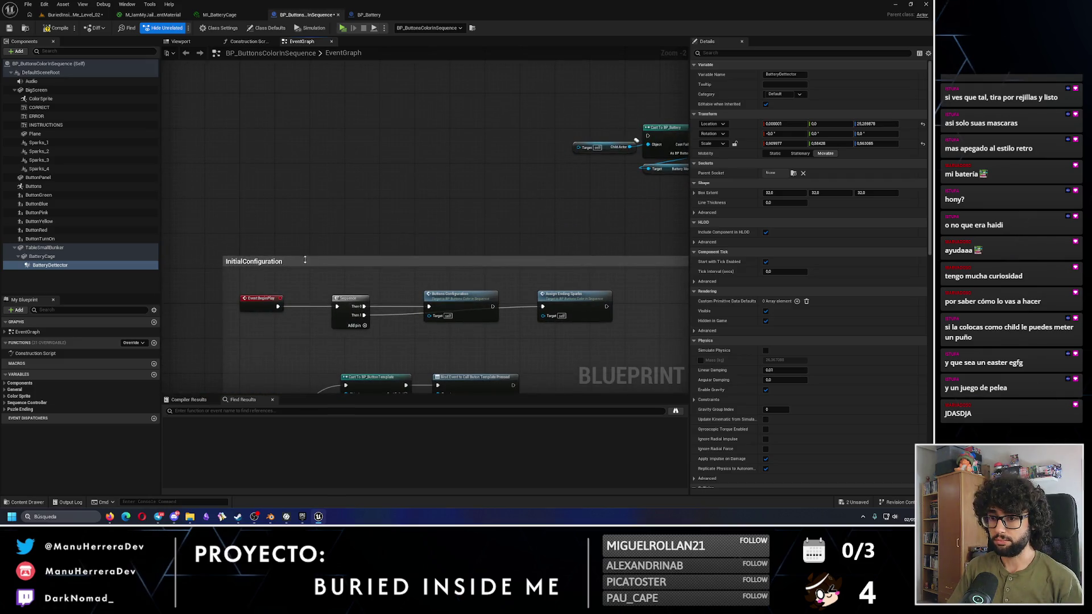
pyautogui.moveTo(931, 137); pyautogui.dragTo(934, 361)
pyautogui.scroll(2, 910, 342)
pyautogui.click(788, 133)
pyautogui.click(789, 135)
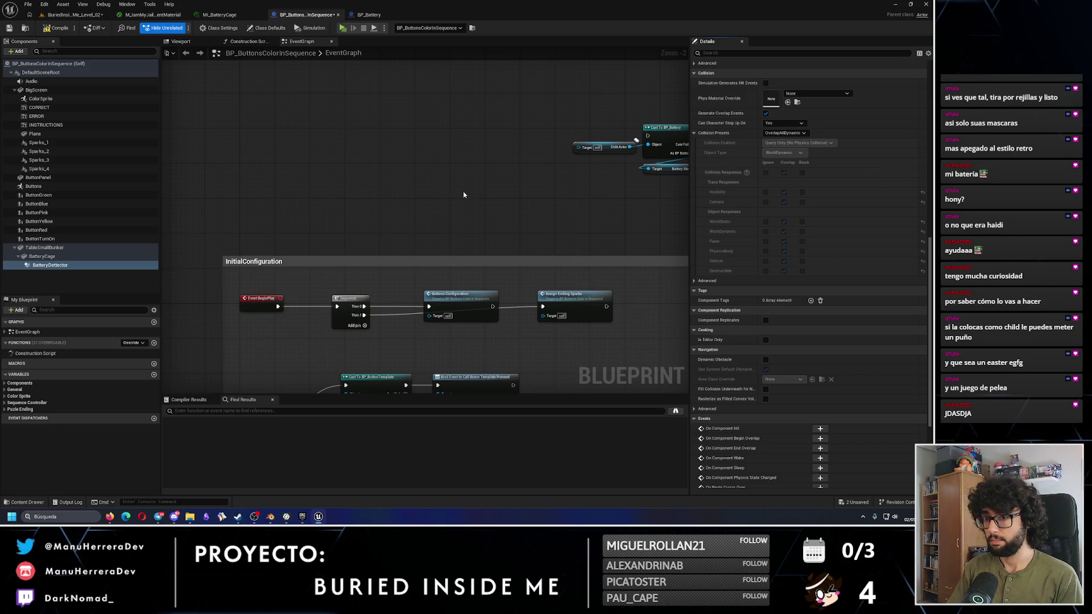
# Step: Shift the lower comment groups down and extend the upper comment box to make room
pyautogui.scroll(-8, 427, 209)
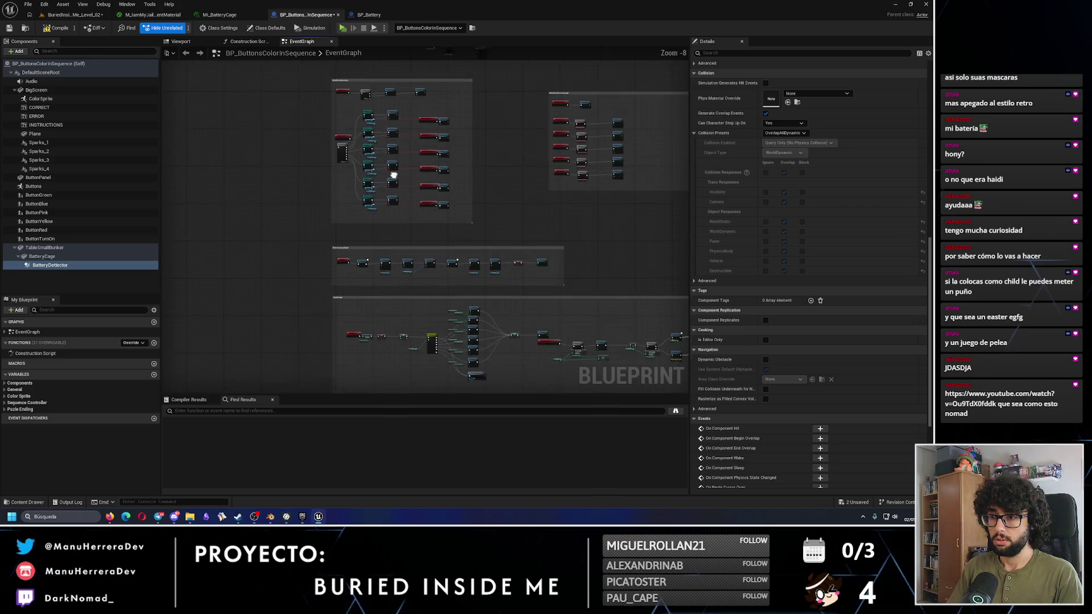
pyautogui.scroll(-4, 401, 230)
pyautogui.moveTo(361, 231)
pyautogui.mouseDown()
pyautogui.moveTo(625, 392)
pyautogui.moveTo(580, 330)
pyautogui.mouseUp()
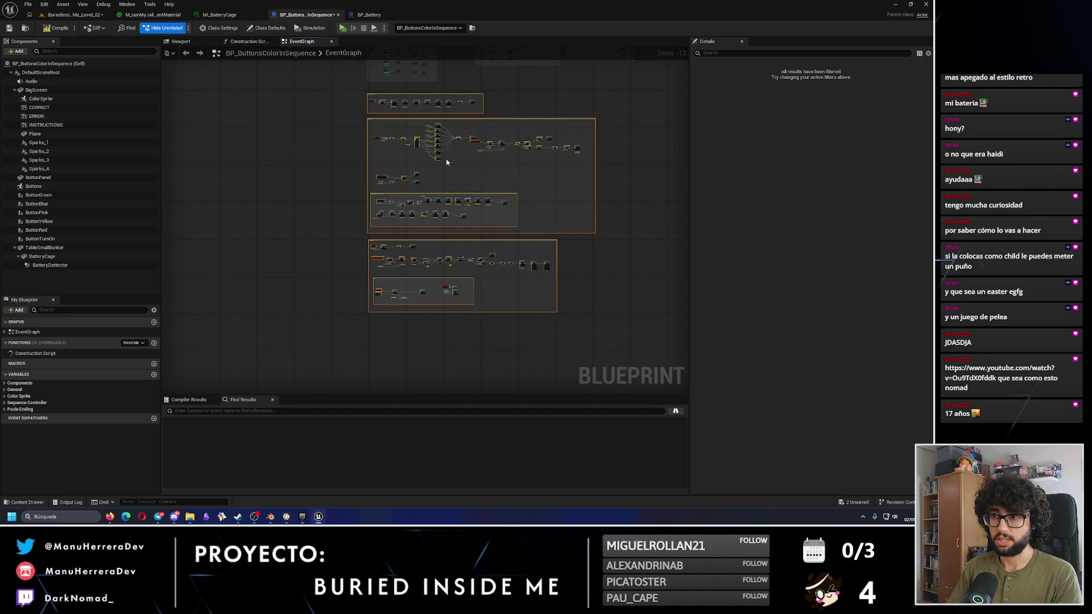
pyautogui.moveTo(443, 140); pyautogui.dragTo(442, 155)
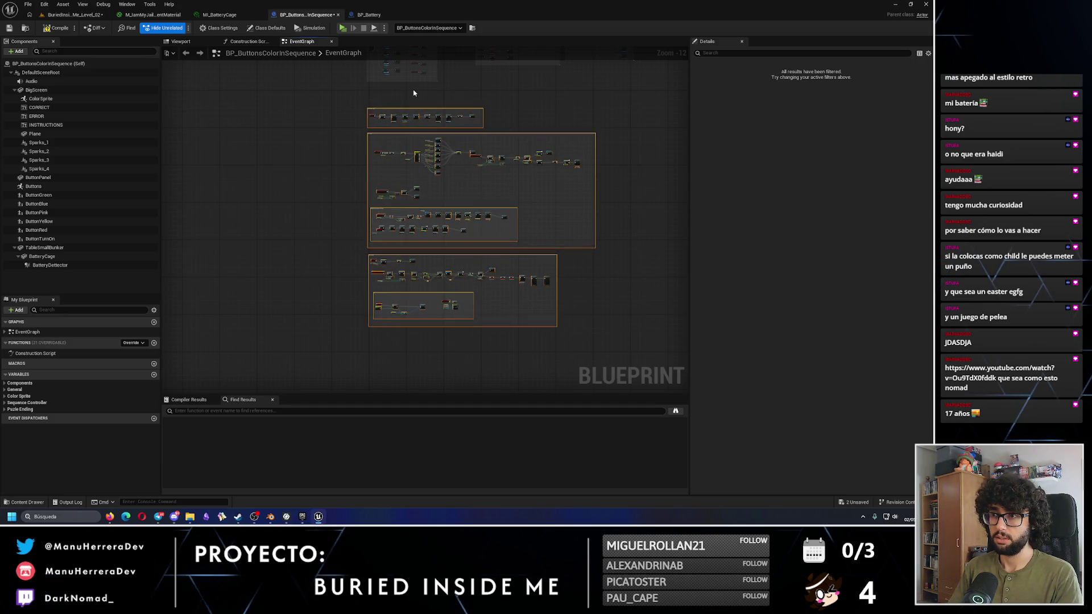
pyautogui.scroll(6, 382, 206)
pyautogui.moveTo(381, 202); pyautogui.dragTo(380, 232)
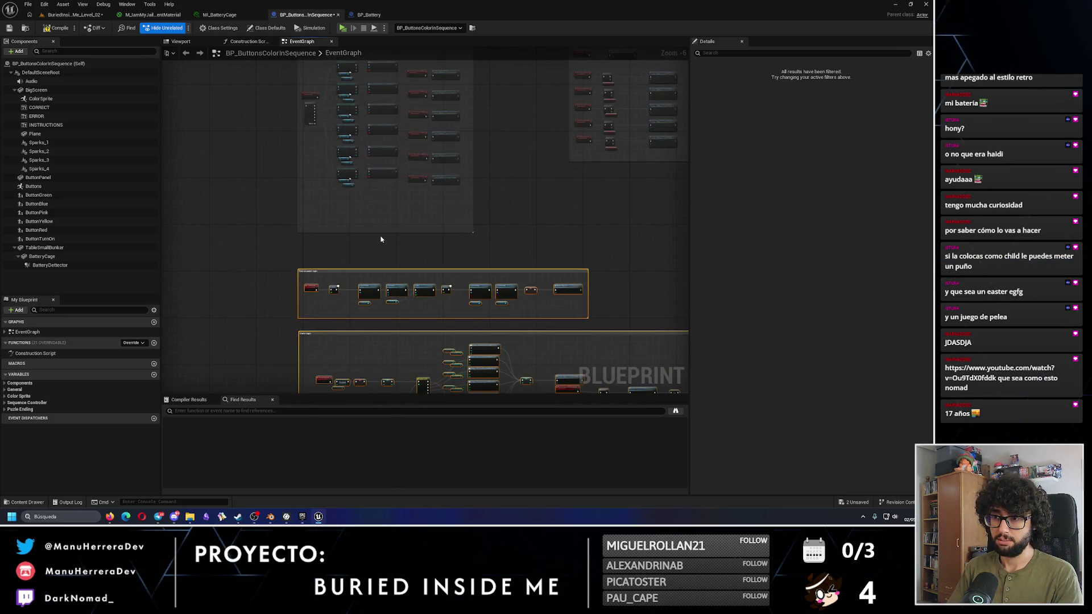
# Step: Add an On Component Begin Overlap (BatteryDetector) event and place it in the upper comment box
pyautogui.click(50, 266)
pyautogui.scroll(-10, 837, 333)
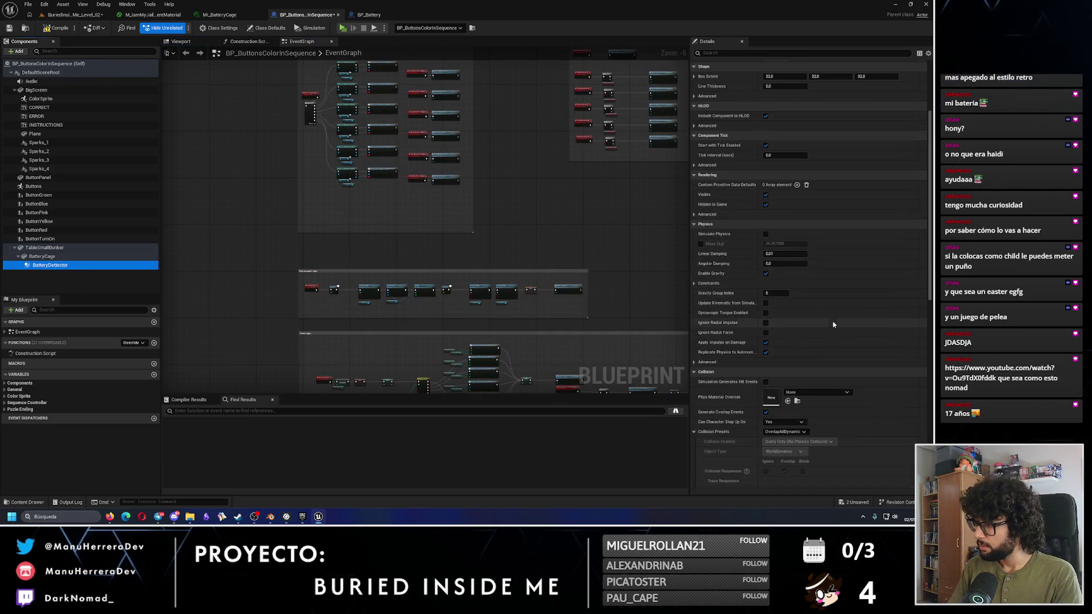
pyautogui.scroll(-3, 833, 331)
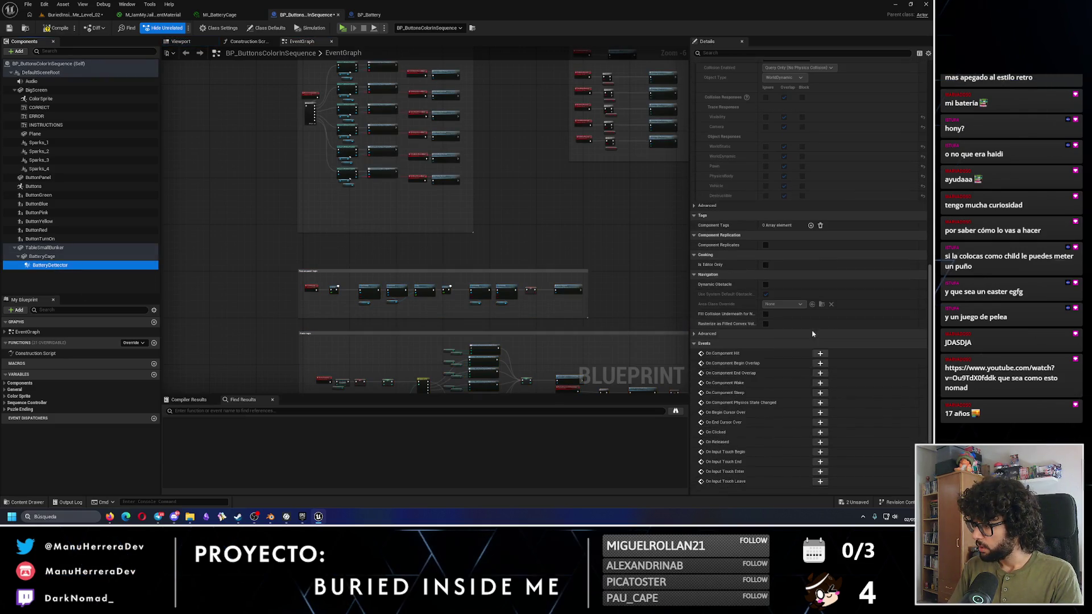
pyautogui.click(797, 364)
pyautogui.click(820, 363)
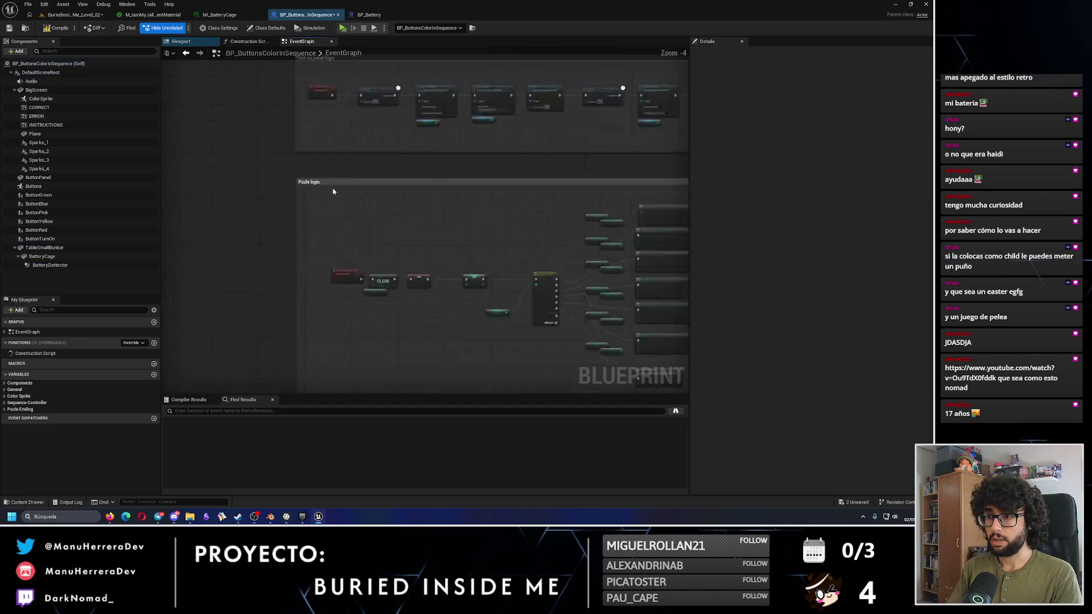
pyautogui.scroll(-8, 319, 392)
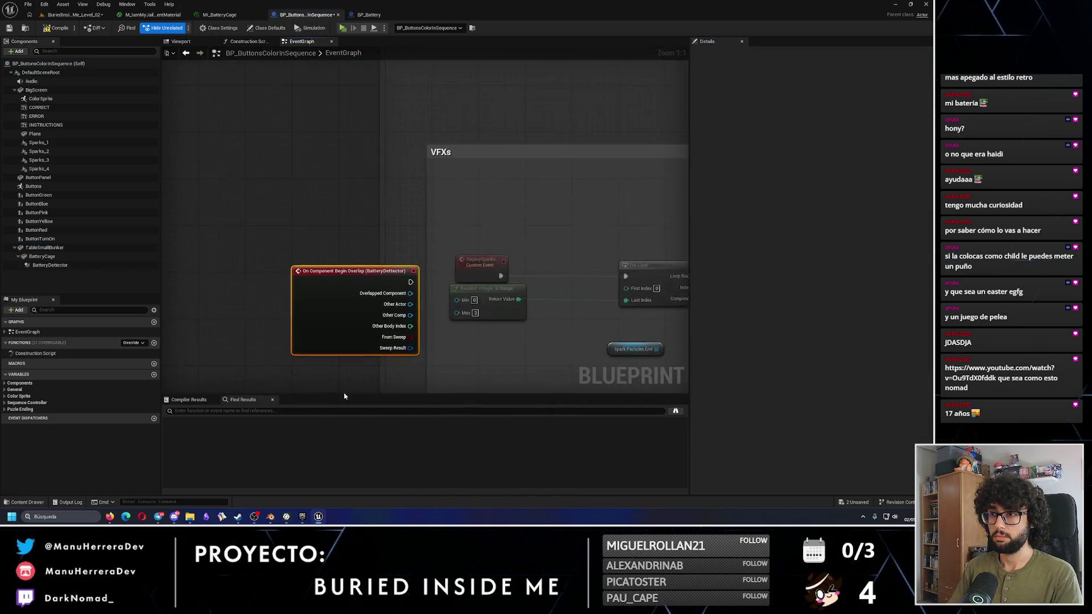
pyautogui.scroll(3, 304, 74)
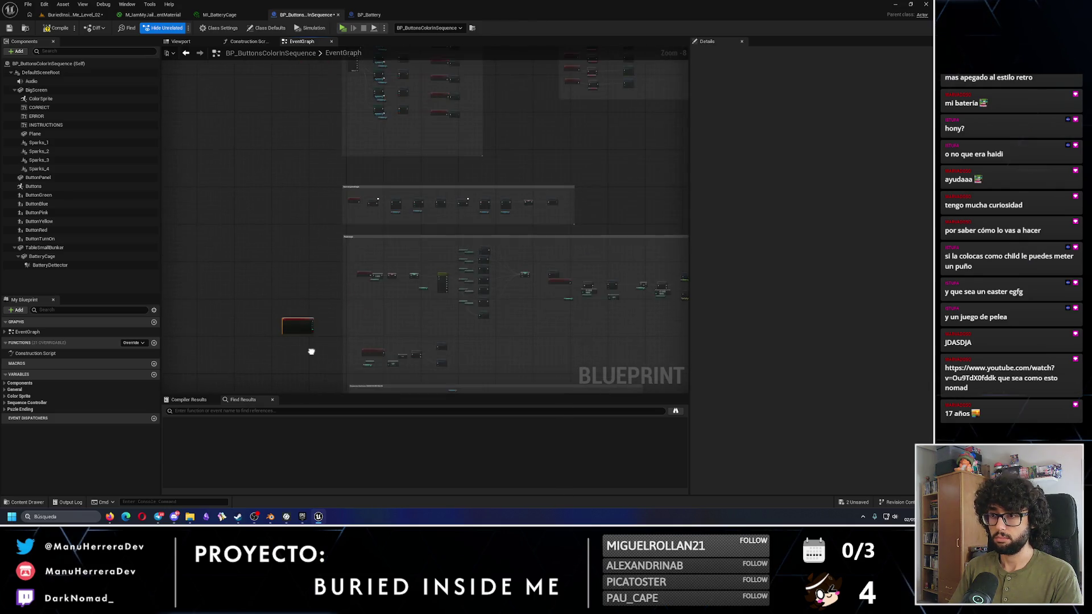
pyautogui.moveTo(297, 328); pyautogui.dragTo(361, 149)
pyautogui.scroll(3, 368, 108)
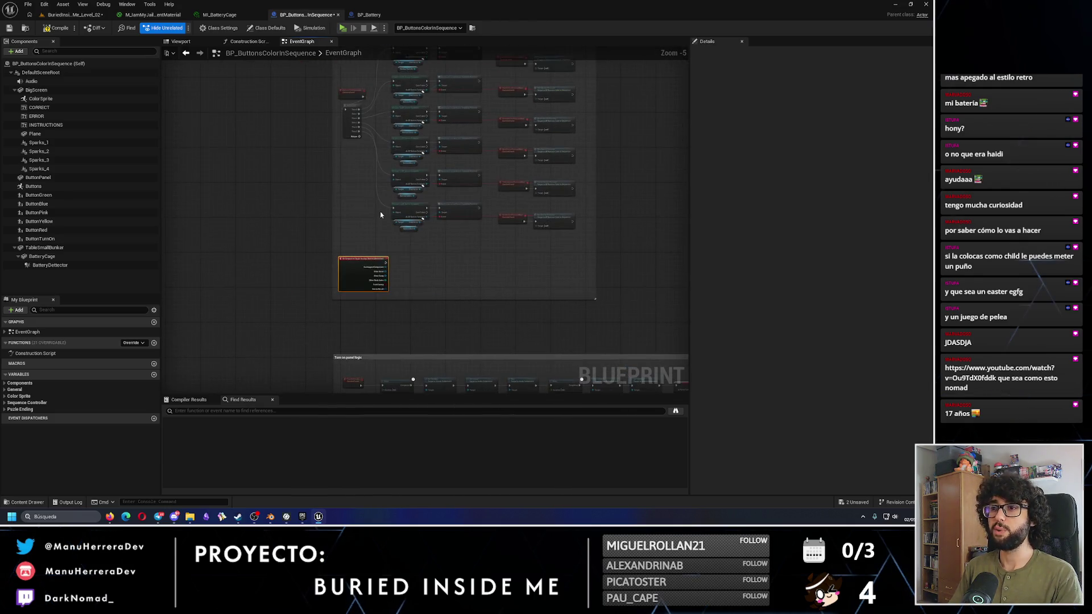
pyautogui.moveTo(316, 307); pyautogui.dragTo(326, 307)
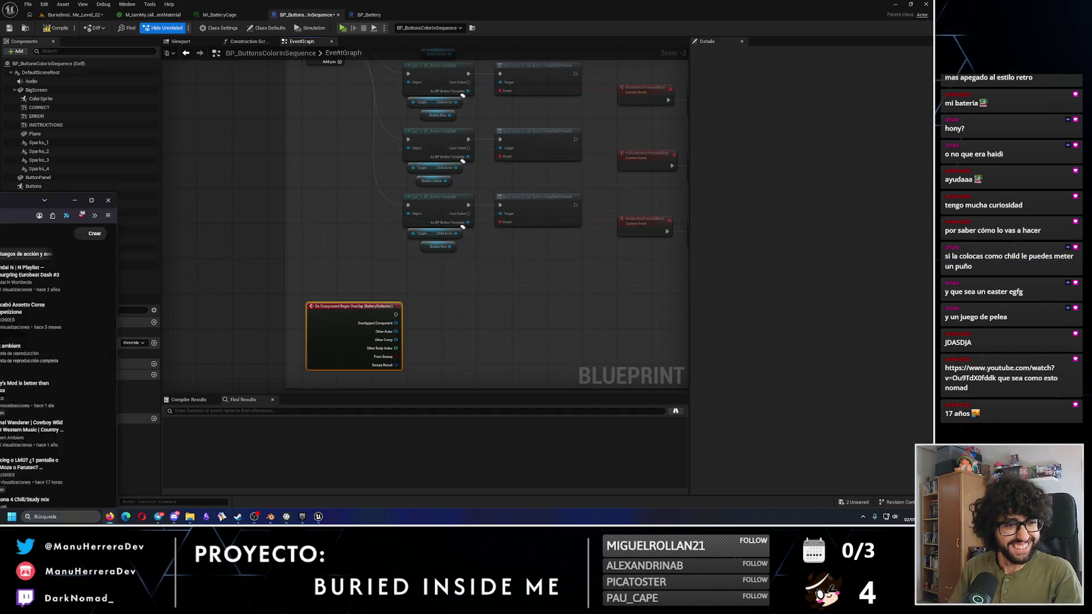
pyautogui.hotkey('alt', 'Tab')
# Step: Play the 'Gmod Physics - 50 barrel explosion' video through to its suggested-videos end screen
pyautogui.click(389, 222)
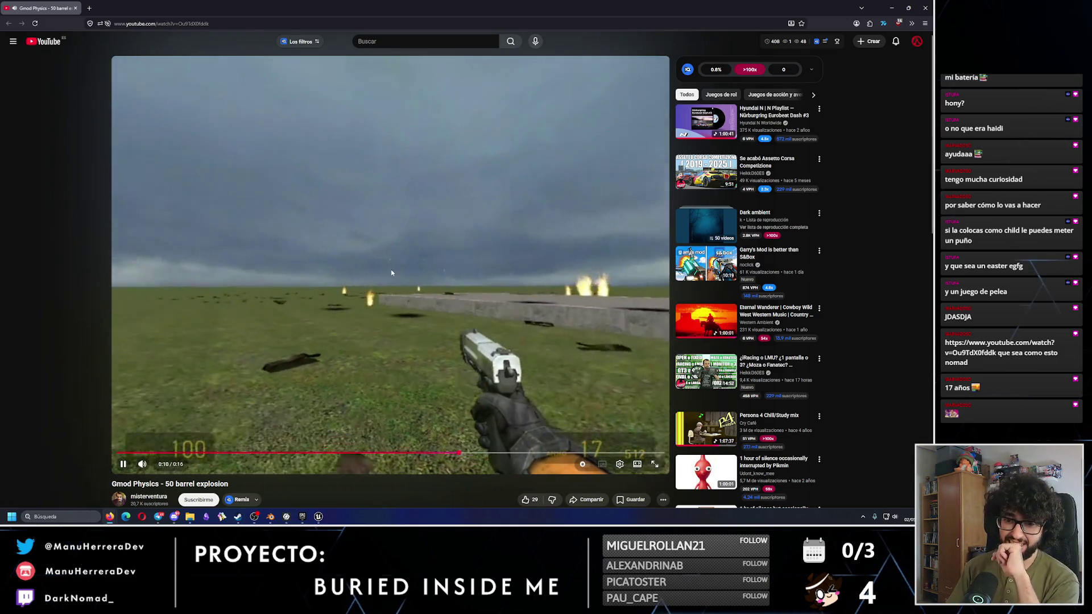
pyautogui.scroll(-1, 139, 453)
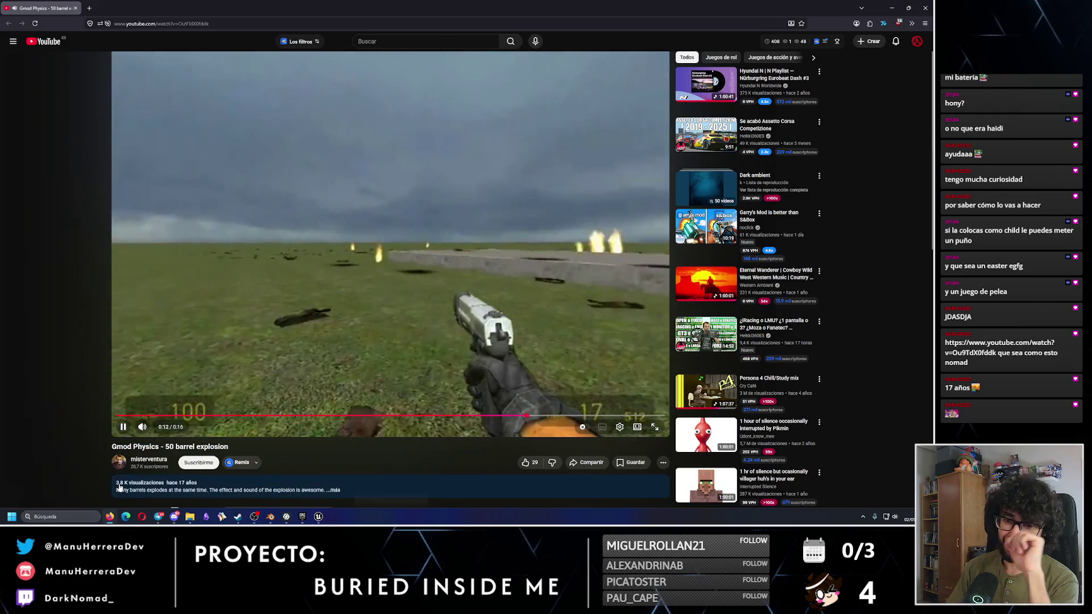
pyautogui.scroll(1, 170, 455)
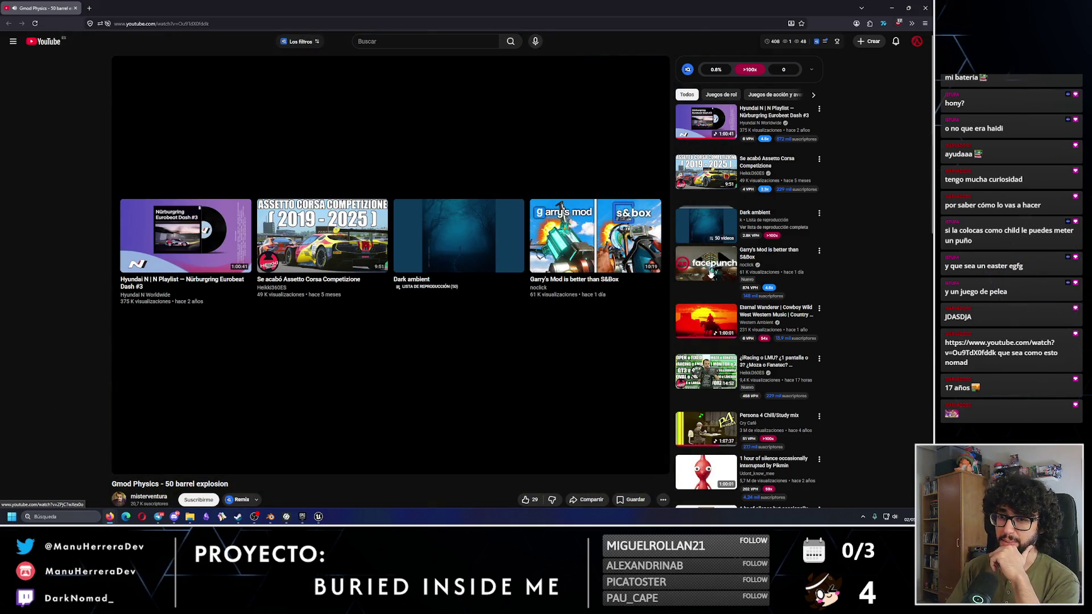
# Step: Open and watch the suggested video 'Garry's Mod is better than S&Box'
pyautogui.click(711, 273)
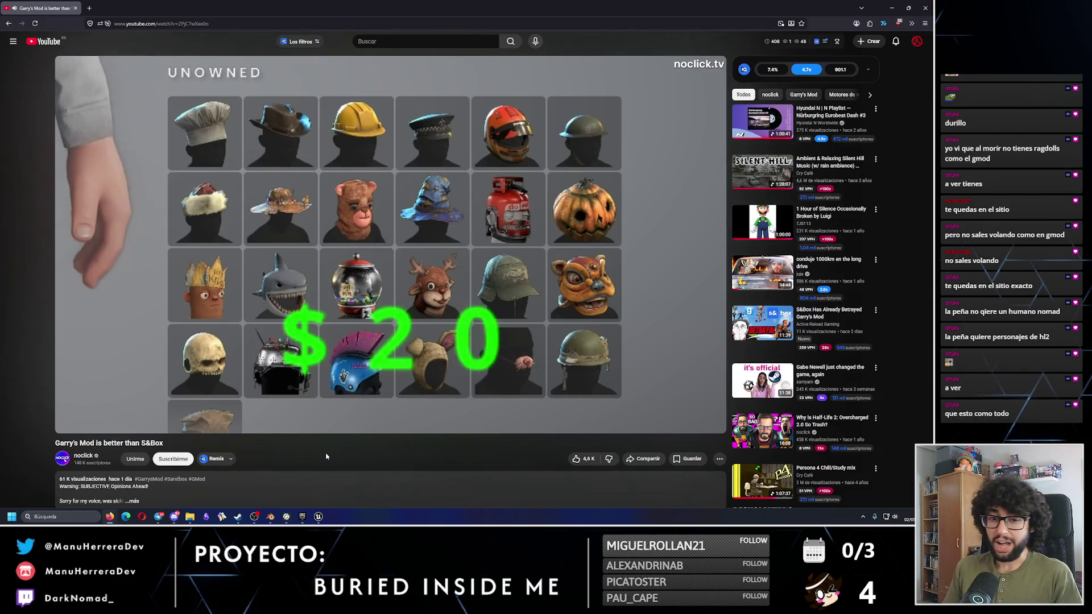
# Step: Watch the video through its System Requirements comparison, then open a fresh browser tab
pyautogui.click(399, 240)
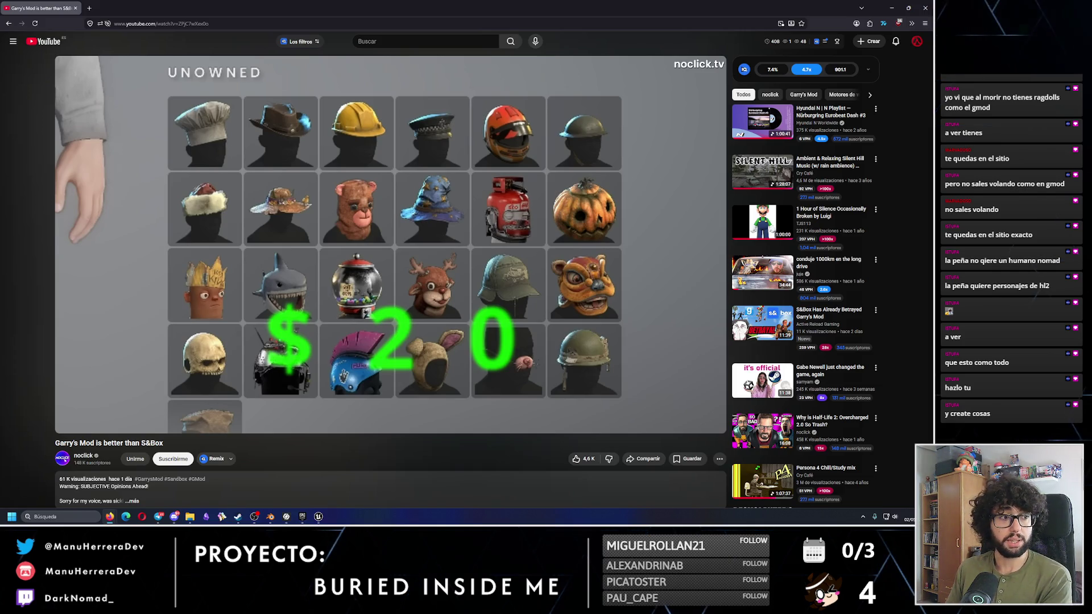
pyautogui.moveTo(338, 300)
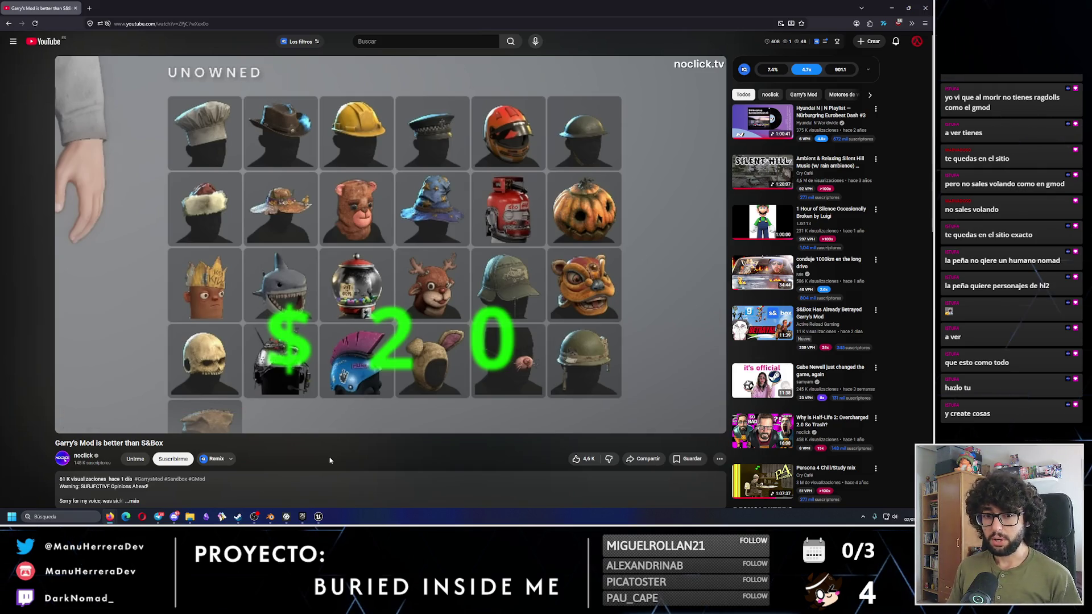
pyautogui.click(331, 378)
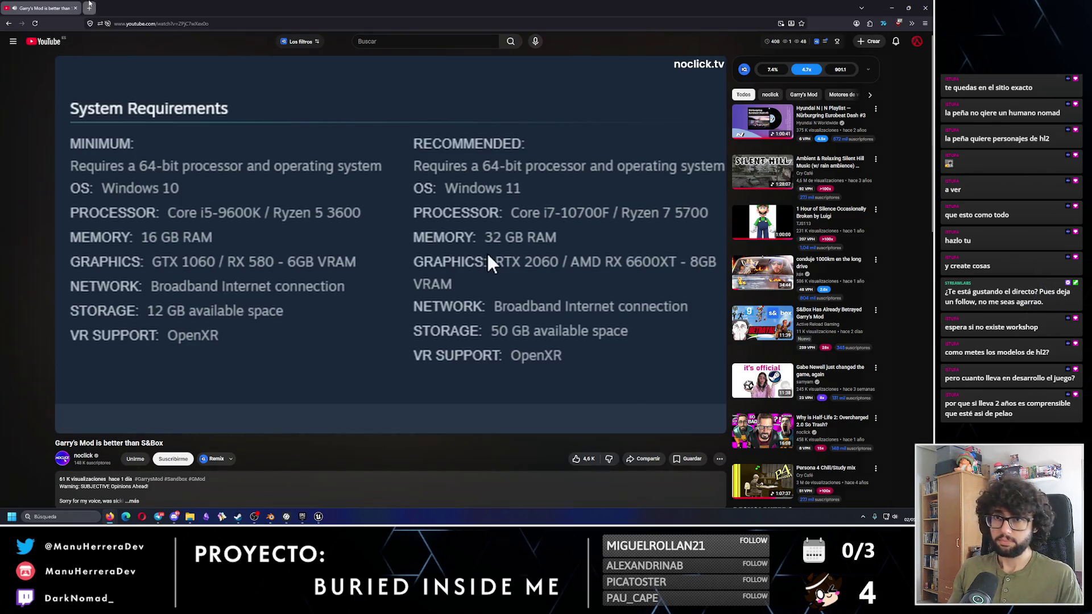
pyautogui.click(89, 8)
# Step: Search Google for 'first s&box version'
pyautogui.write('first s/')
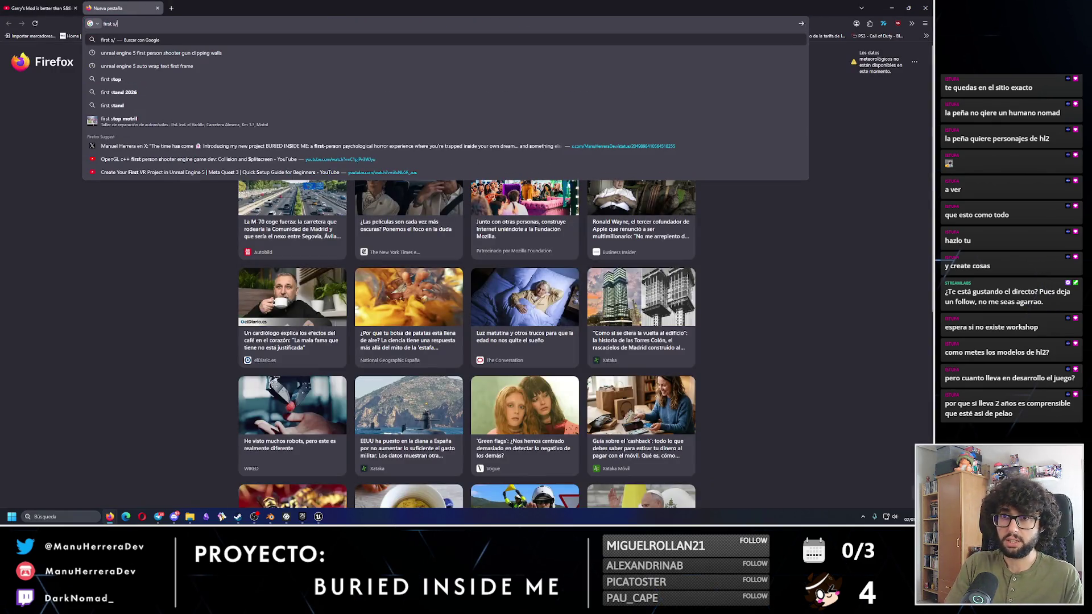
pyautogui.press('BackSpace')
pyautogui.write('&bo')
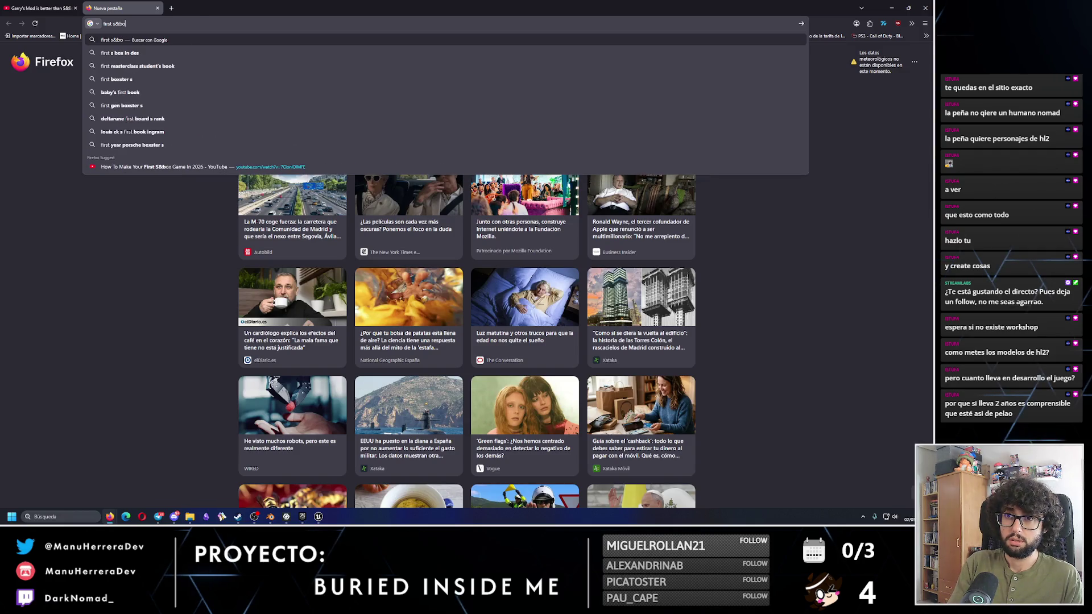
pyautogui.write('x version')
pyautogui.press('Return')
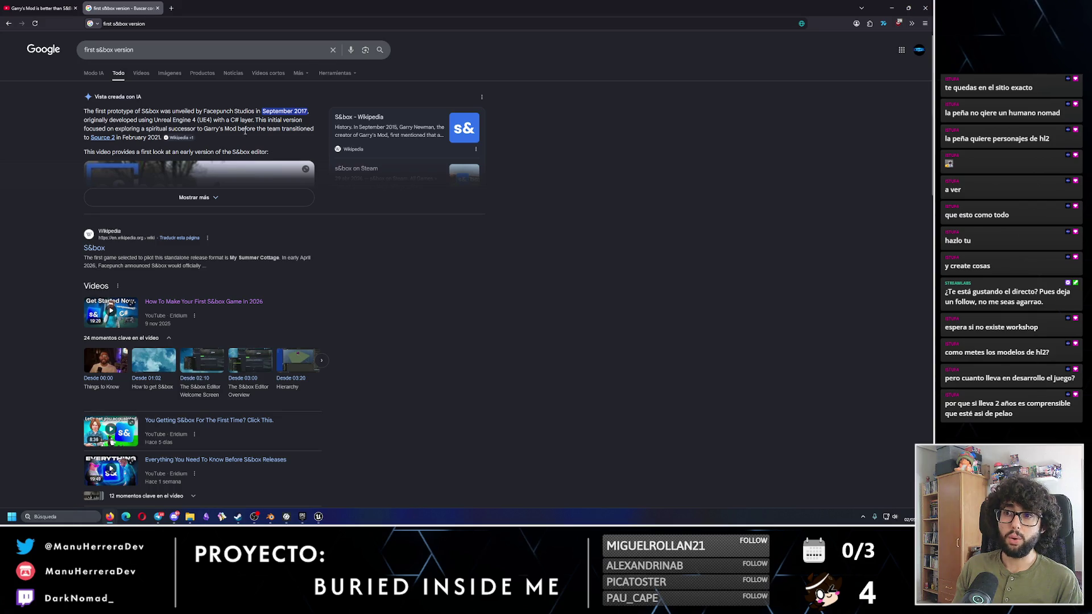
# Step: Expand the AI overview and open the 2021 'First Look At S&box' video
pyautogui.moveTo(279, 130)
pyautogui.mouseDown()
pyautogui.moveTo(91, 111)
pyautogui.moveTo(193, 138)
pyautogui.moveTo(159, 138)
pyautogui.mouseUp()
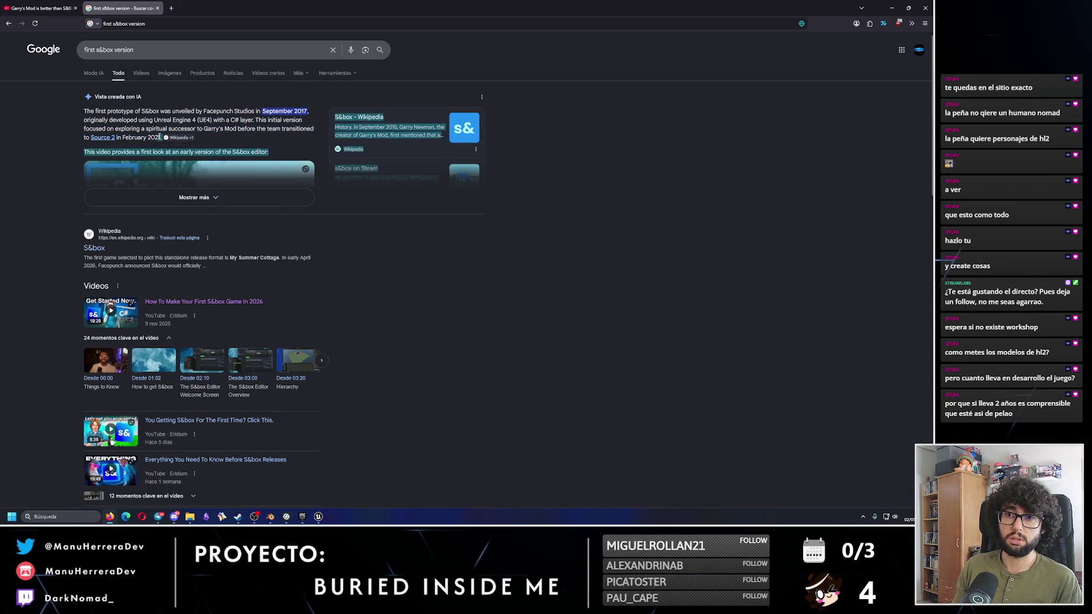
pyautogui.click(244, 130)
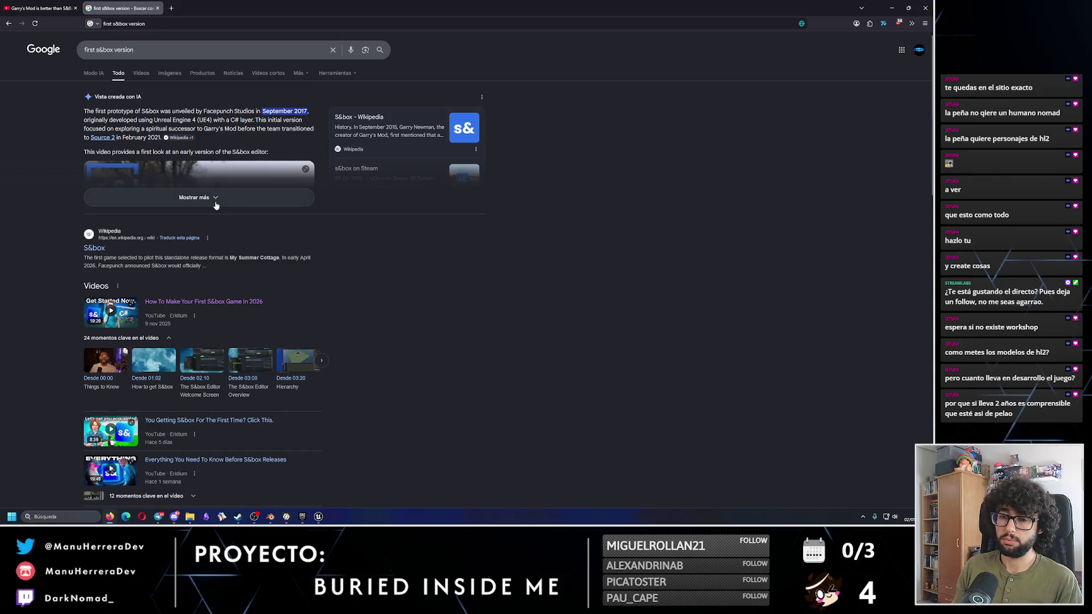
pyautogui.click(217, 201)
pyautogui.click(180, 221)
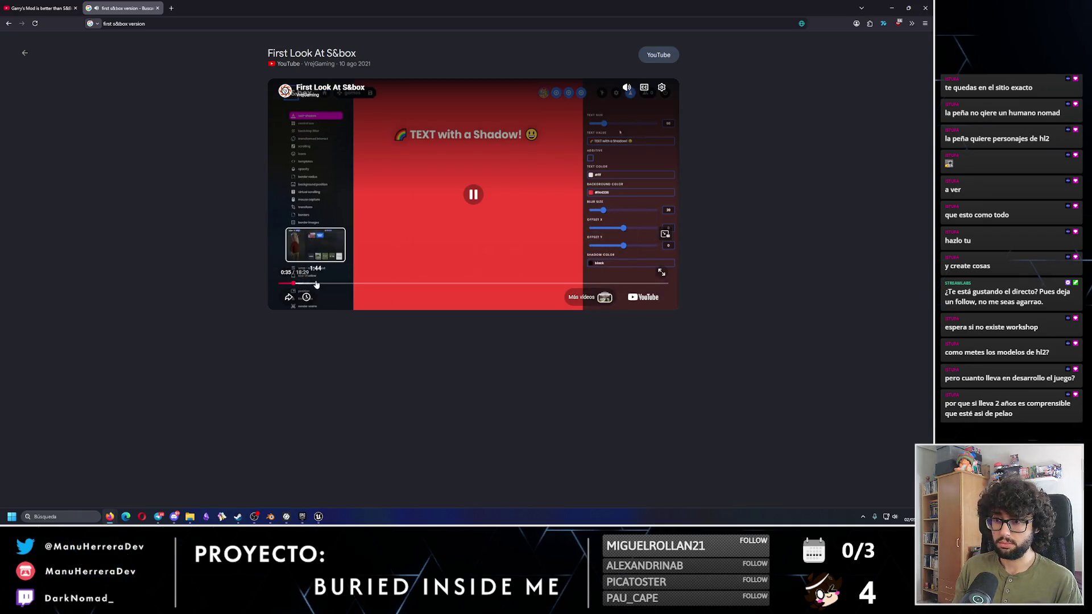
# Step: Skim 'First Look At S&box' to 1:52, 6:08 and 9:05, then close that tab
pyautogui.click(317, 284)
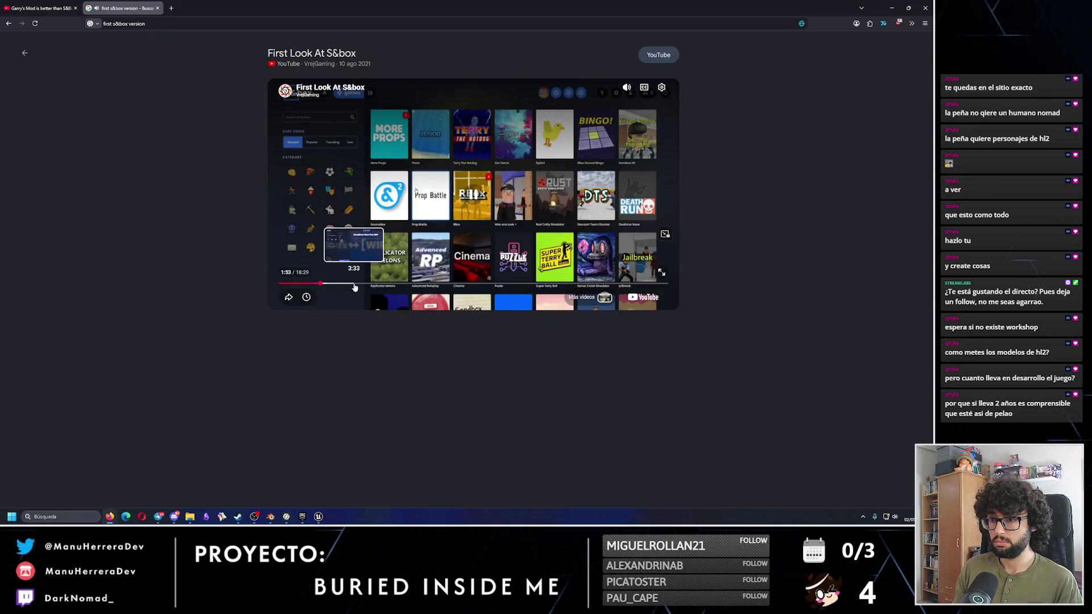
pyautogui.click(408, 286)
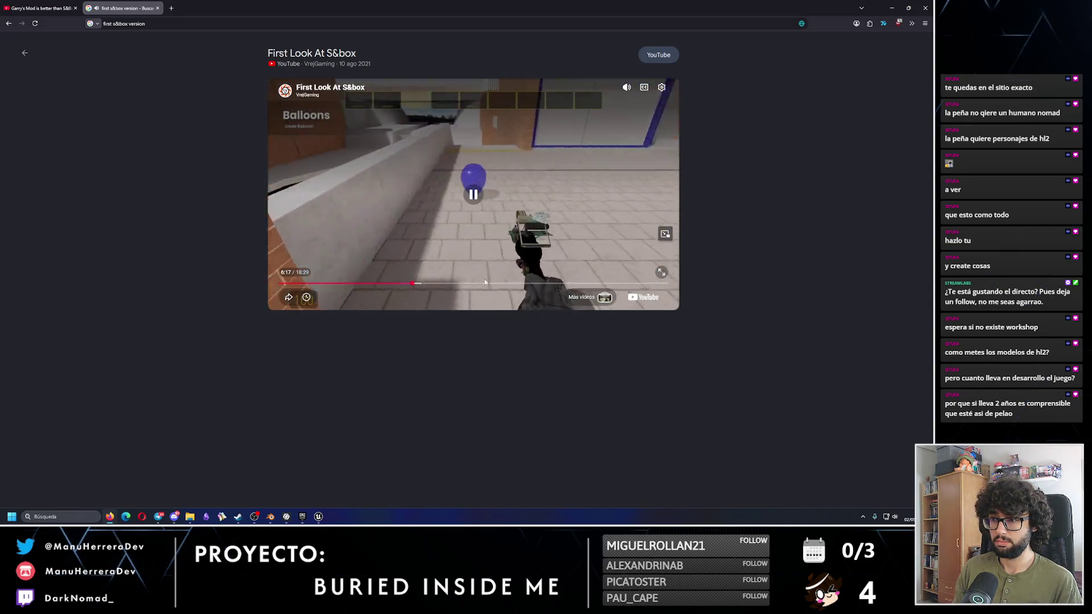
pyautogui.click(471, 285)
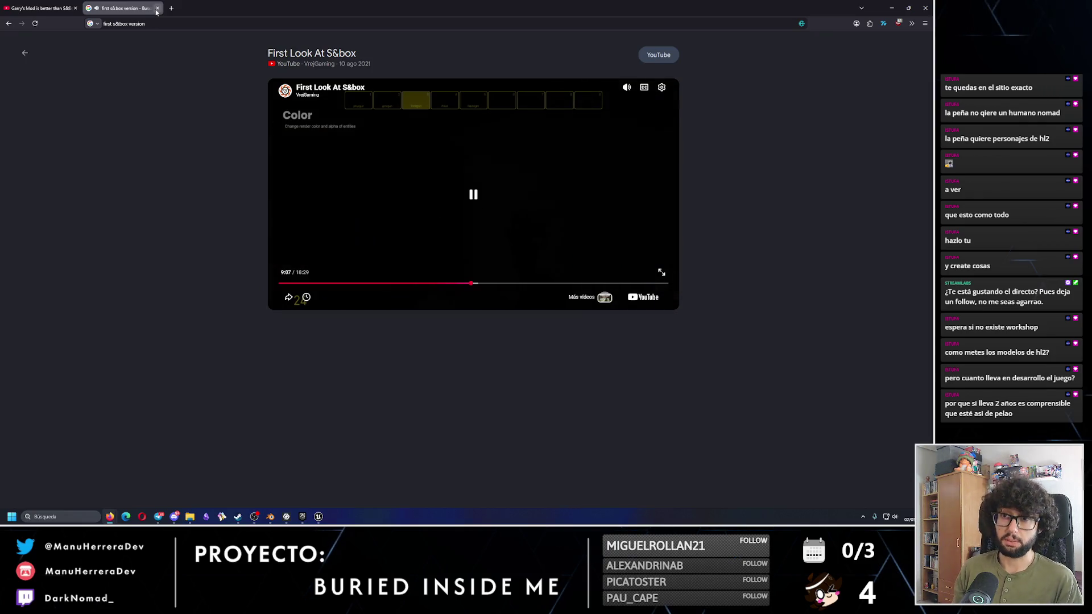
pyautogui.hotkey('ctrl', 'w')
# Step: Resume 'Garry's Mod is better than S&Box' and watch it full screen
pyautogui.click(491, 263)
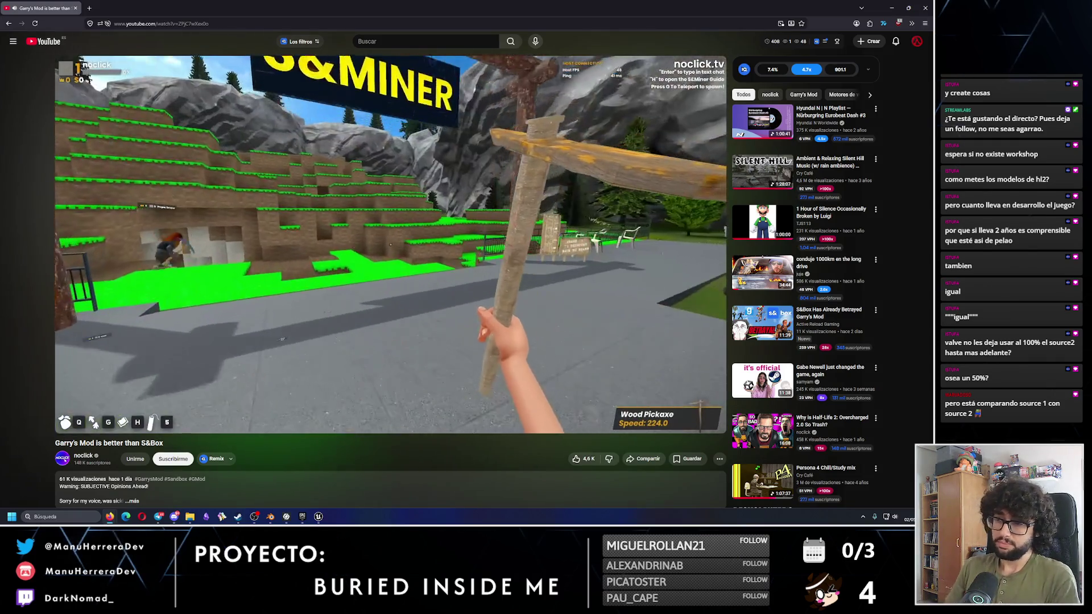
pyautogui.press('f')
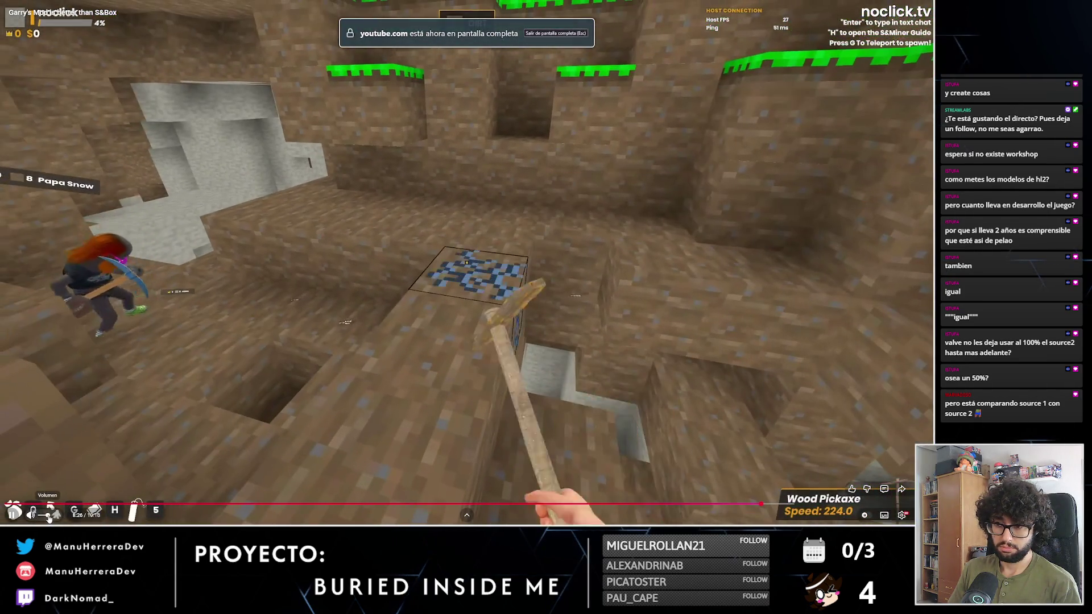
pyautogui.moveTo(49, 515)
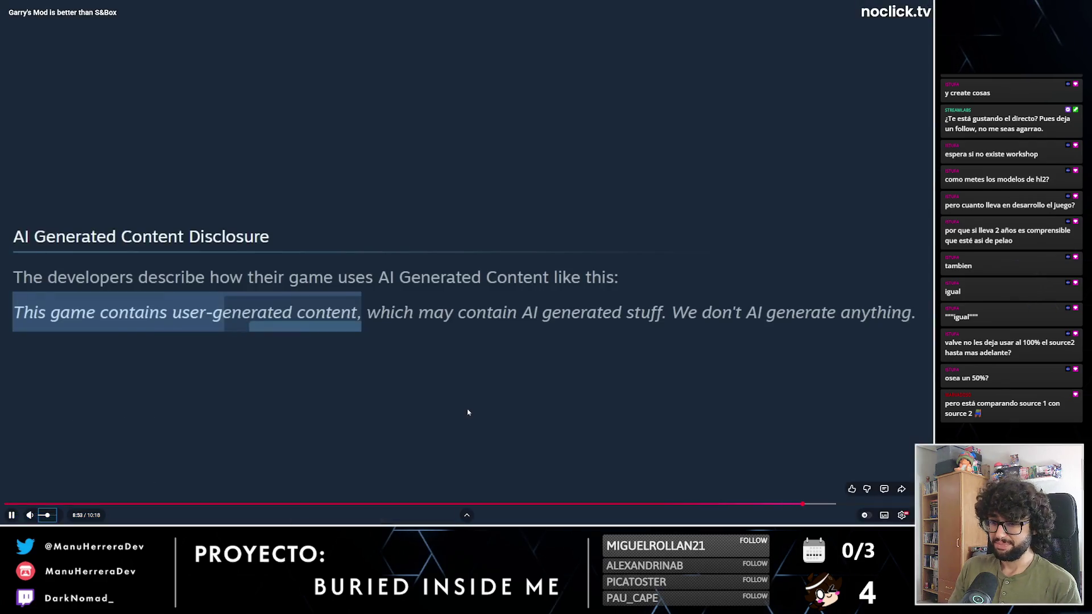
# Step: Rewind the fullscreen video 5 seconds and pause on the grid of game thumbnails
pyautogui.click(519, 358)
pyautogui.press('Left')
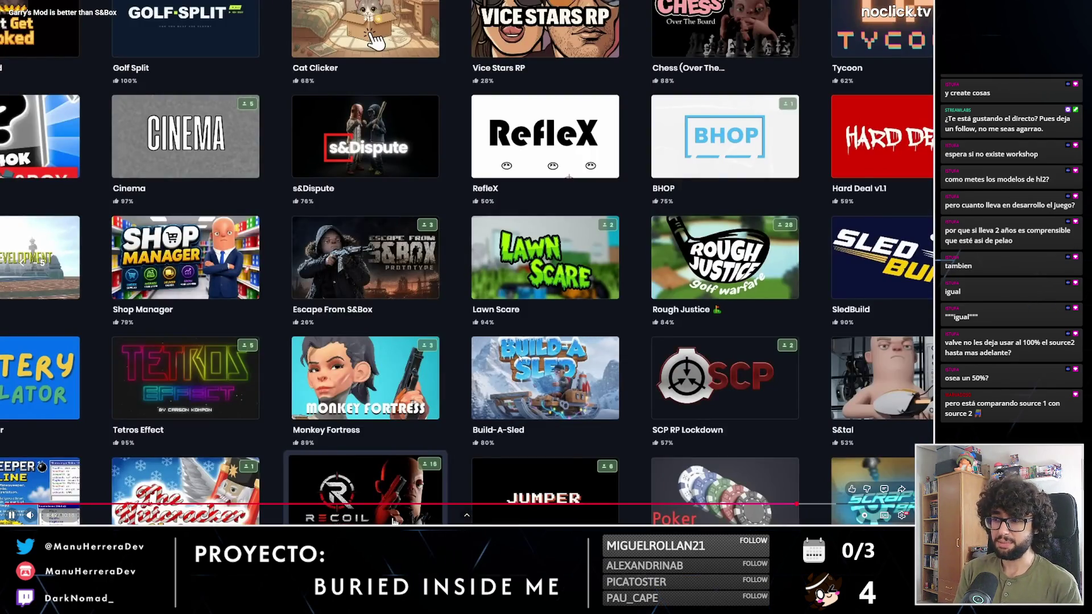
pyautogui.click(520, 357)
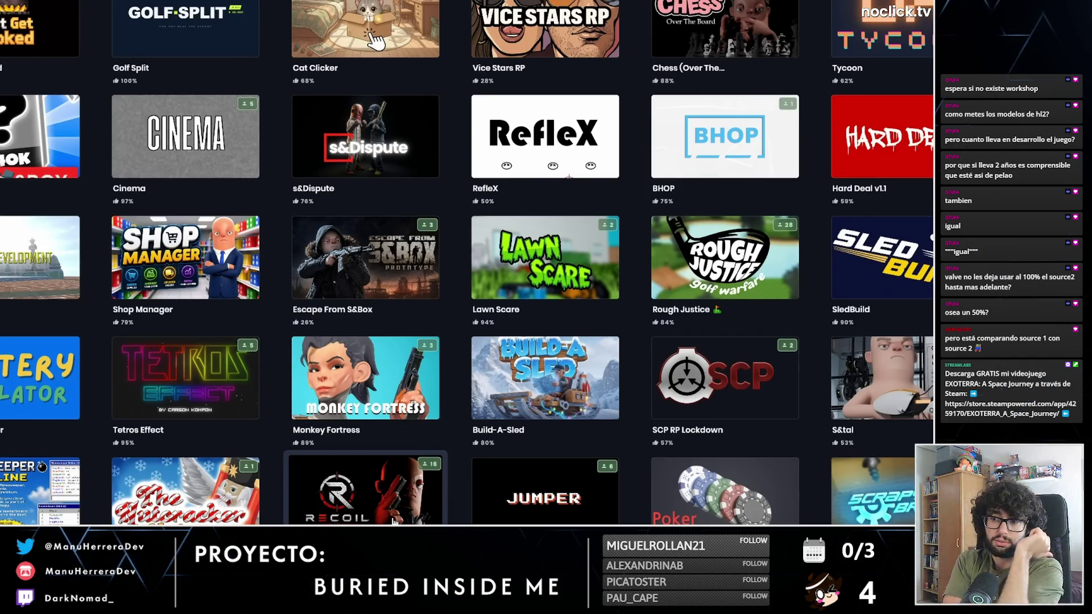
pyautogui.moveTo(517, 336)
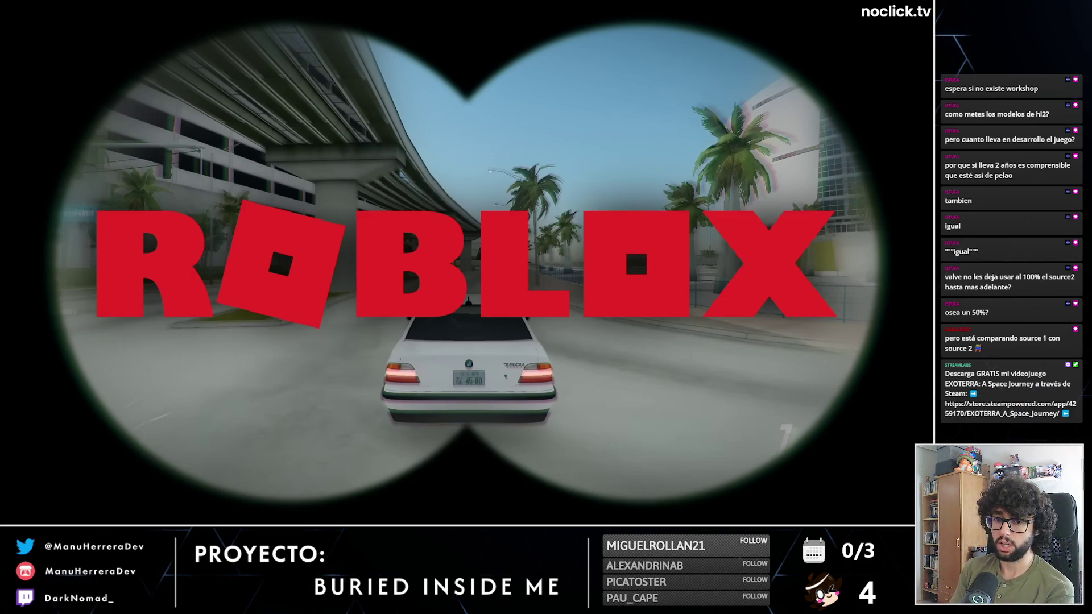
# Step: Let the video finish at 10:10, exit full screen, and close the browser window
pyautogui.press('space')
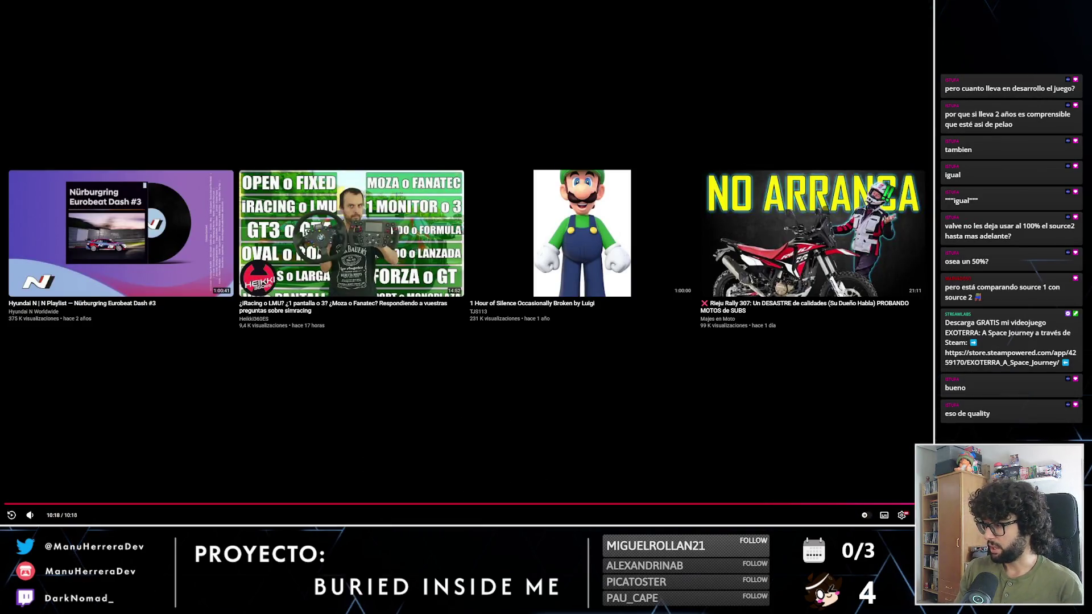
pyautogui.click(922, 516)
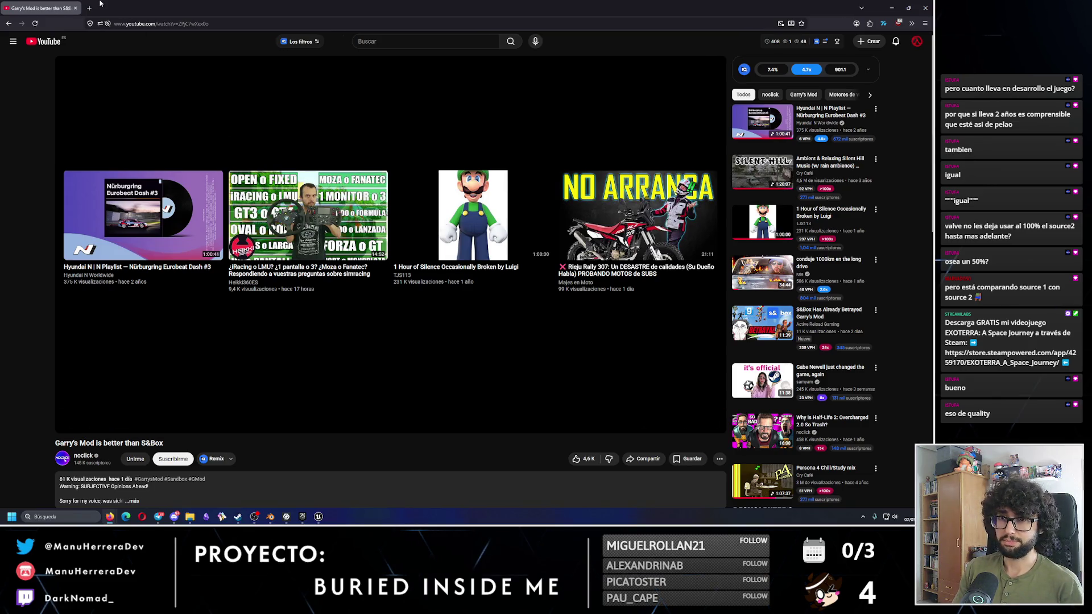
pyautogui.click(926, 8)
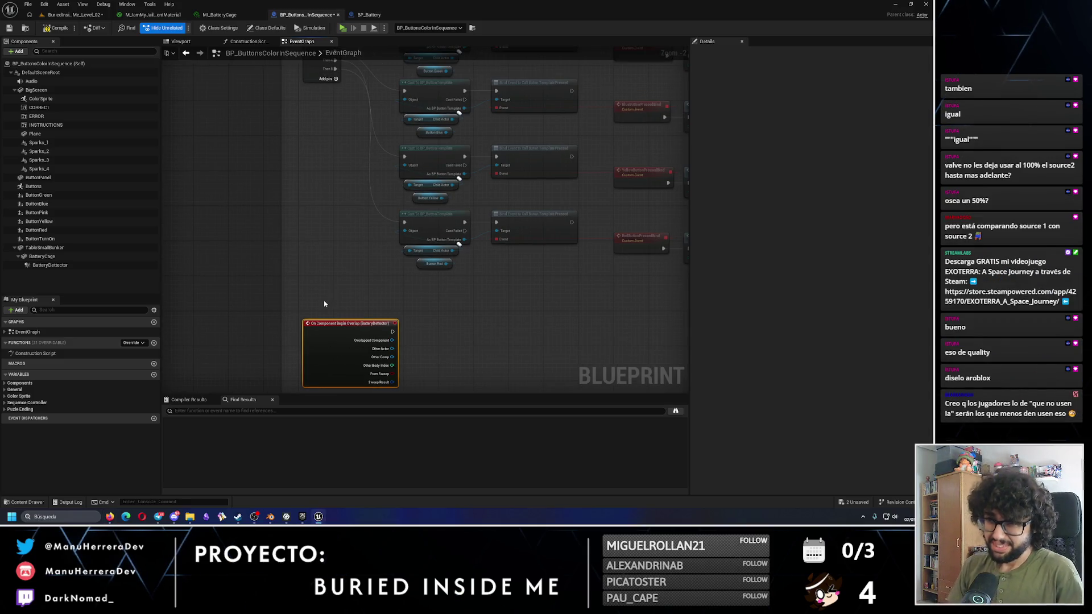
pyautogui.moveTo(446, 311); pyautogui.dragTo(442, 272)
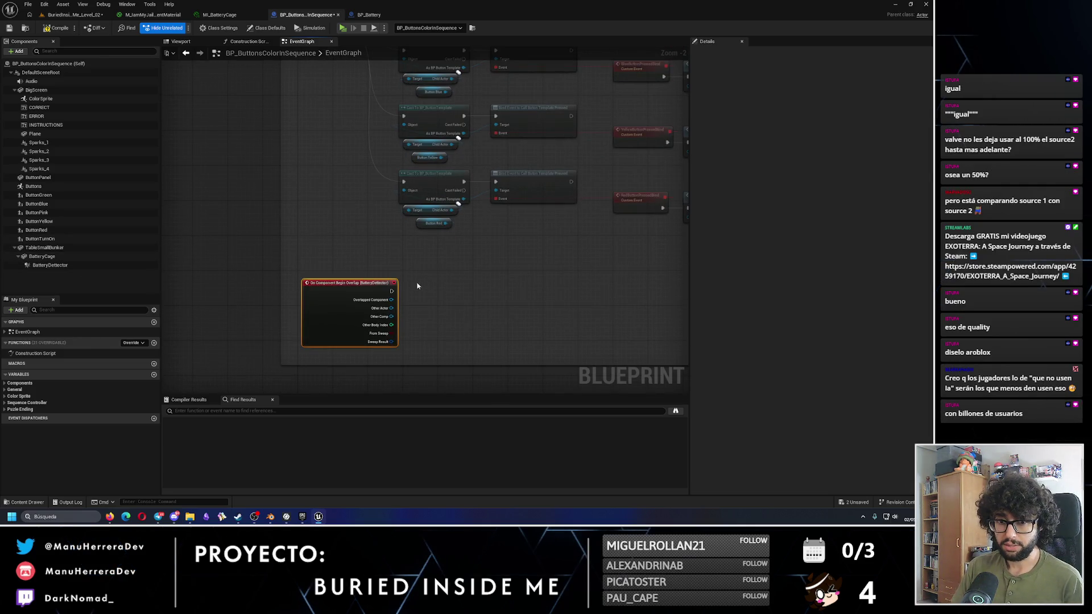
pyautogui.scroll(2, 427, 287)
pyautogui.moveTo(359, 283); pyautogui.dragTo(447, 267)
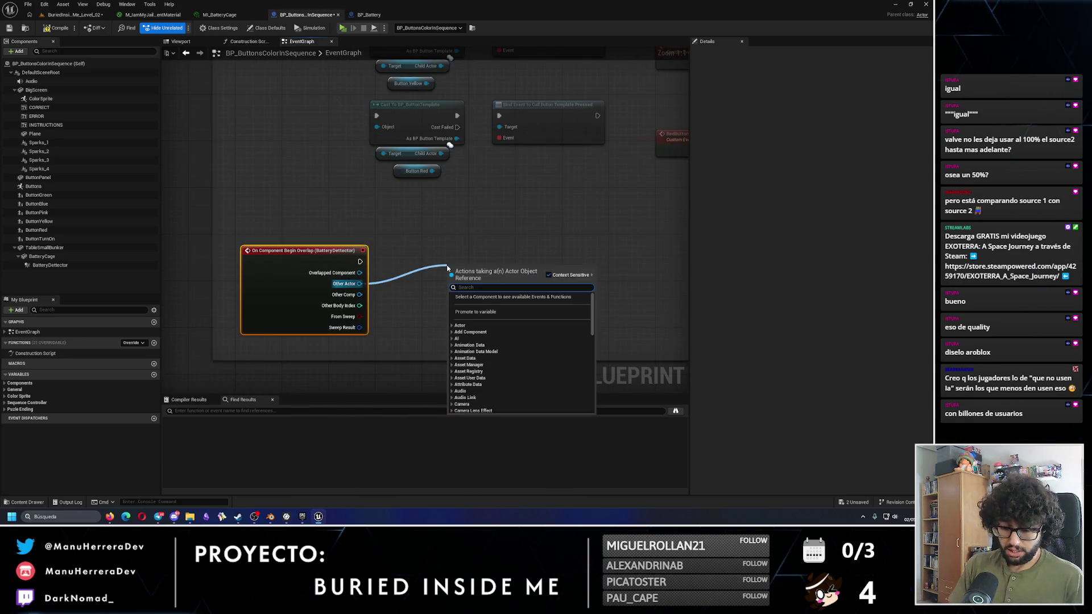
pyautogui.write('bp_bat')
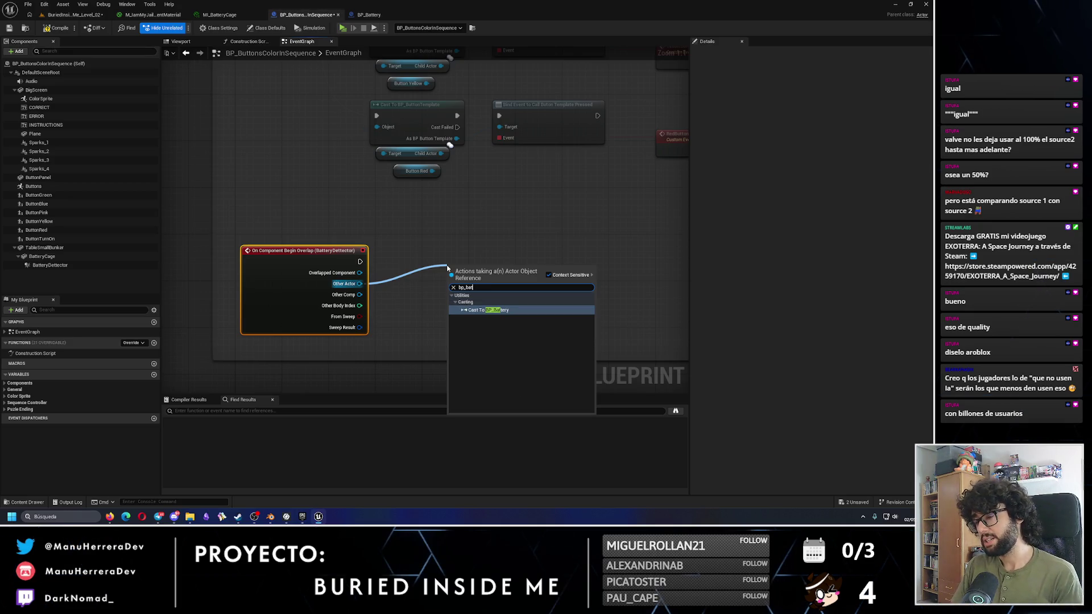
pyautogui.press('BackSpace')
pyautogui.press('BackSpace')
pyautogui.press('BackSpace')
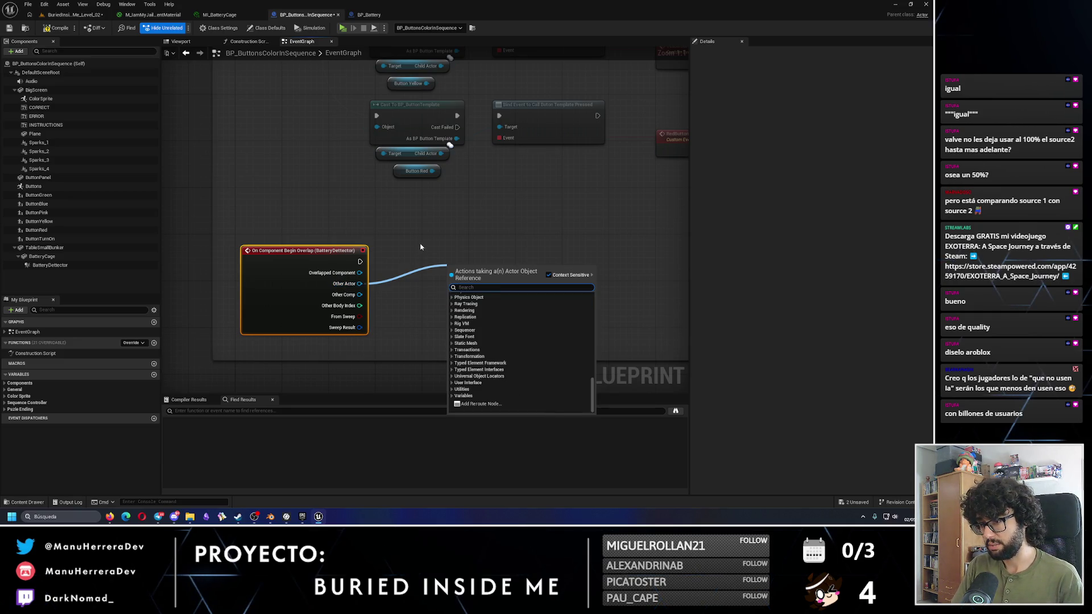
pyautogui.press('Escape')
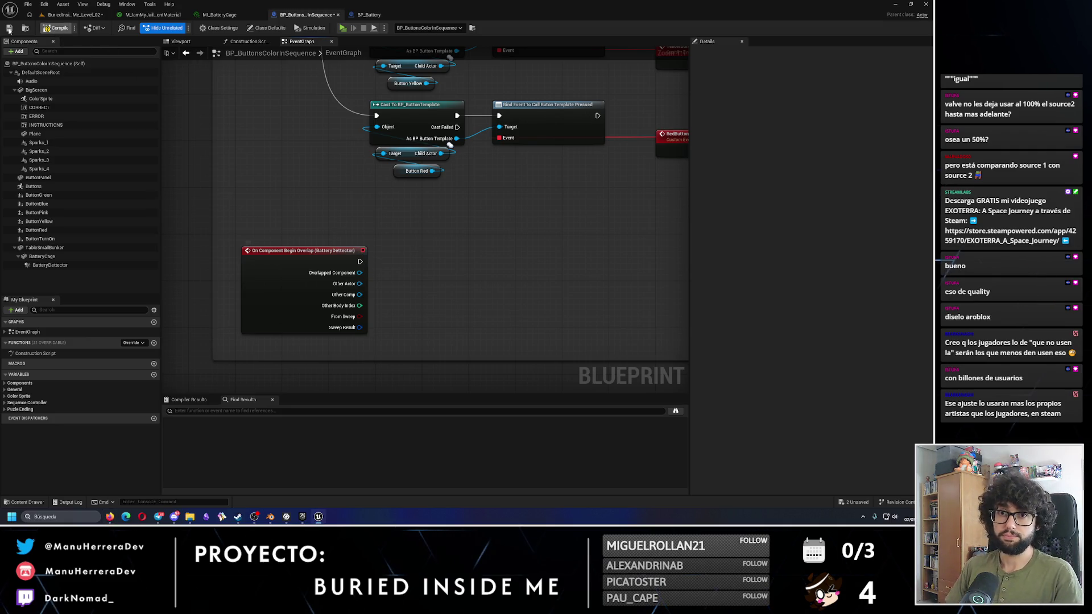
# Step: Save BP_ButtonsColorInSequence and return to the BuriedInsideMe_Level_02 level editor
pyautogui.click(10, 30)
pyautogui.click(74, 14)
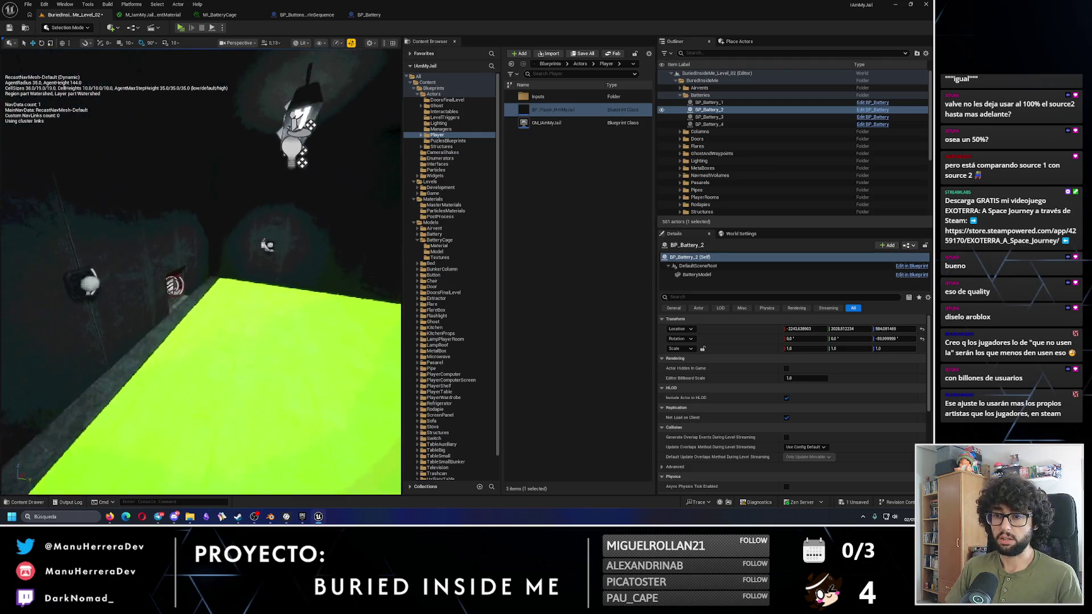
# Step: Pull the camera back, review the final battery door's BP_FourBatteryFinalDoor overlap checks, then close it
pyautogui.scroll(2, 200, 273)
pyautogui.press('s')
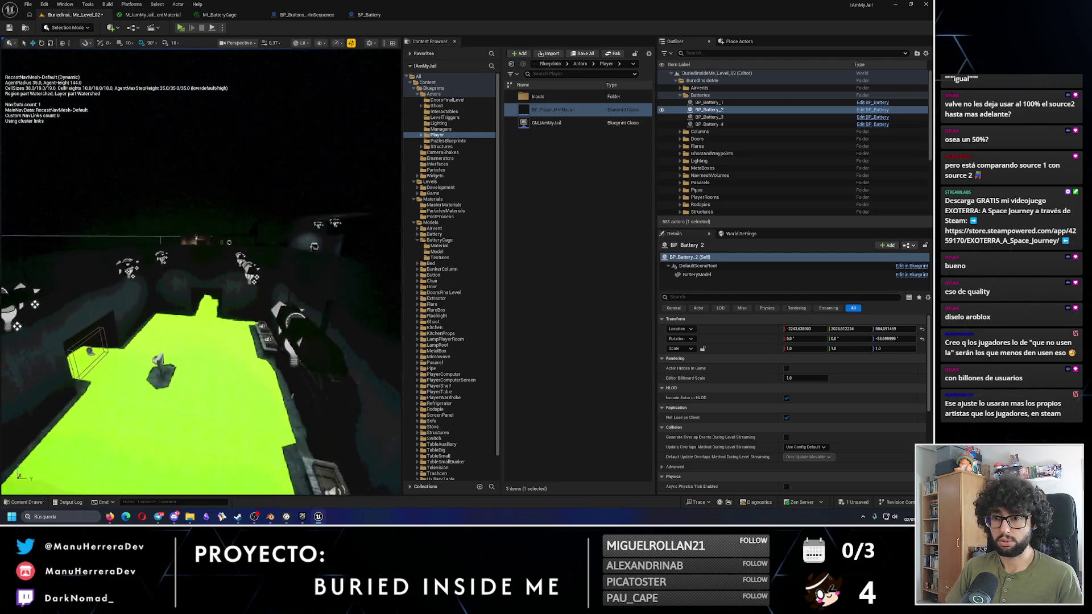
pyautogui.click(227, 224)
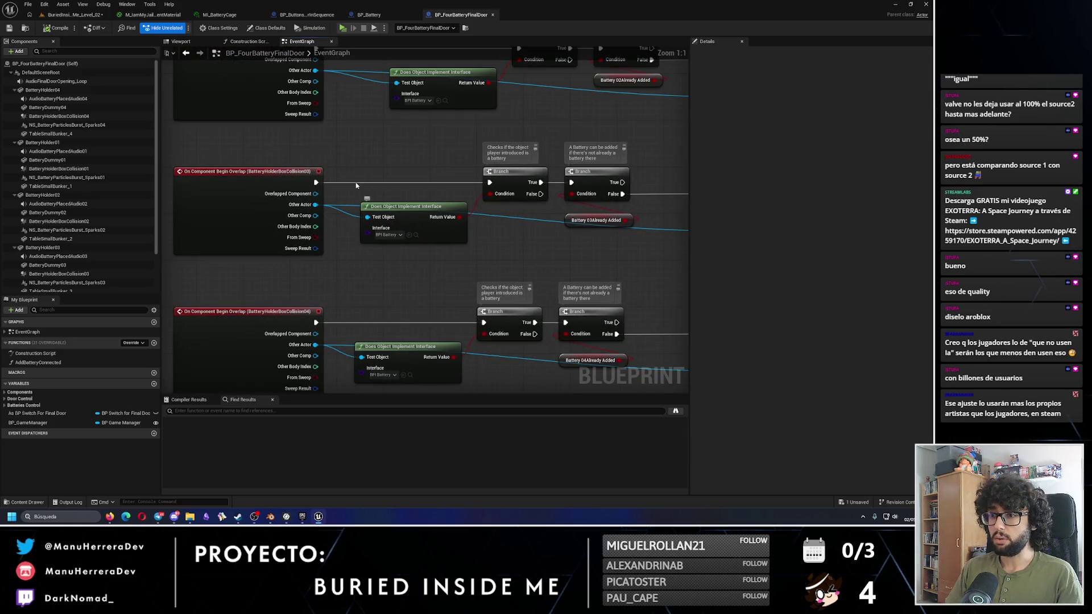
pyautogui.click(493, 15)
# Step: Test the overlap's Other Actor with a Does Object Implement Interface node set to BPI Battery
pyautogui.click(324, 15)
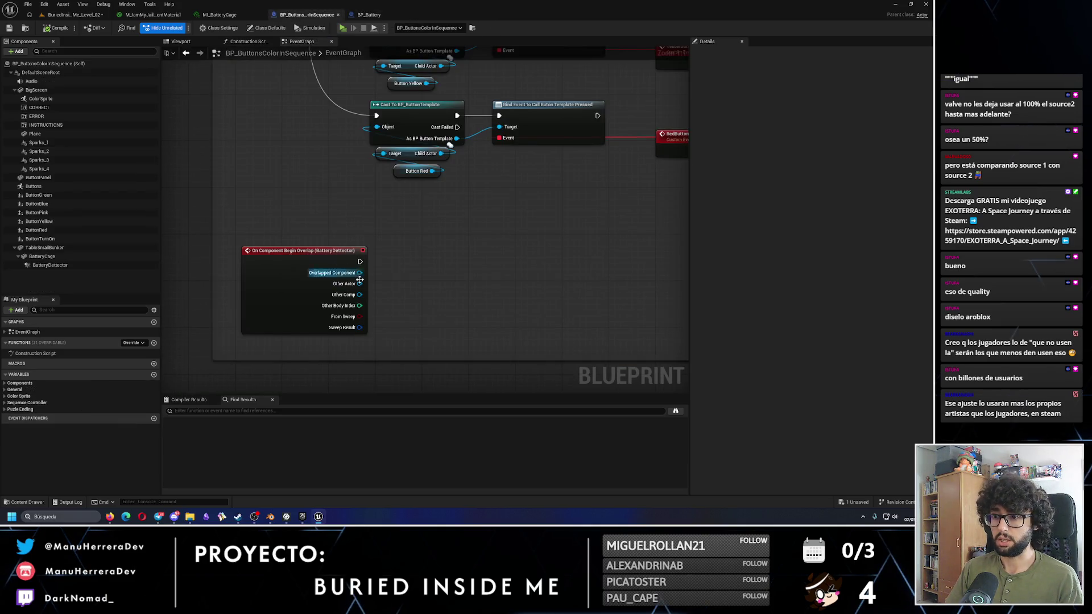
pyautogui.moveTo(359, 283); pyautogui.dragTo(412, 284)
pyautogui.write('does implement')
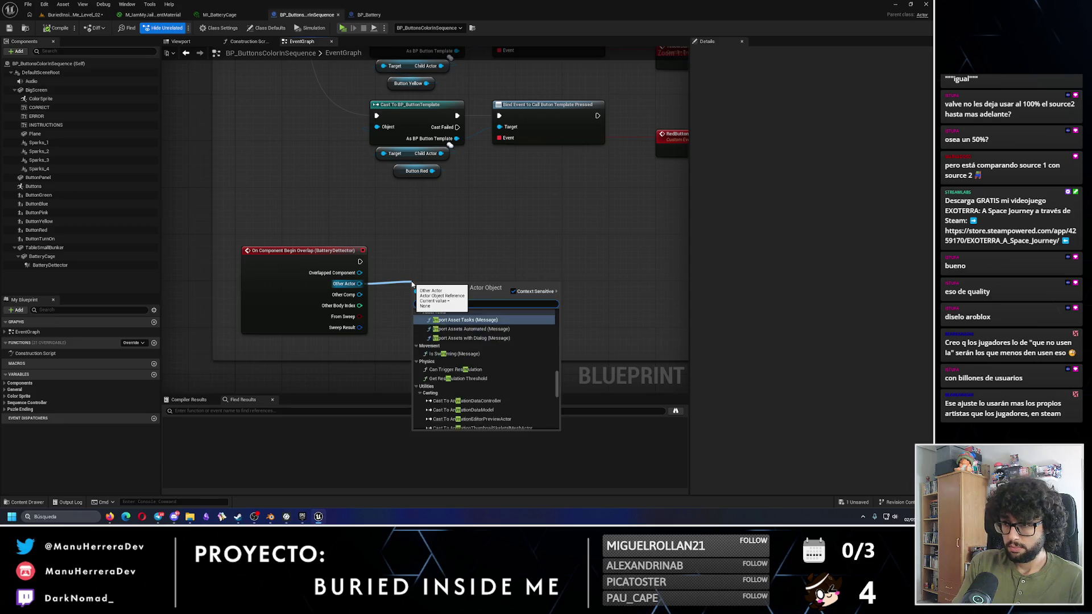
pyautogui.press('Return')
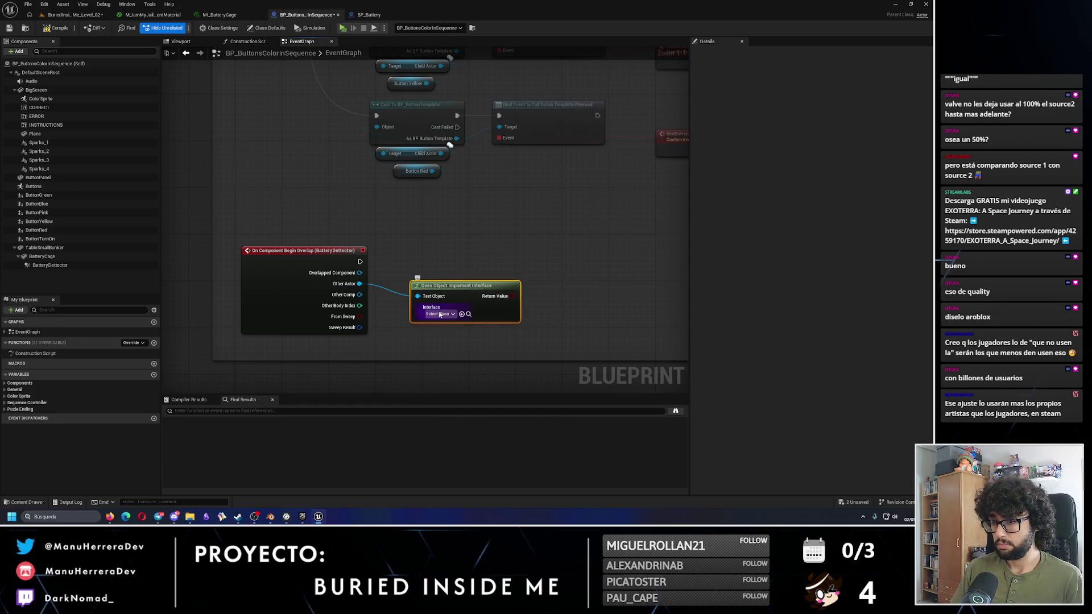
pyautogui.click(440, 313)
pyautogui.write('_i')
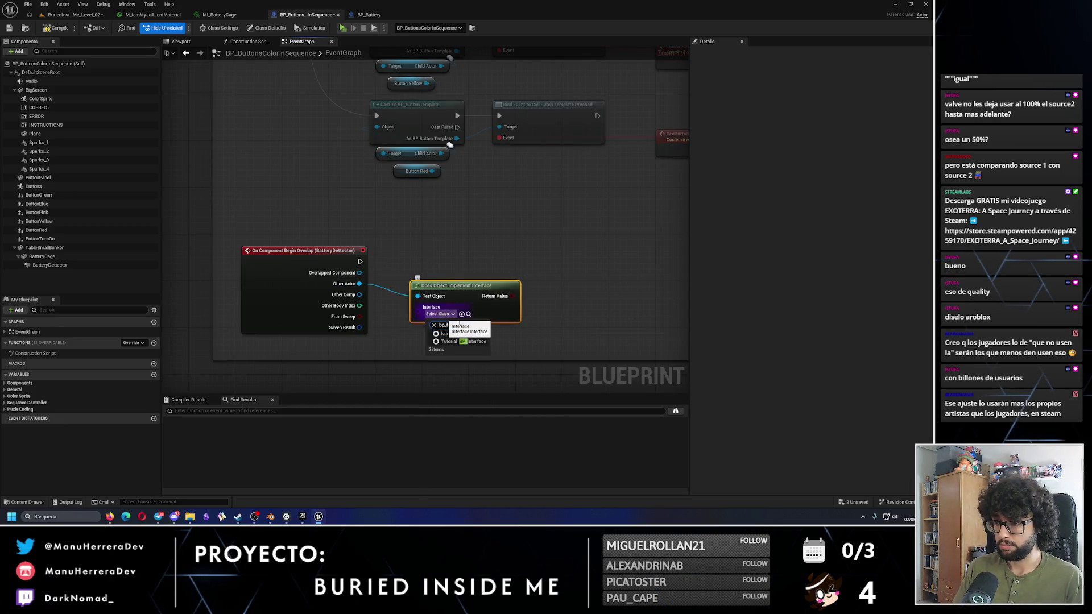
pyautogui.write('batt')
pyautogui.press('BackSpace')
pyautogui.press('BackSpace')
pyautogui.press('BackSpace')
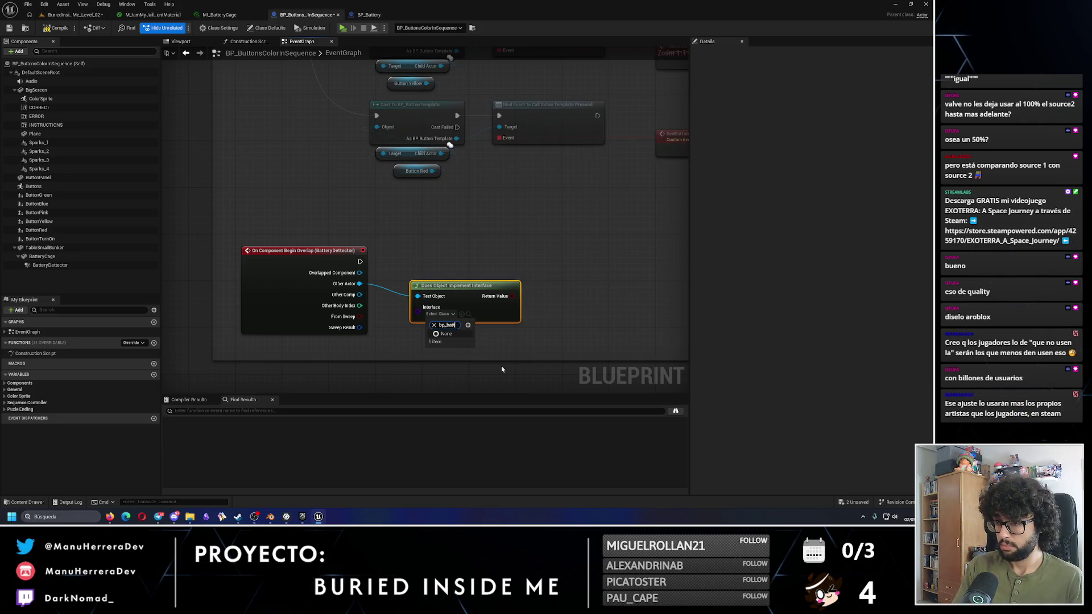
pyautogui.write('i_')
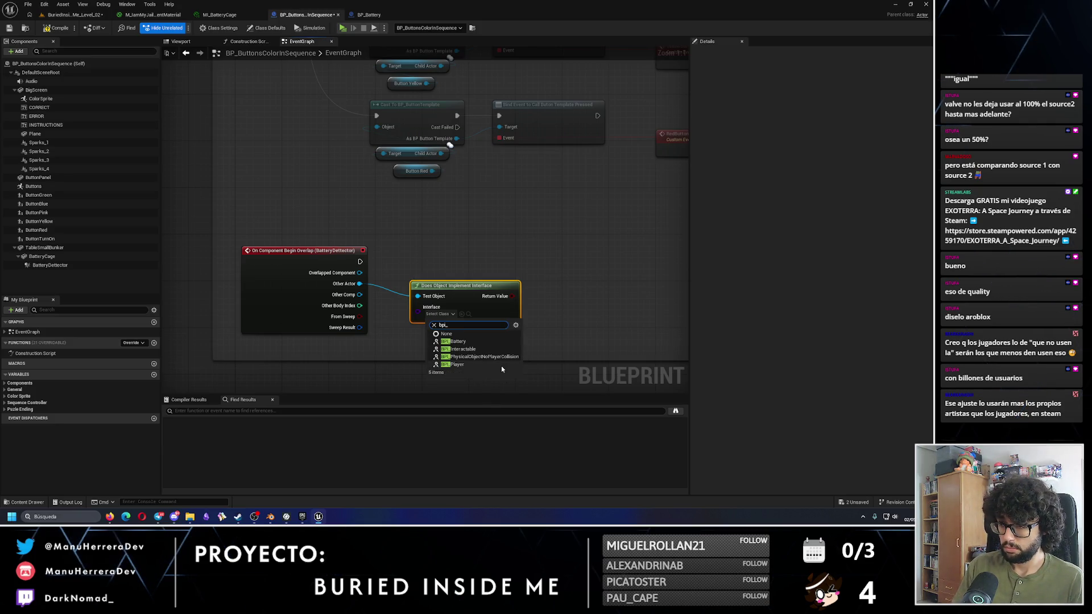
pyautogui.click(458, 342)
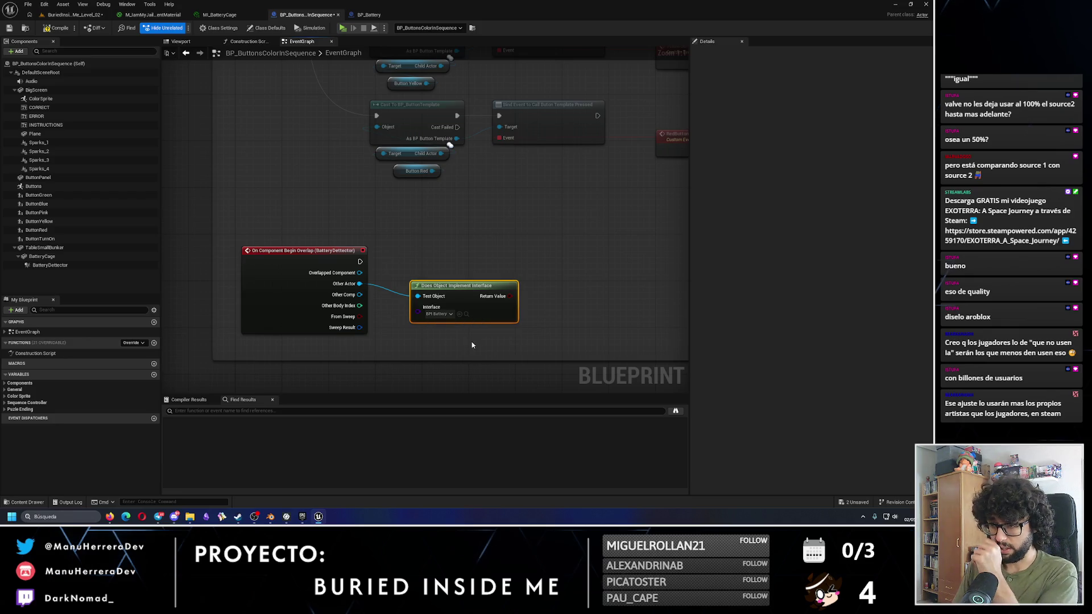
# Step: Add a Branch node and wire the BatteryDetector overlap execution into it
pyautogui.click(603, 282)
pyautogui.moveTo(625, 274); pyautogui.dragTo(574, 263)
pyautogui.moveTo(450, 294)
pyautogui.mouseDown()
pyautogui.moveTo(438, 311)
pyautogui.moveTo(563, 285)
pyautogui.mouseUp()
pyautogui.moveTo(359, 261)
pyautogui.mouseDown()
pyautogui.moveTo(563, 273)
pyautogui.moveTo(567, 259)
pyautogui.moveTo(550, 258)
pyautogui.mouseUp()
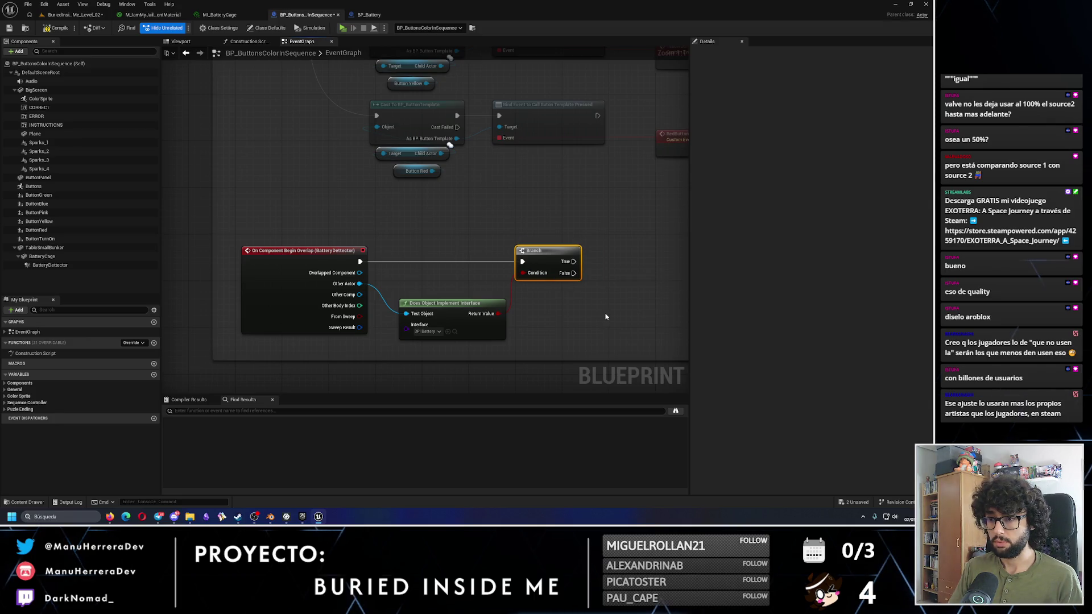
pyautogui.moveTo(606, 314); pyautogui.dragTo(542, 313)
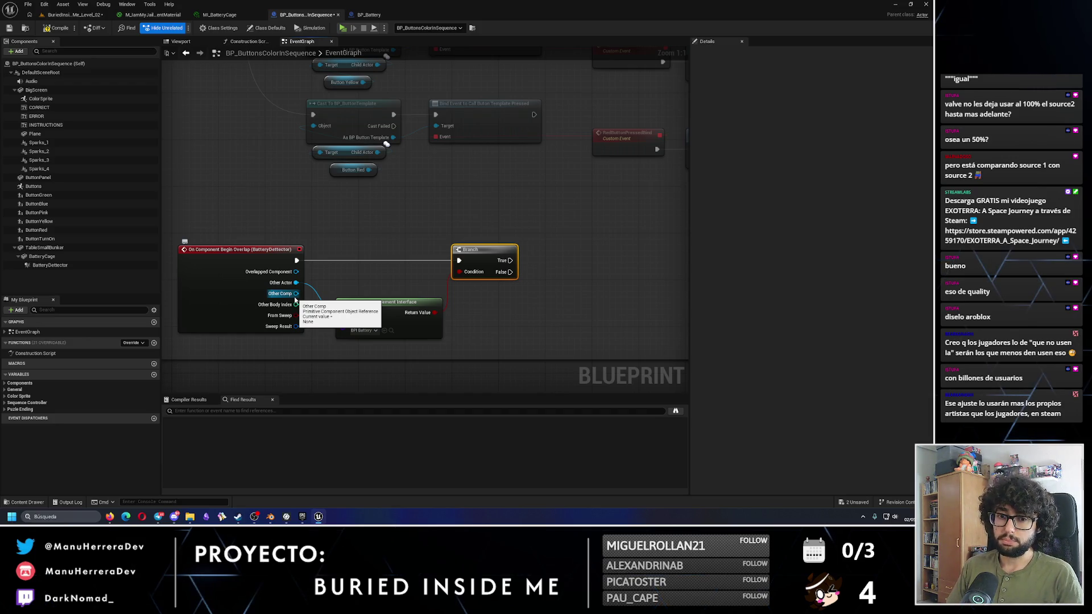
# Step: Add a Get Child Component node fed by the overlap's Other Comp output
pyautogui.moveTo(295, 298); pyautogui.dragTo(488, 309)
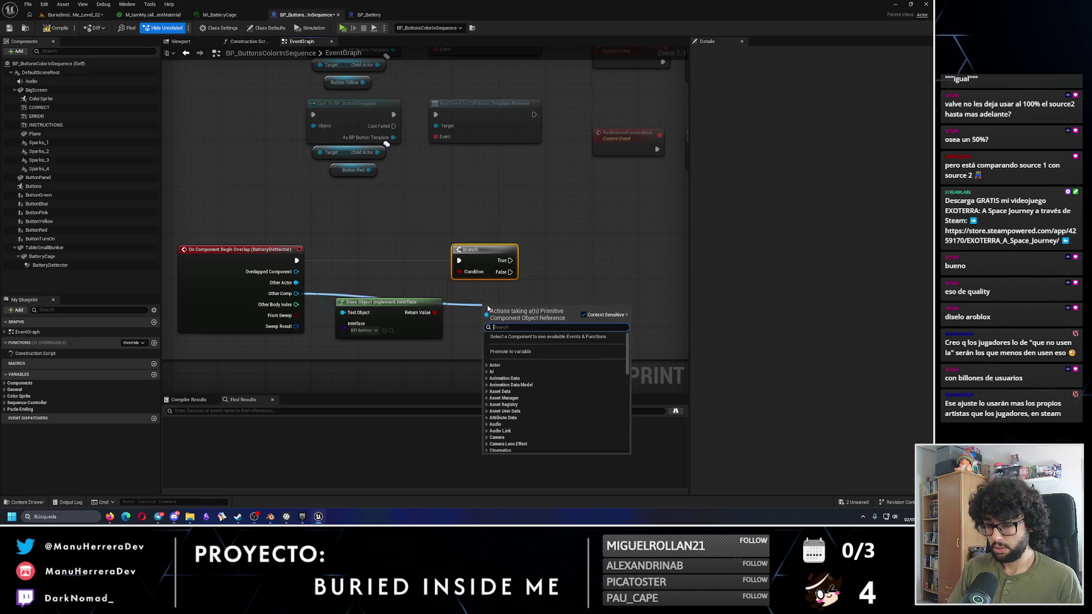
pyautogui.write('battery')
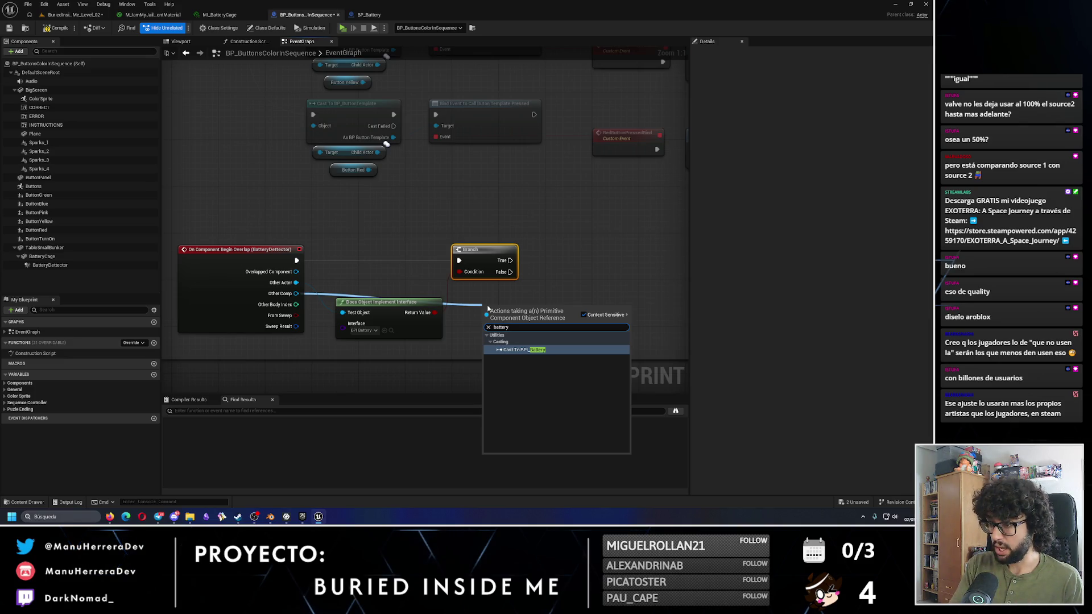
pyautogui.press('BackSpace')
pyautogui.press('BackSpace')
pyautogui.press('BackSpace')
pyautogui.write('get child')
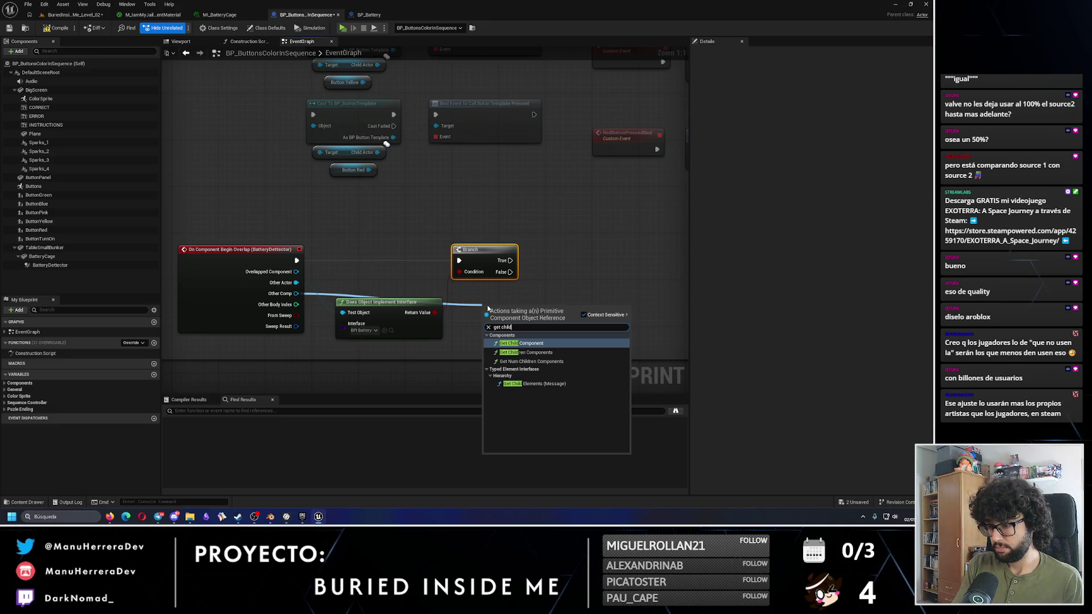
pyautogui.press('Return')
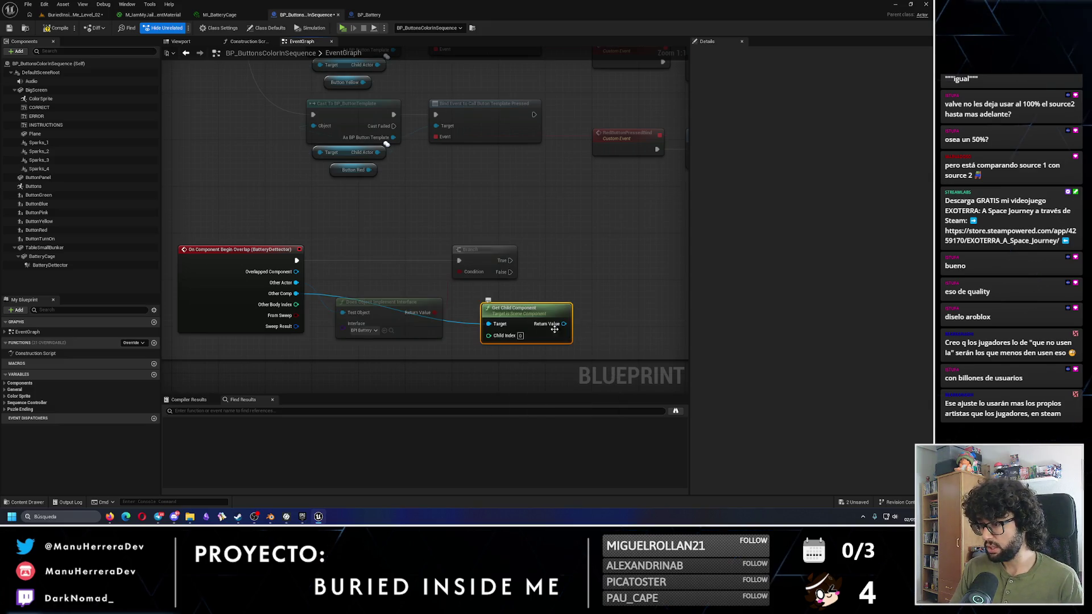
# Step: Search for nodes off its Return Value ('static me', 'battery') and cancel without adding any
pyautogui.moveTo(563, 330); pyautogui.dragTo(604, 299)
pyautogui.write('static me')
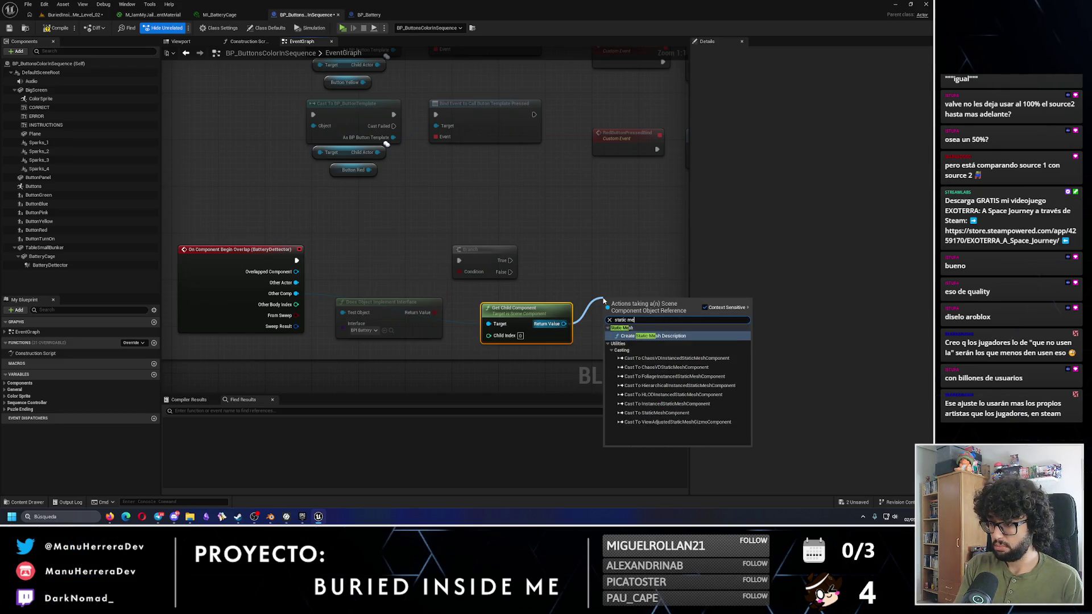
pyautogui.press('BackSpace')
pyautogui.press('BackSpace')
pyautogui.press('BackSpace')
pyautogui.write('battery')
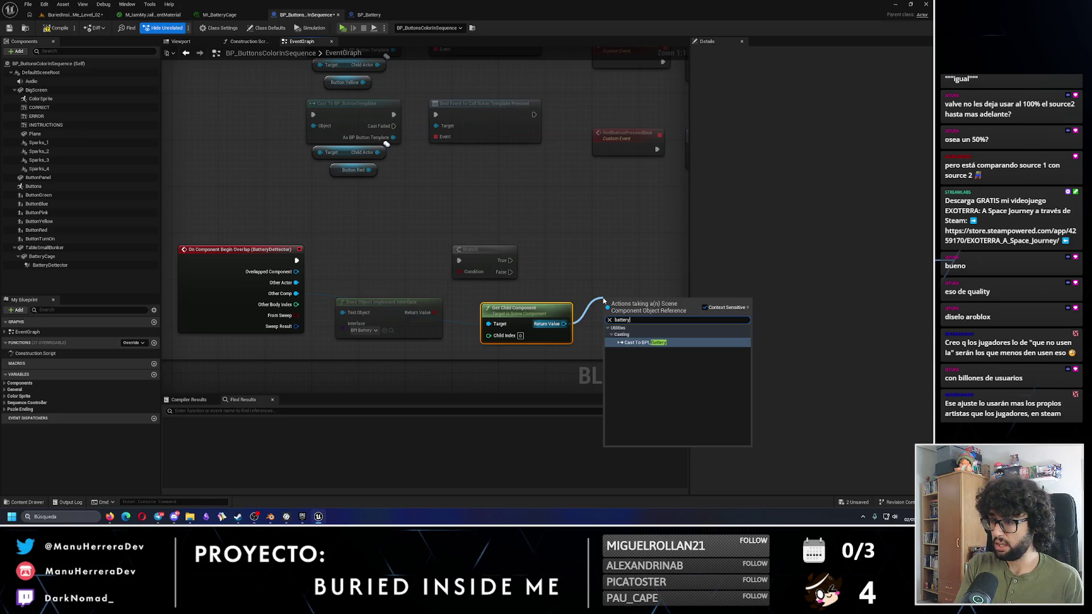
pyautogui.press('Escape')
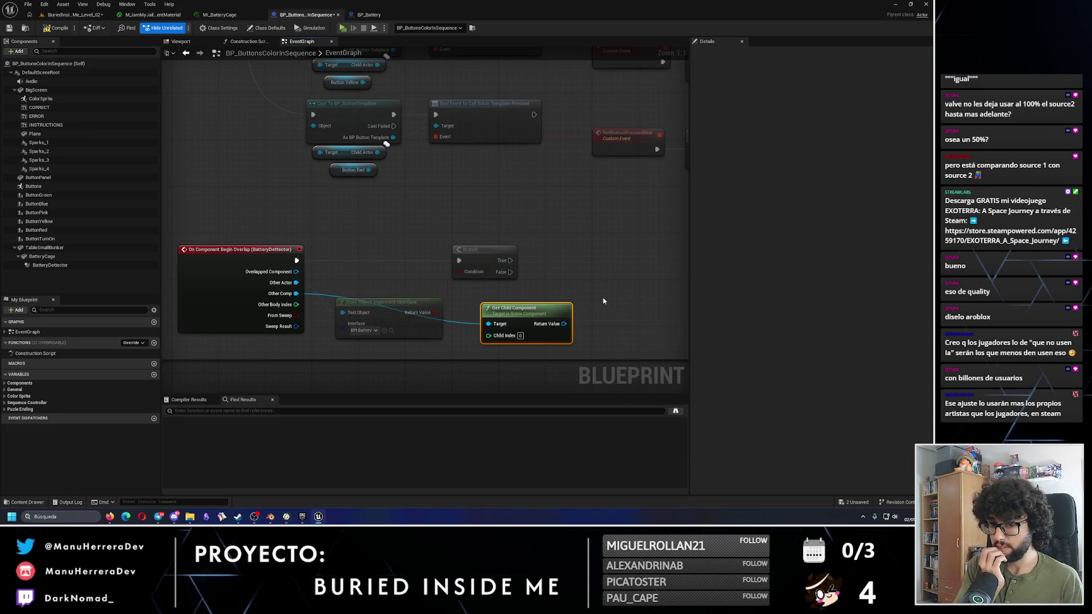
pyautogui.scroll(-5, 606, 305)
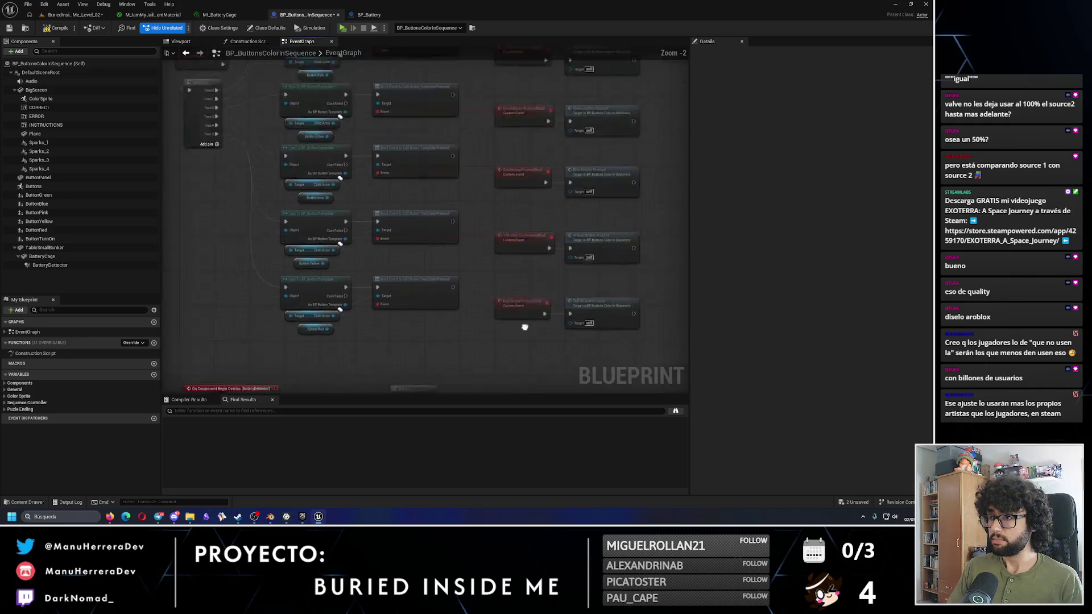
# Step: Delete the Get Child Component node from the overlap logic
pyautogui.scroll(3, 488, 244)
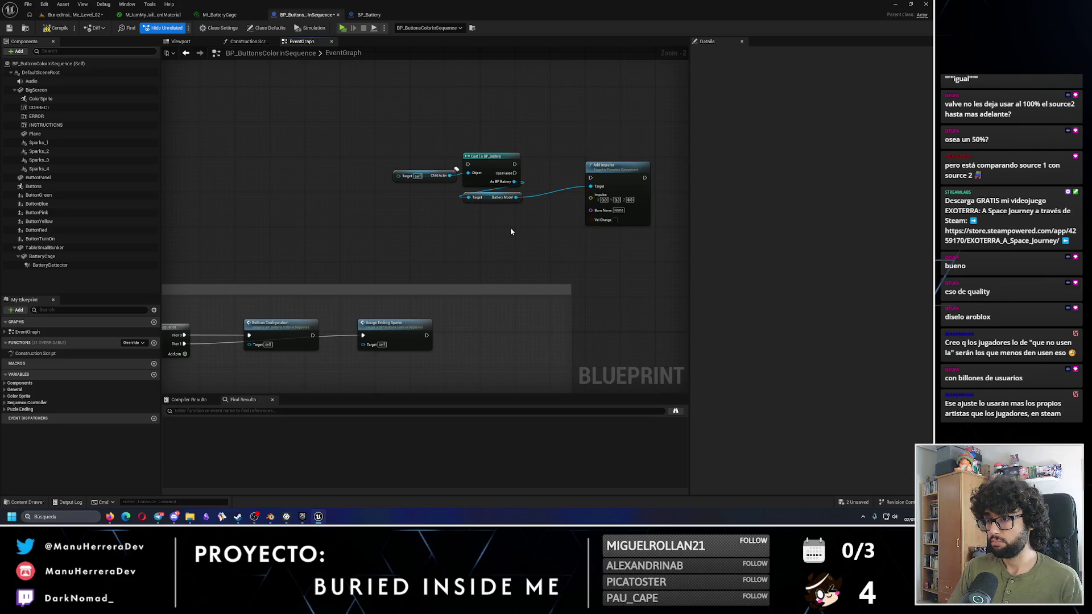
pyautogui.scroll(1, 420, 289)
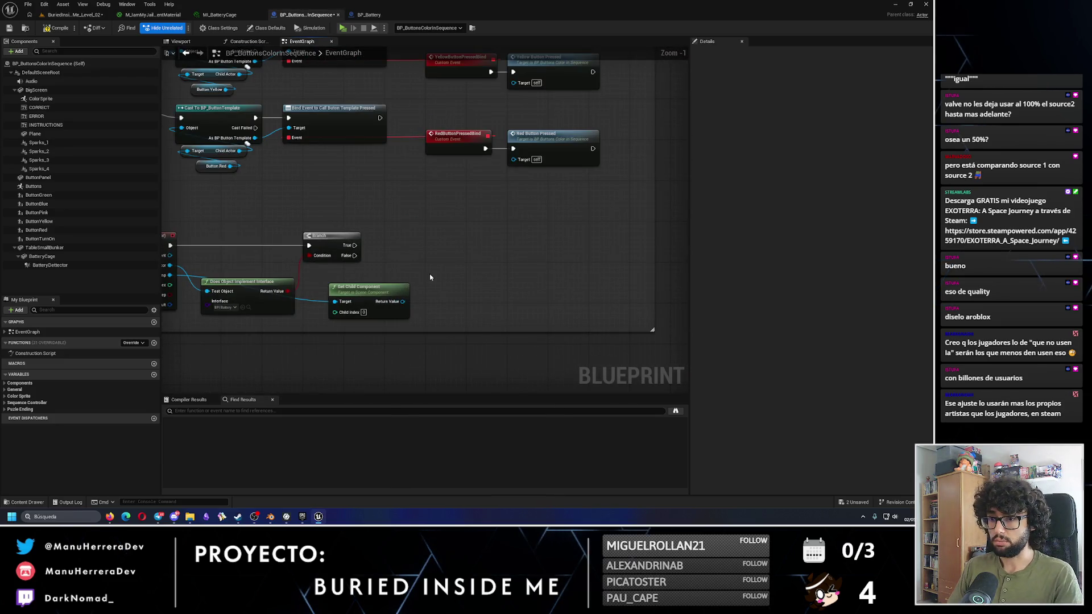
pyautogui.click(421, 287)
pyautogui.press('Delete')
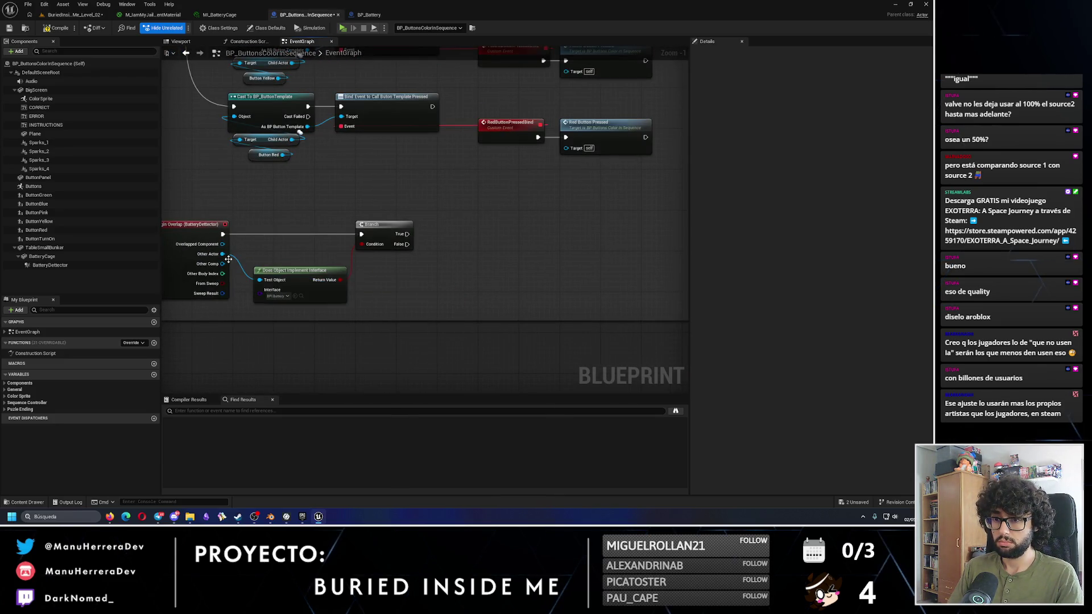
# Step: Try a Get All Child Actors node from Other Actor, delete it, and select the interface check
pyautogui.moveTo(223, 254); pyautogui.dragTo(432, 285)
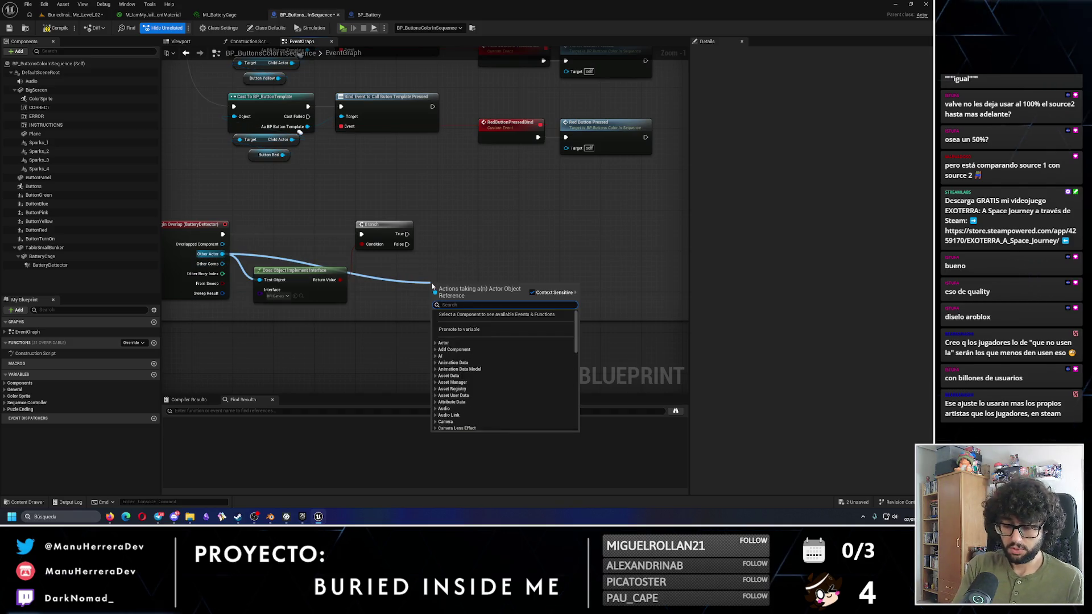
pyautogui.write('get child')
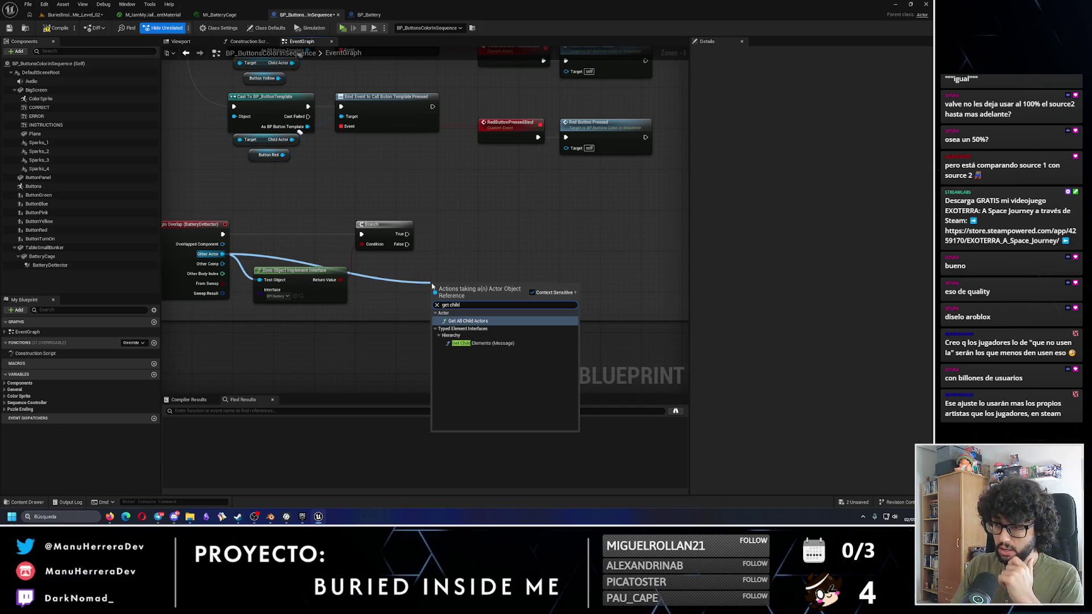
pyautogui.press('Return')
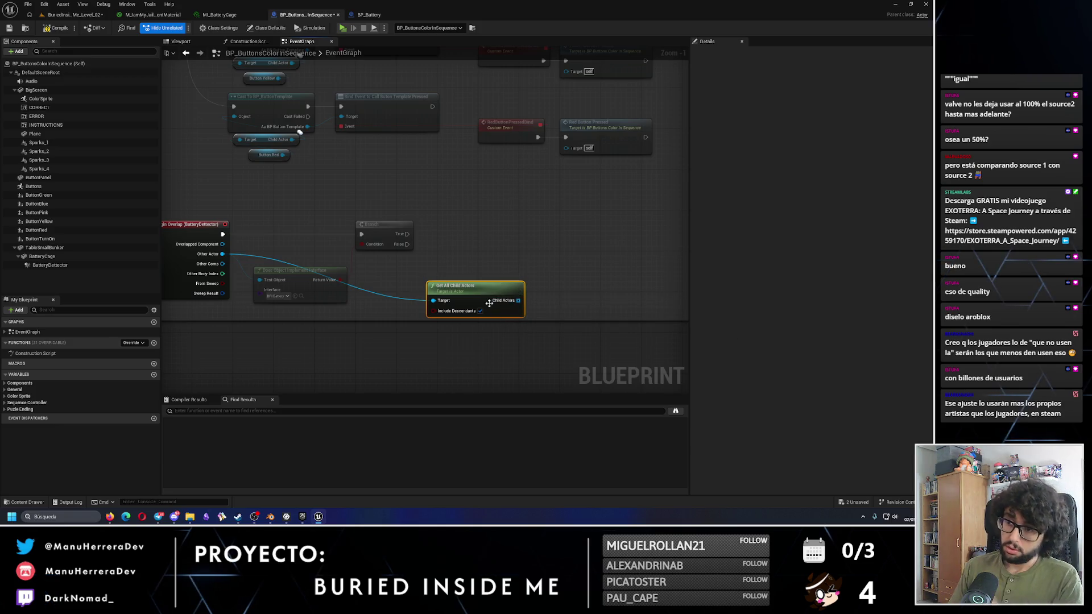
pyautogui.press('Delete')
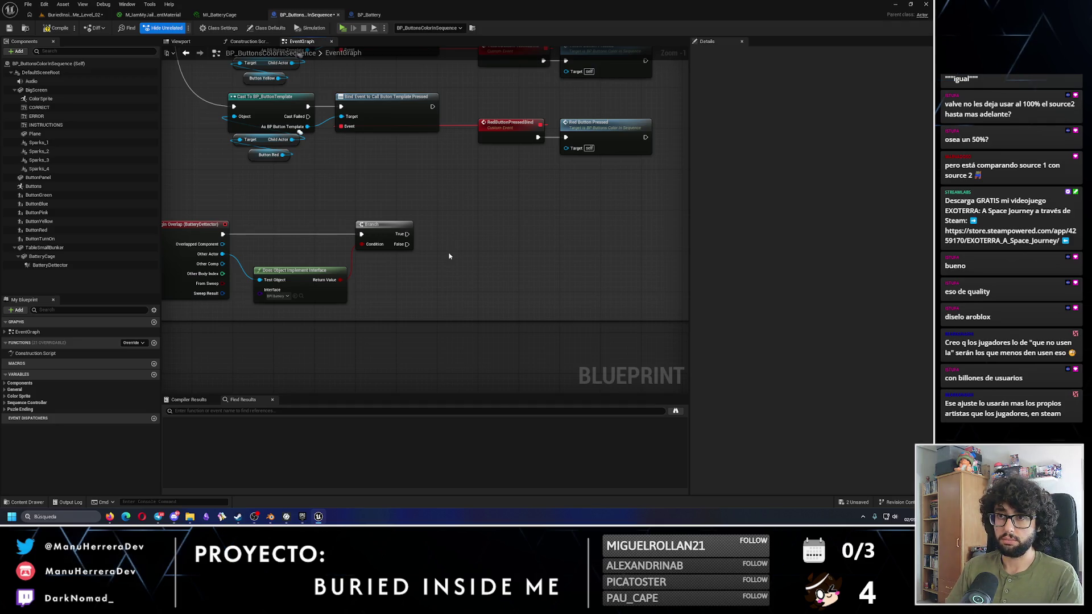
pyautogui.scroll(-3, 421, 165)
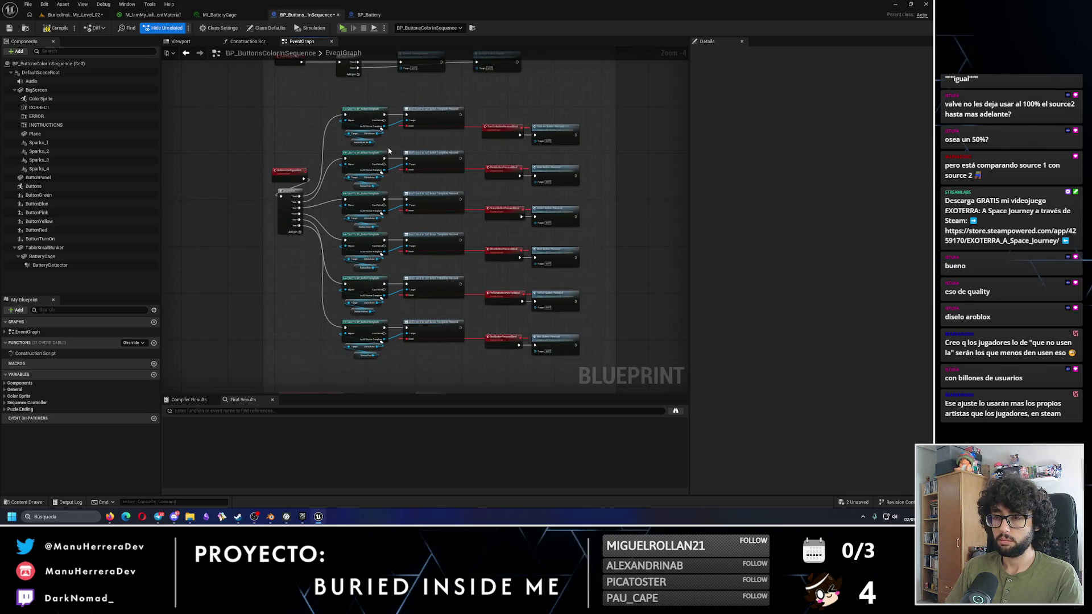
pyautogui.scroll(-3, 434, 156)
pyautogui.scroll(4, 425, 236)
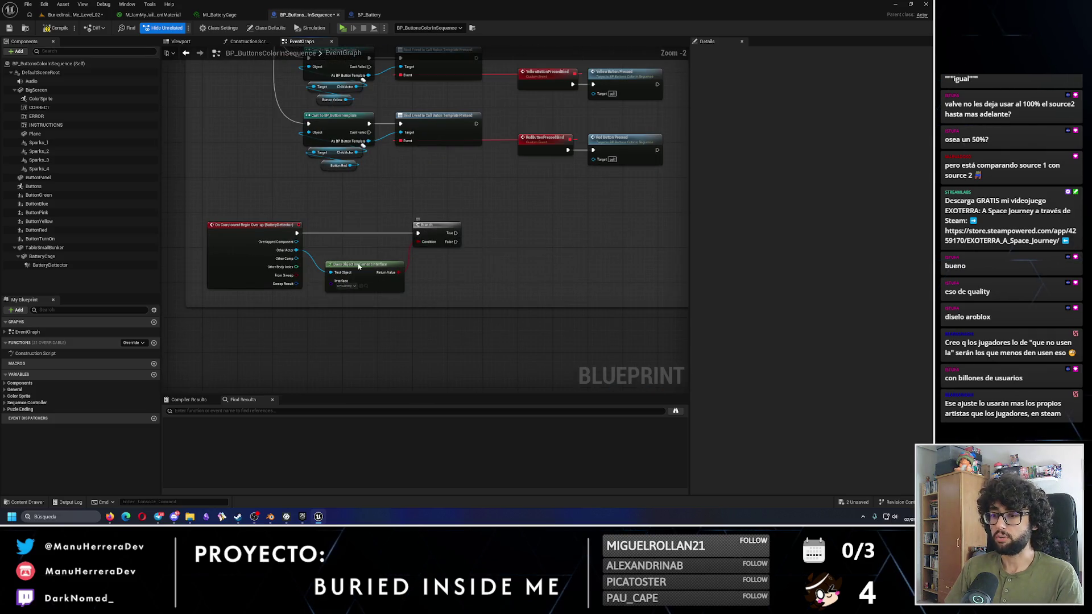
pyautogui.moveTo(314, 245)
pyautogui.mouseDown()
pyautogui.moveTo(449, 296)
pyautogui.moveTo(431, 303)
pyautogui.mouseUp()
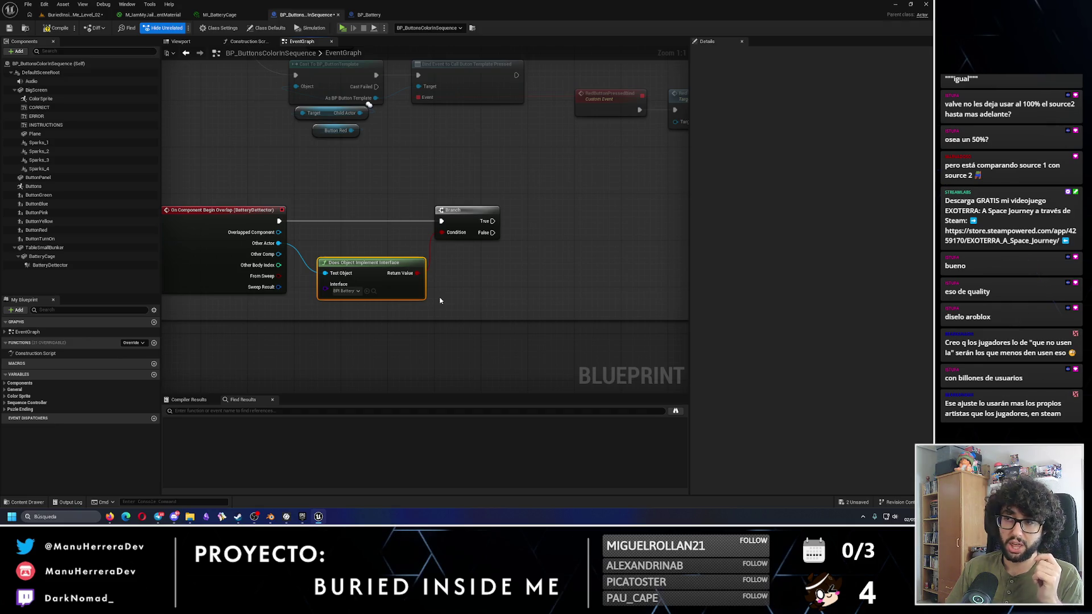
# Step: Inspect the BatteryModel component in BP_Battery, then return to BP_ButtonsColorInSequence
pyautogui.click(368, 14)
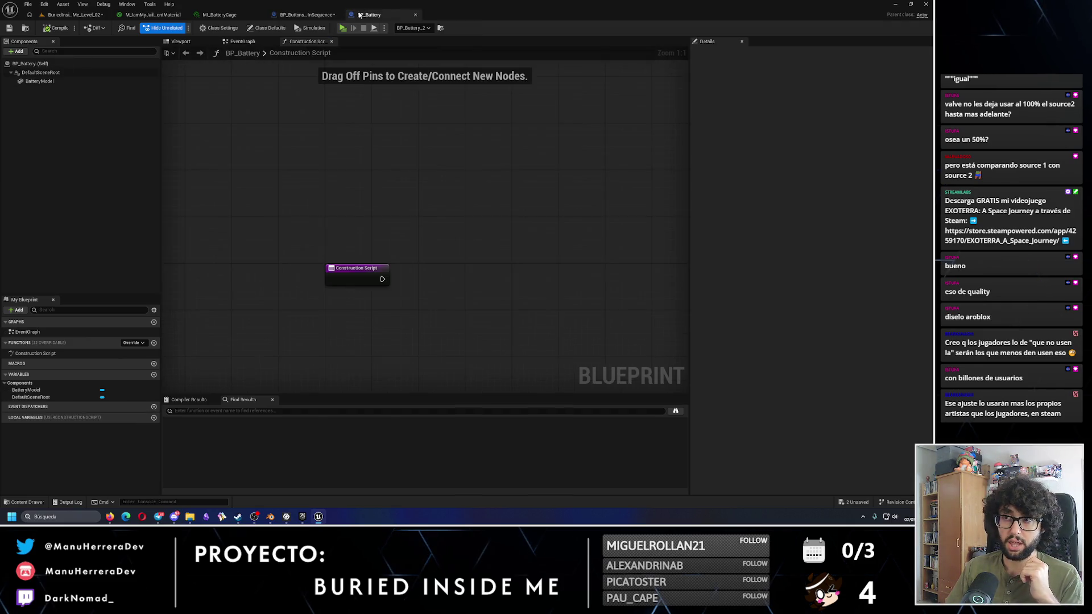
pyautogui.click(39, 81)
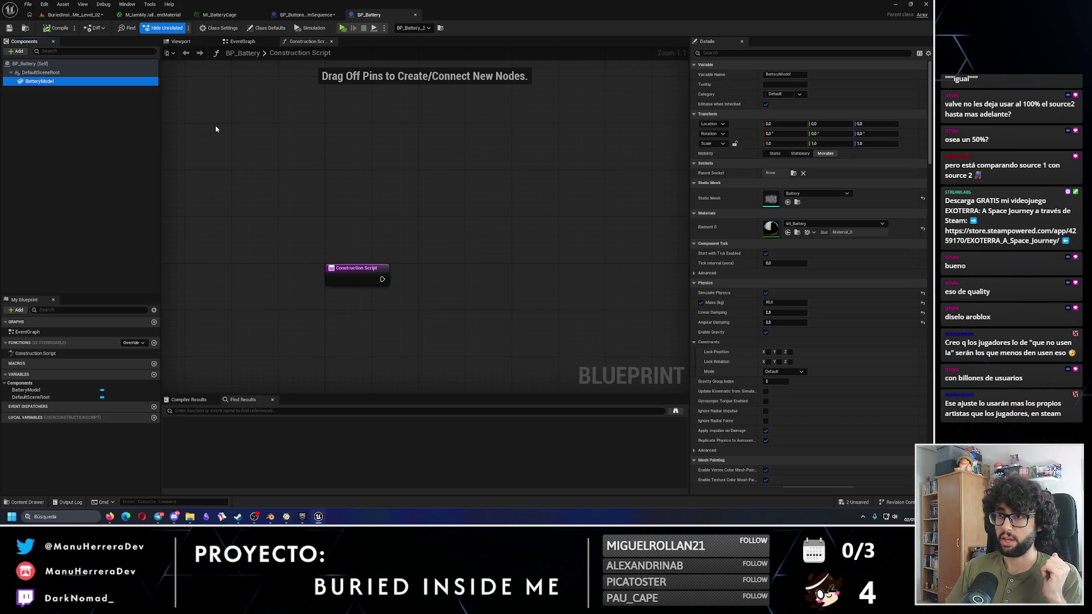
pyautogui.click(306, 14)
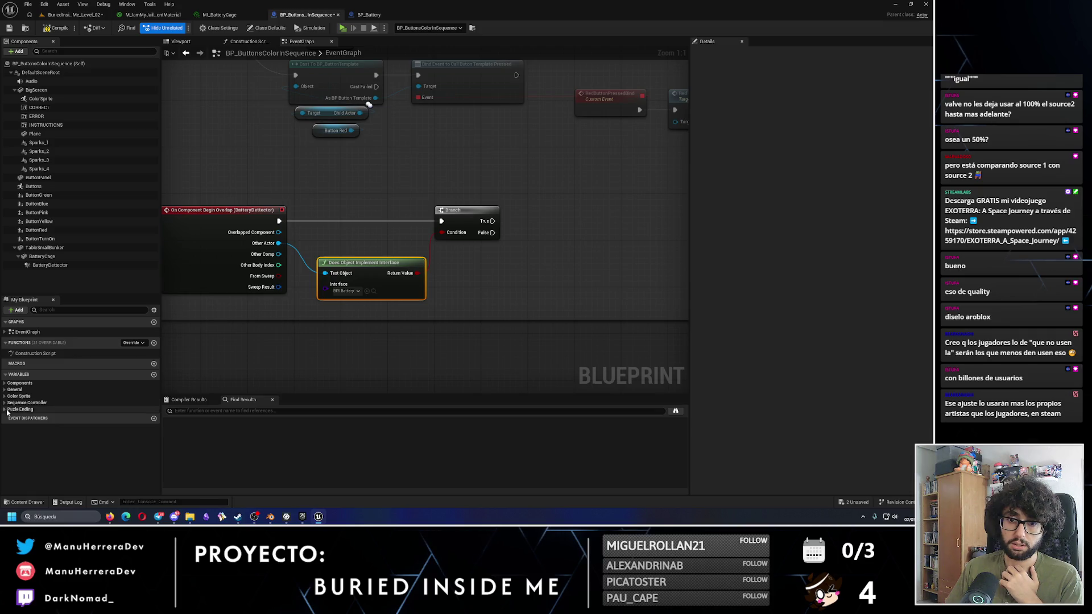
# Step: Add a new Boolean variable, NewVar, under the Puzzle Ending category
pyautogui.click(66, 410)
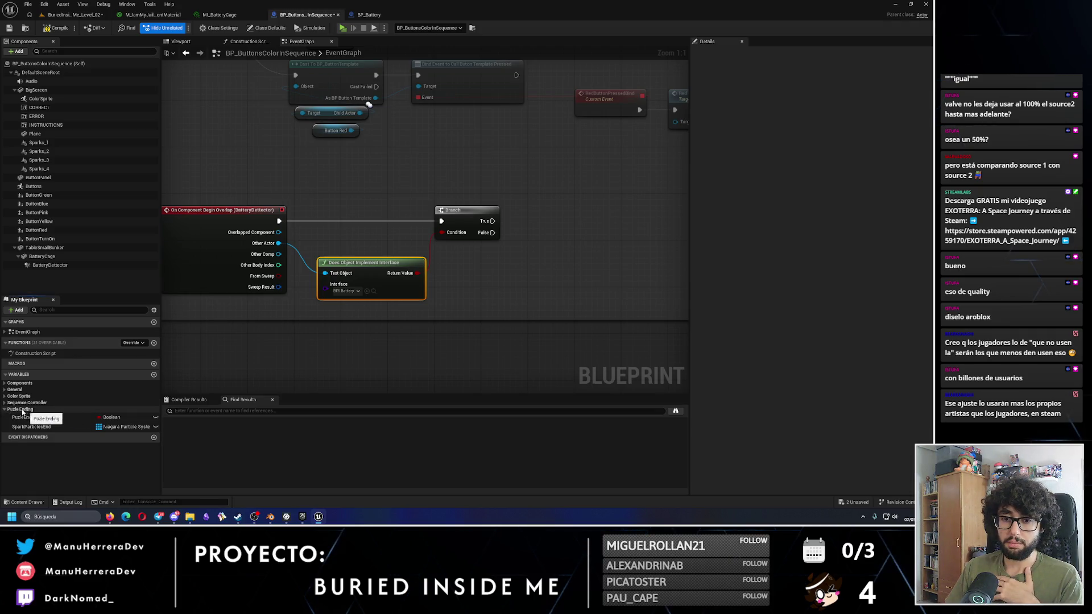
pyautogui.click(8, 410)
pyautogui.click(5, 390)
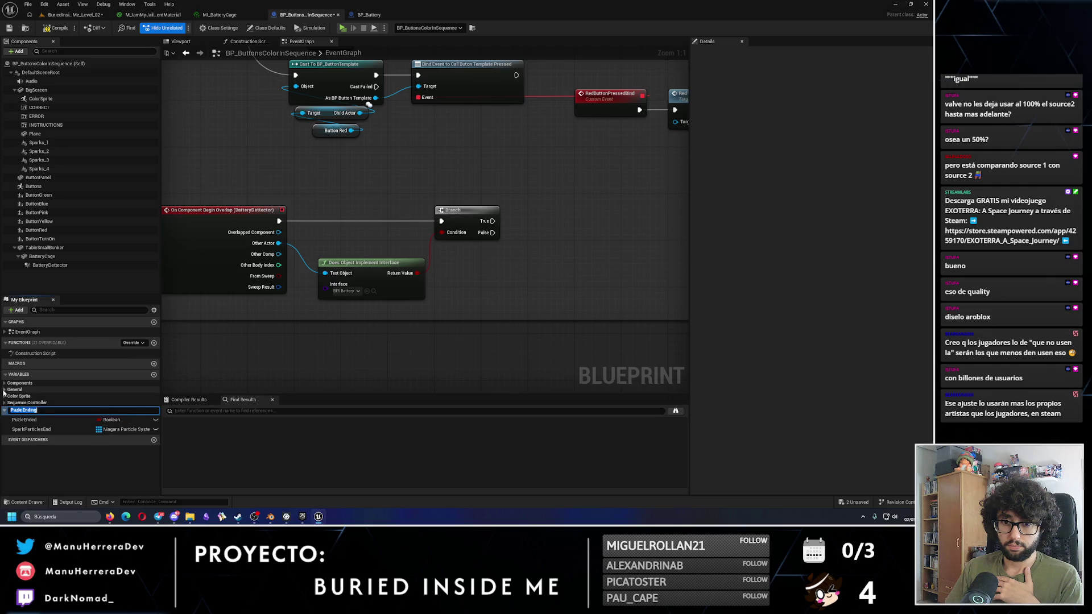
pyautogui.click(154, 375)
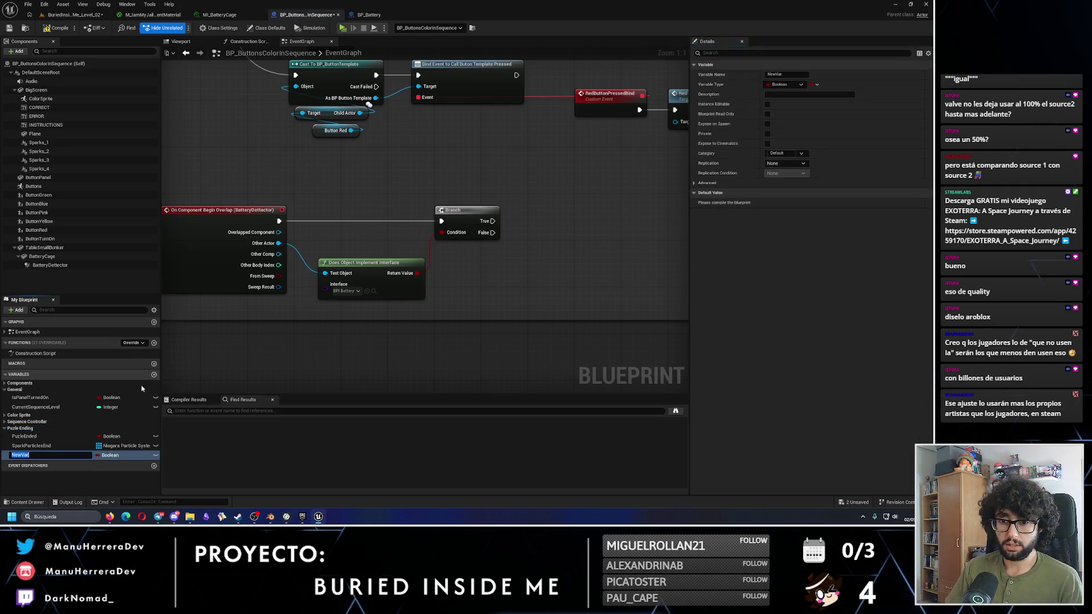
# Step: Change the new variable's type to BP Battery and rename it BP_Battery
pyautogui.click(111, 456)
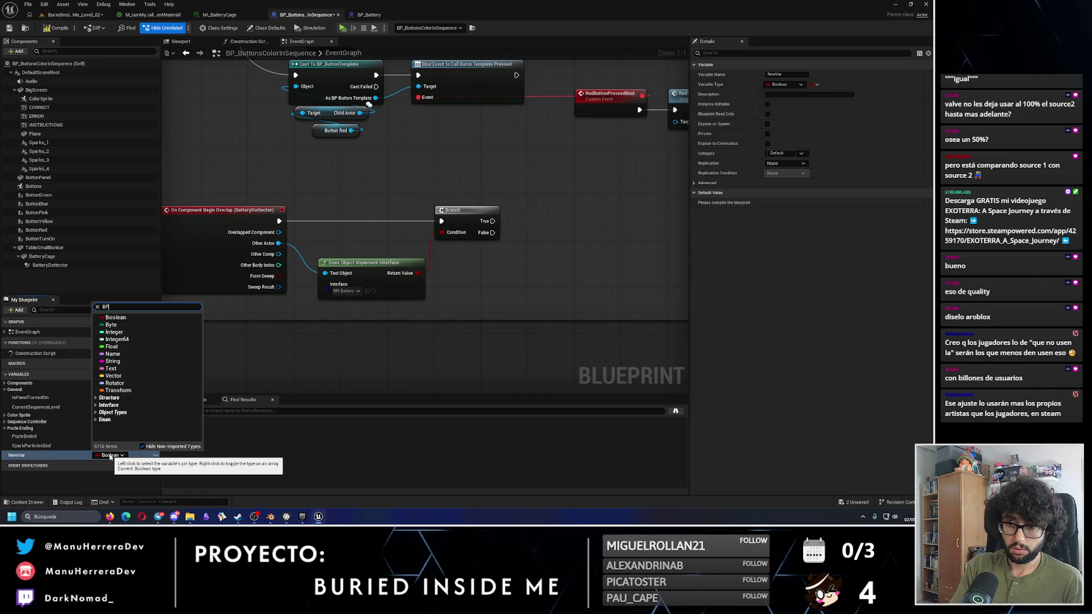
pyautogui.write('BP_Battery')
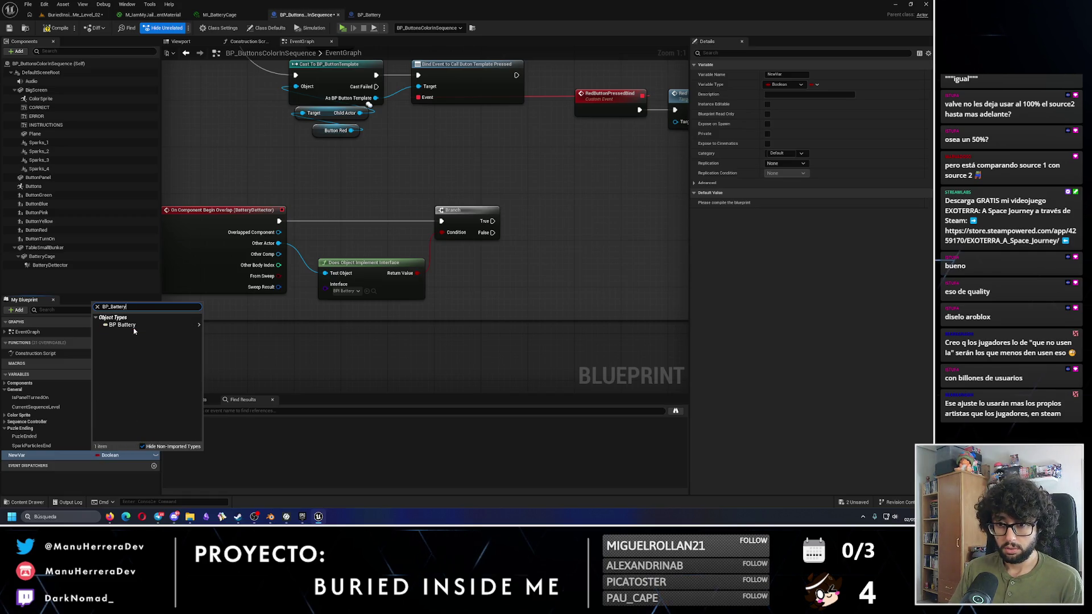
pyautogui.click(46, 432)
pyautogui.click(32, 454)
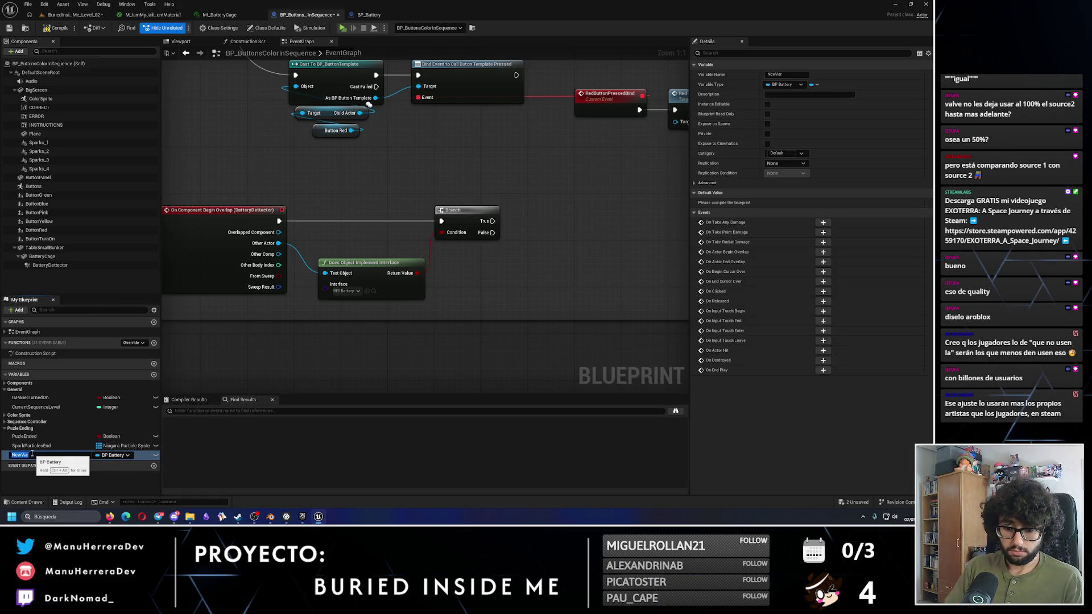
pyautogui.write('BP_Battery')
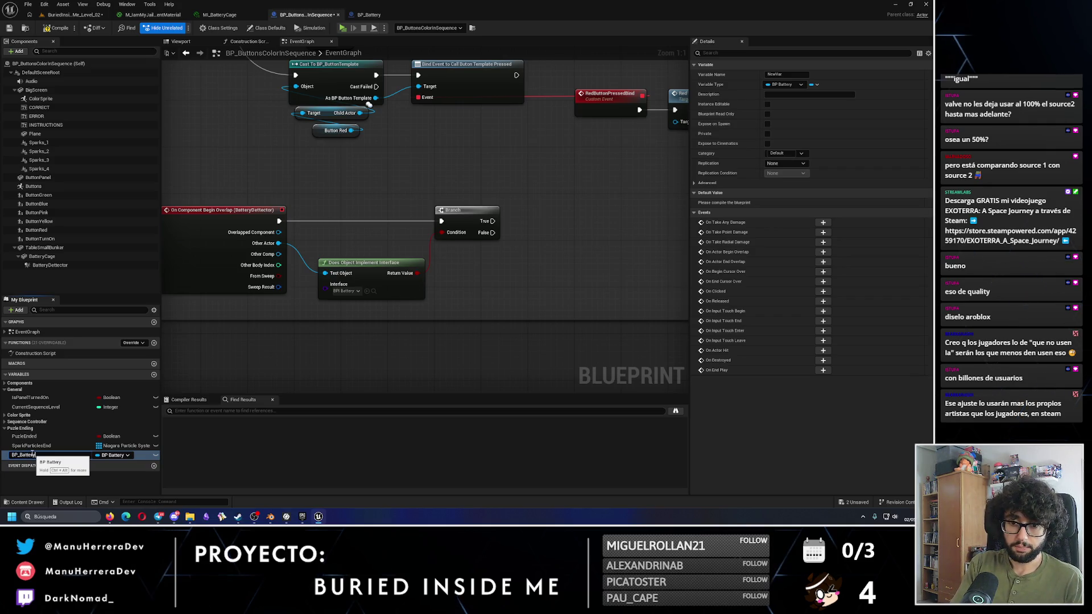
pyautogui.press('Return')
# Step: Place a Set BP_Battery node and attempt wiring Other Actor into it, then cancel
pyautogui.moveTo(32, 455)
pyautogui.mouseDown()
pyautogui.moveTo(520, 239)
pyautogui.moveTo(560, 234)
pyautogui.moveTo(546, 223)
pyautogui.mouseUp()
pyautogui.click(569, 239)
pyautogui.moveTo(279, 243); pyautogui.dragTo(563, 233)
pyautogui.click(342, 182)
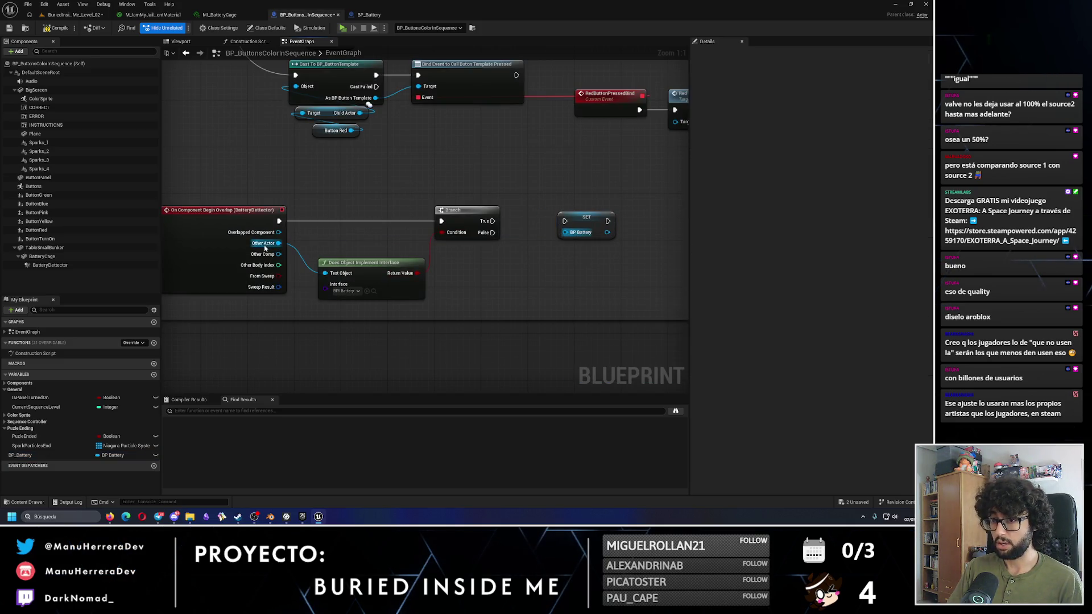
pyautogui.moveTo(279, 243); pyautogui.dragTo(572, 236)
pyautogui.click(464, 192)
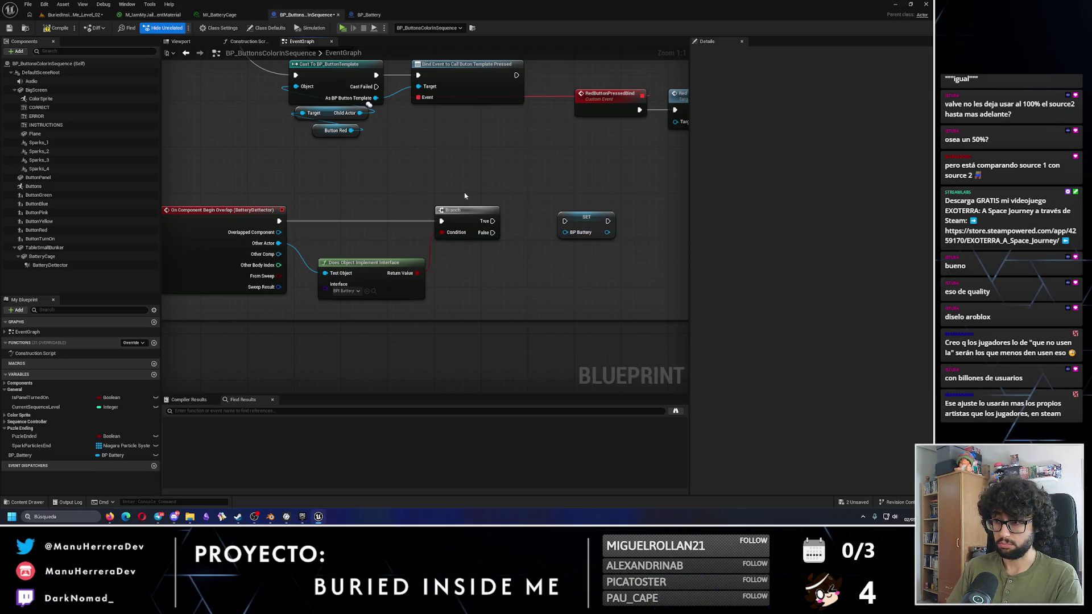
# Step: Cast the overlap's Other Actor to BP_Battery, driven by the overlap execution
pyautogui.moveTo(279, 243); pyautogui.dragTo(396, 199)
pyautogui.write('bp')
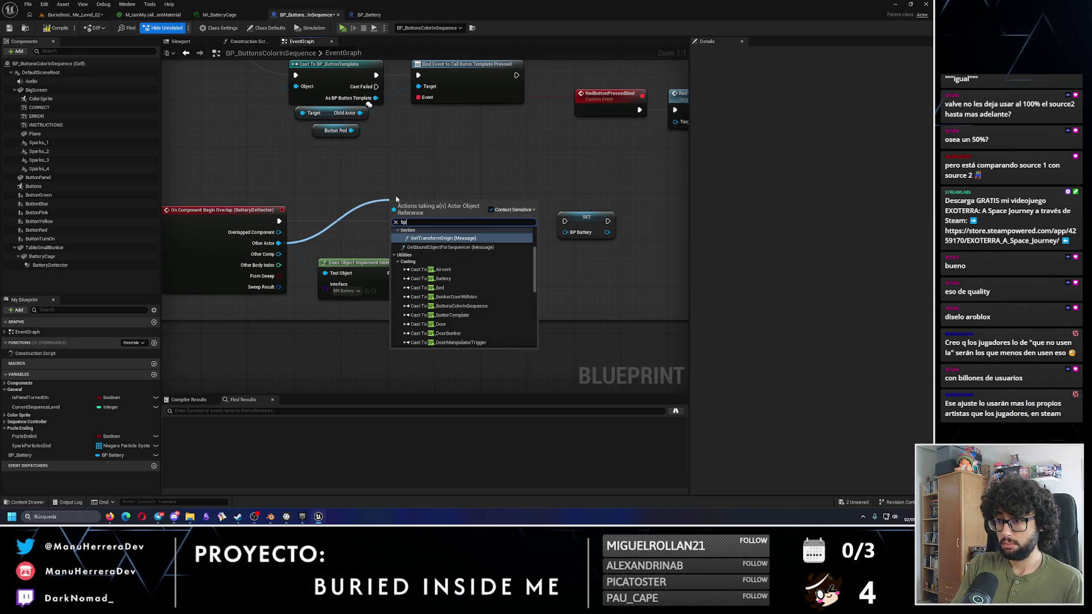
pyautogui.write(' bat')
pyautogui.press('Return')
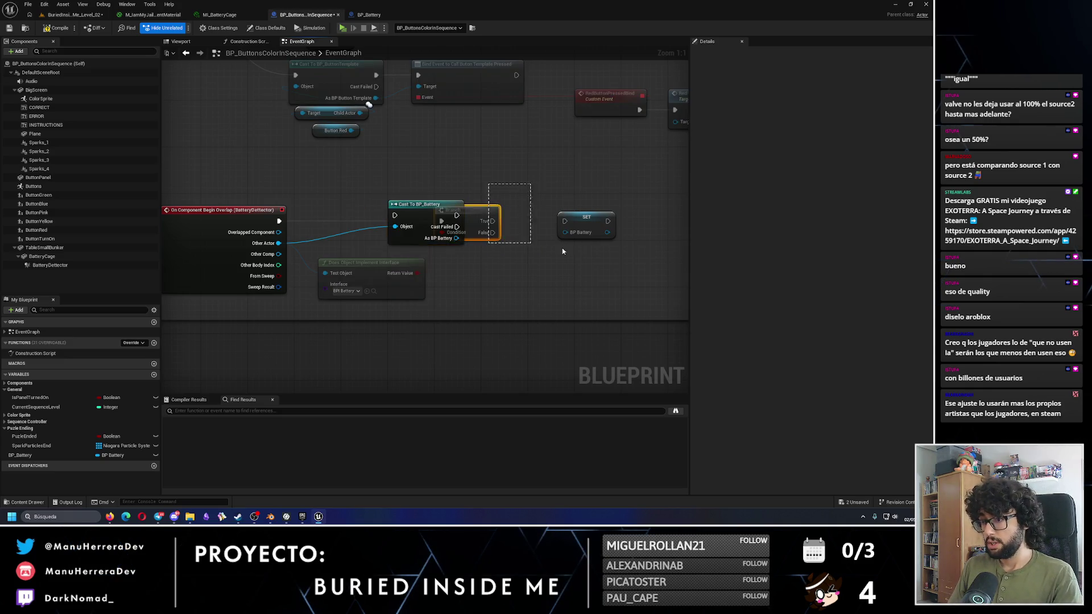
pyautogui.moveTo(283, 221)
pyautogui.mouseDown()
pyautogui.moveTo(397, 218)
pyautogui.moveTo(378, 221)
pyautogui.mouseUp()
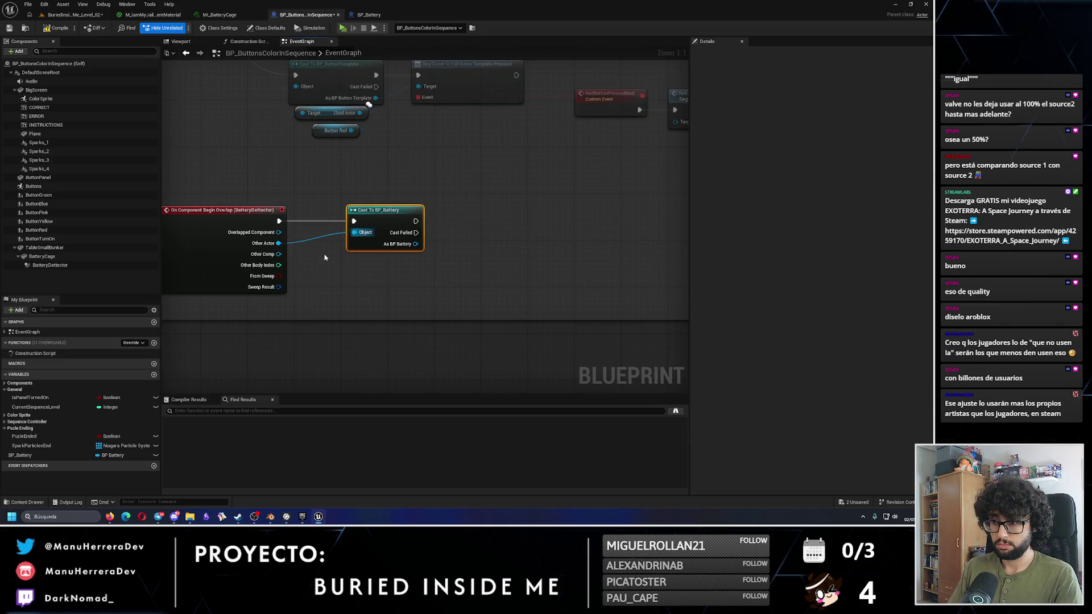
# Step: Add SET BP_Battery fed by the cast's As BP Battery output
pyautogui.moveTo(20, 455)
pyautogui.mouseDown()
pyautogui.moveTo(531, 221)
pyautogui.moveTo(474, 223)
pyautogui.mouseUp()
pyautogui.click(495, 240)
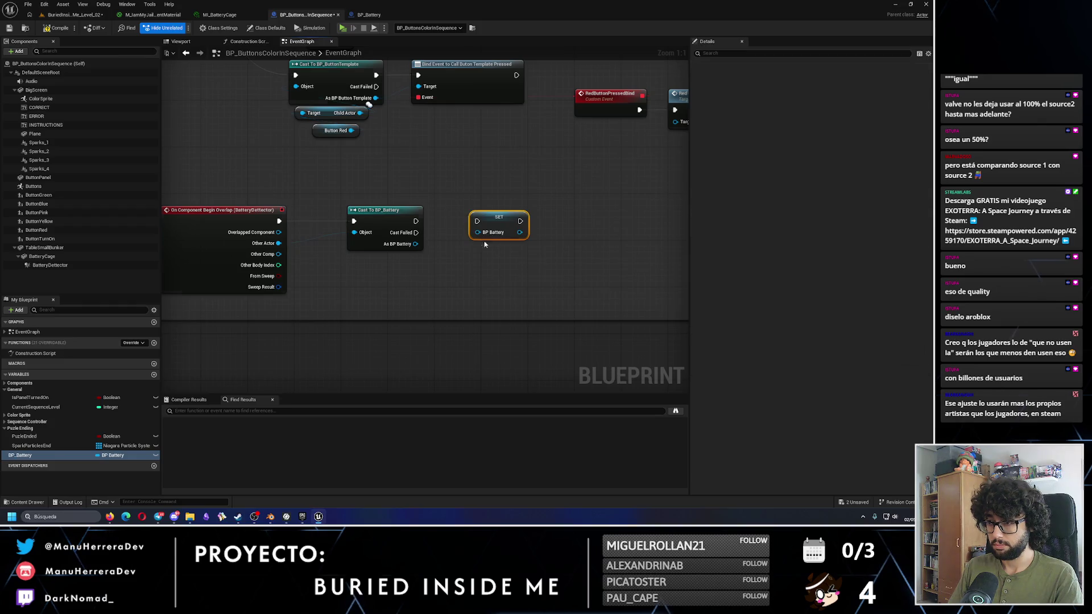
pyautogui.moveTo(415, 244)
pyautogui.mouseDown()
pyautogui.moveTo(478, 232)
pyautogui.moveTo(476, 221)
pyautogui.mouseUp()
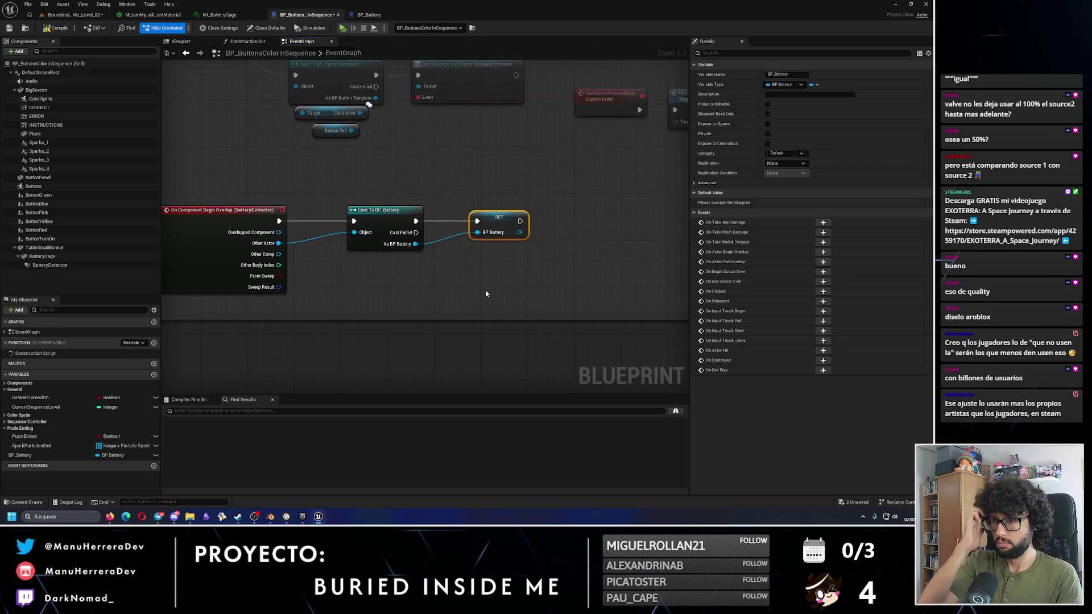
pyautogui.moveTo(486, 293)
pyautogui.mouseDown()
pyautogui.moveTo(448, 311)
pyautogui.moveTo(448, 357)
pyautogui.moveTo(397, 316)
pyautogui.mouseUp()
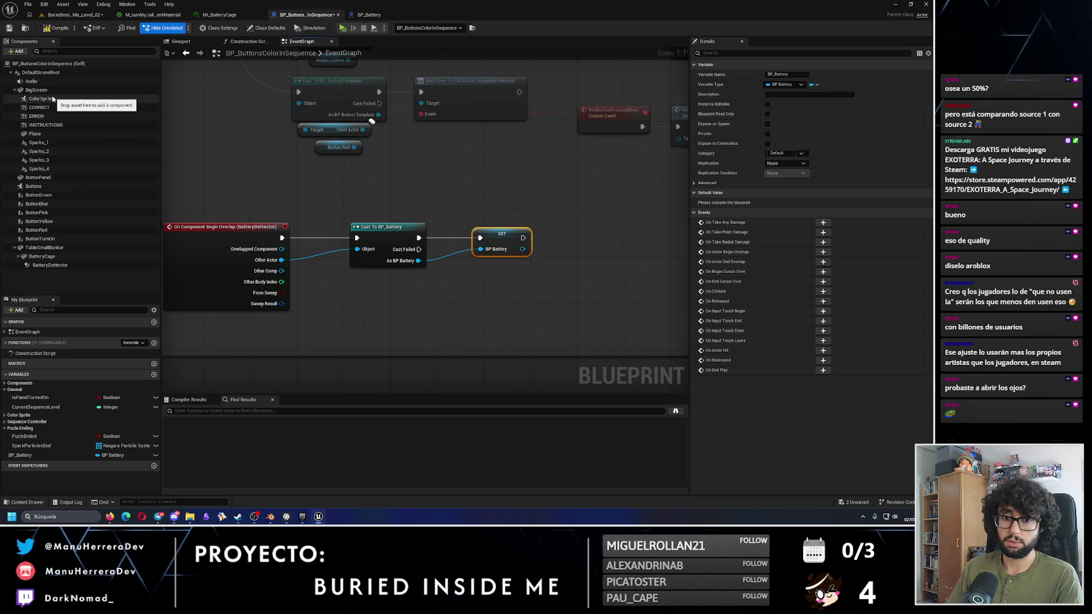
# Step: Add Destroy Component targeting Battery Detector after SET BP_Battery, then save from the level editor
pyautogui.moveTo(50, 265)
pyautogui.mouseDown()
pyautogui.moveTo(457, 288)
pyautogui.moveTo(543, 277)
pyautogui.moveTo(583, 261)
pyautogui.moveTo(591, 233)
pyautogui.moveTo(561, 242)
pyautogui.moveTo(579, 244)
pyautogui.mouseUp()
pyautogui.write('destro')
pyautogui.press('Return')
pyautogui.press('q')
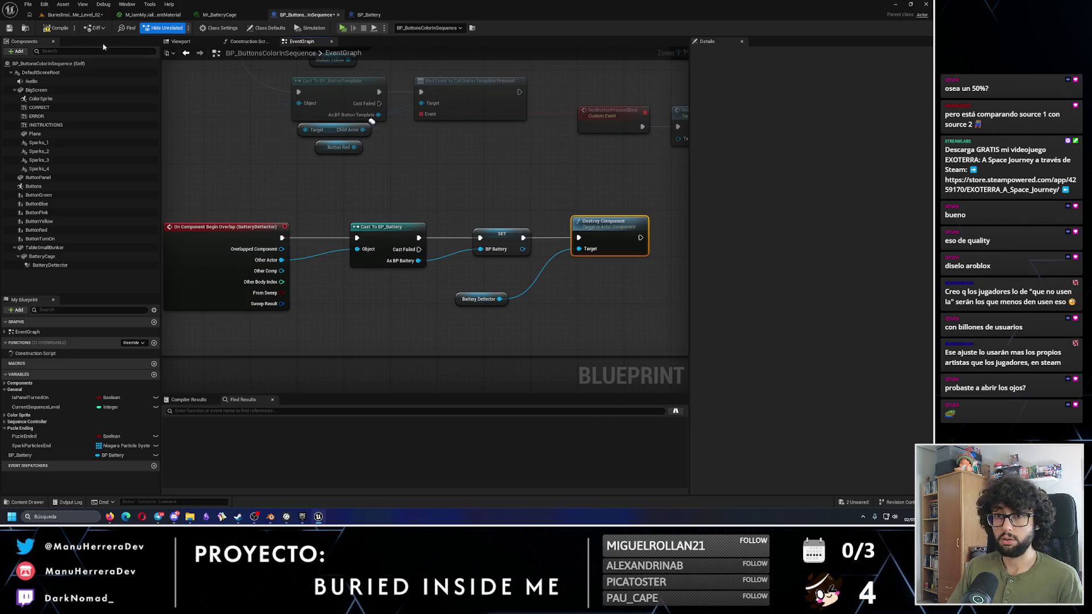
pyautogui.click(74, 14)
pyautogui.click(9, 28)
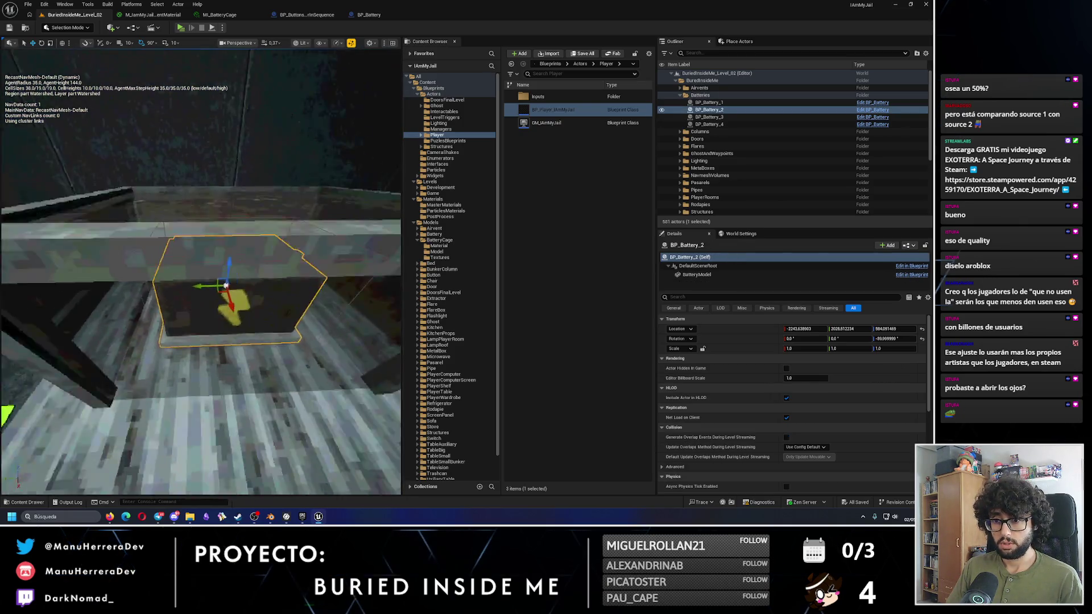
# Step: Nudge BP_Battery_2 along Y on the table, save the level, and open BP_Battery
pyautogui.click(202, 286)
pyautogui.moveTo(153, 263); pyautogui.dragTo(180, 235)
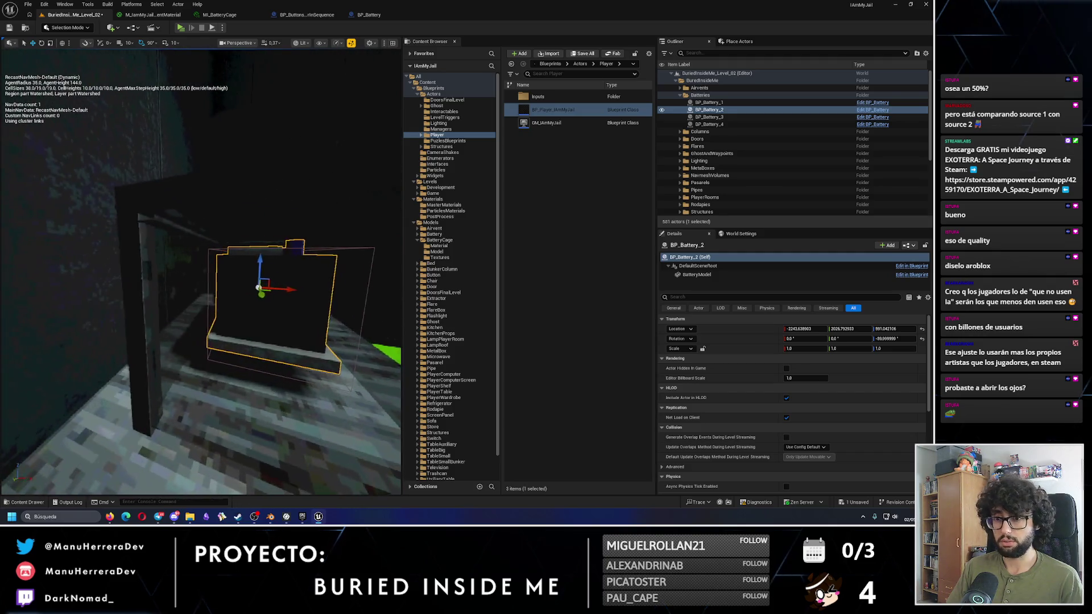
pyautogui.click(10, 28)
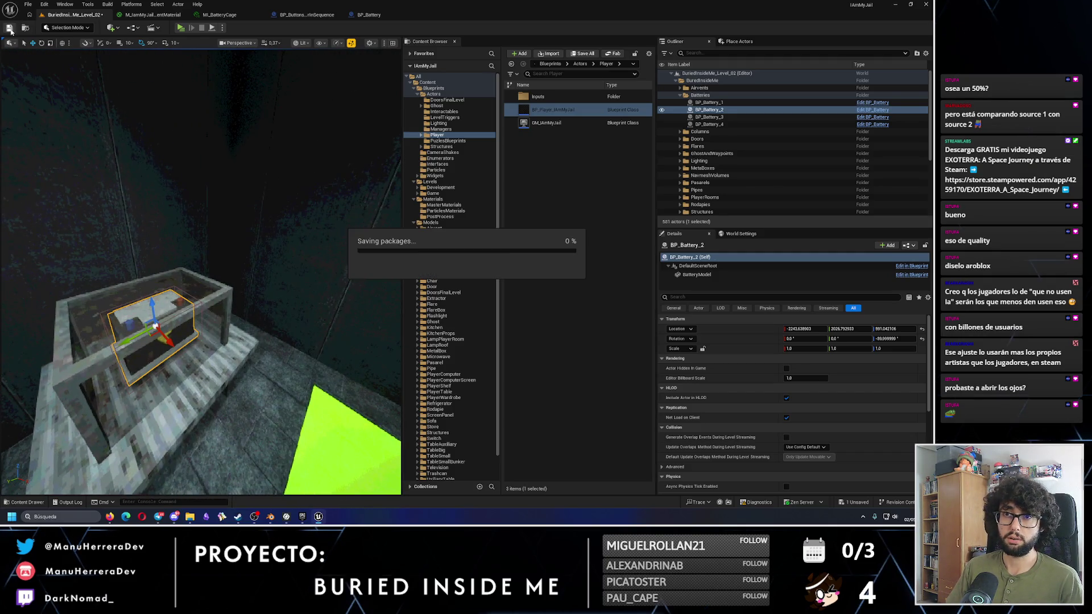
pyautogui.click(369, 15)
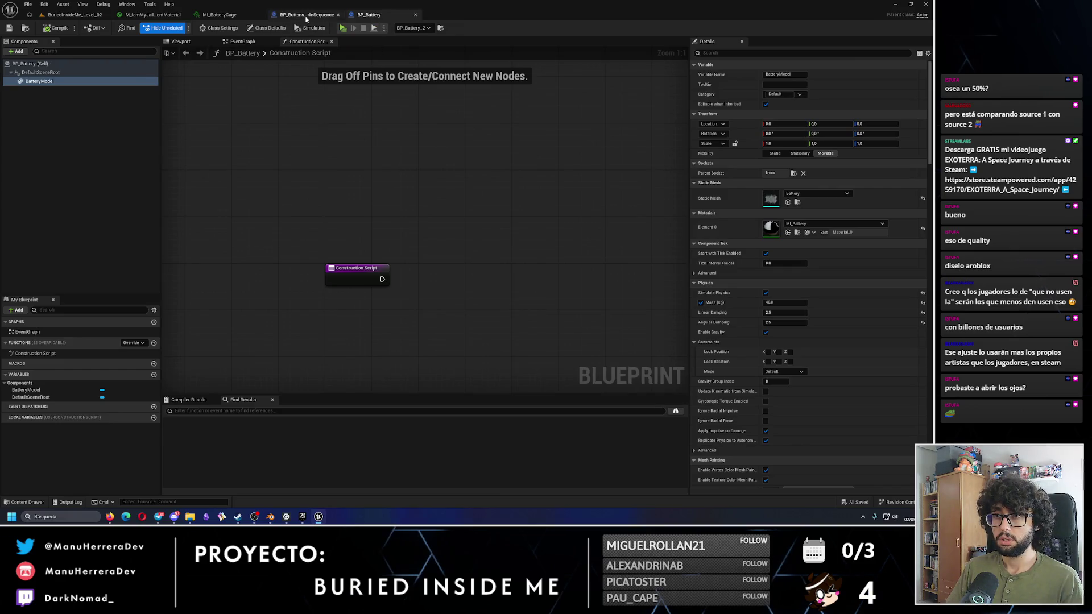
# Step: Return to the BP_ButtonsColorInSequence event graph and bring the VFXs comment section into view
pyautogui.click(306, 15)
pyautogui.scroll(-6, 419, 262)
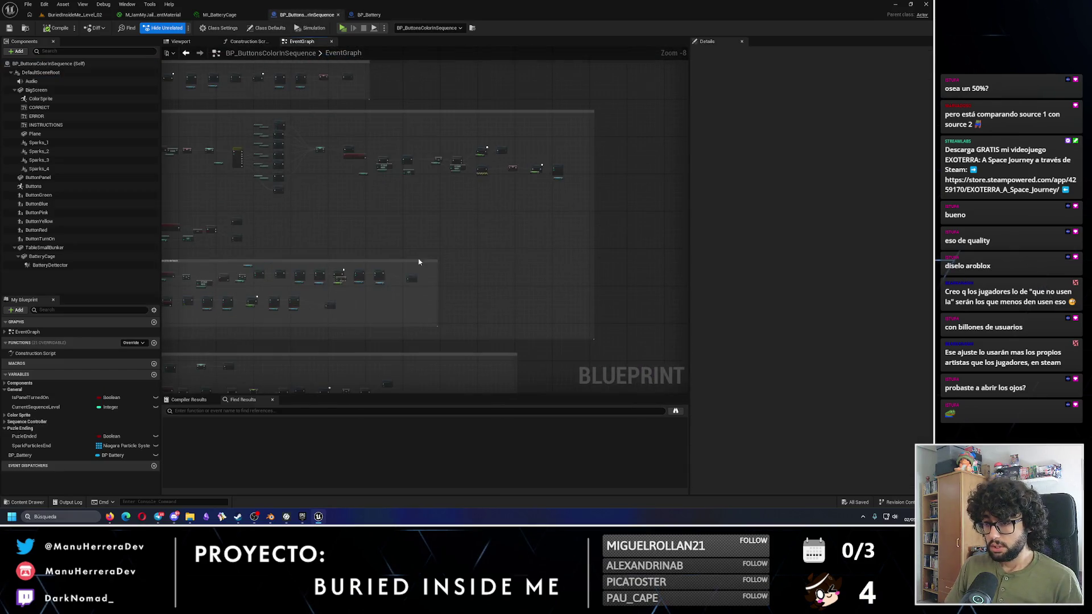
pyautogui.scroll(5, 419, 261)
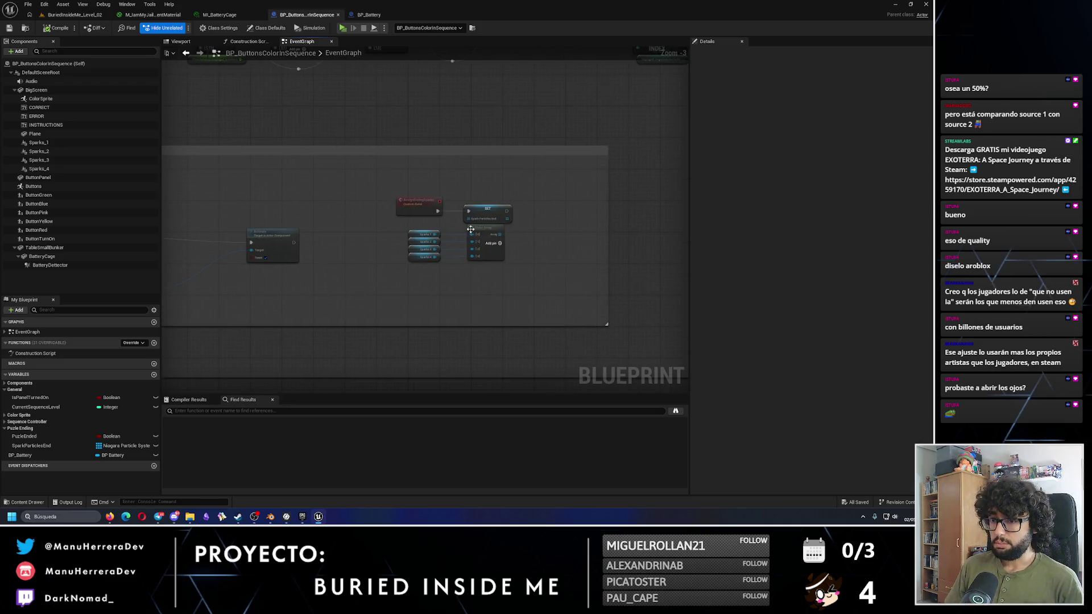
pyautogui.moveTo(471, 229); pyautogui.dragTo(489, 207)
pyautogui.scroll(2, 420, 203)
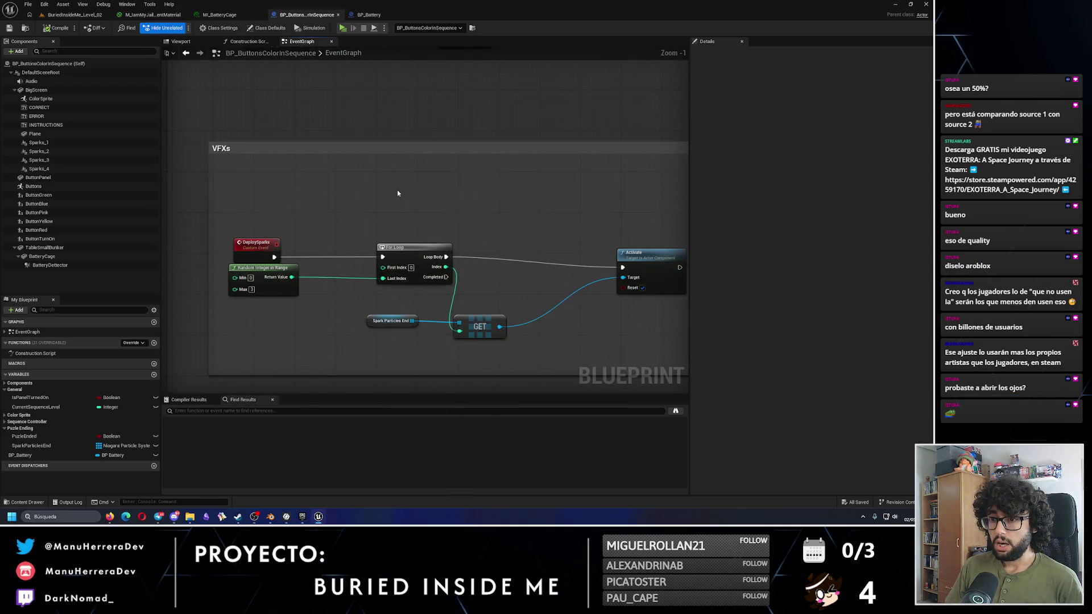
pyautogui.scroll(-3, 375, 349)
# Step: Pan to the larger node chain and bring up the actions list on empty graph space
pyautogui.moveTo(375, 348)
pyautogui.mouseDown()
pyautogui.moveTo(414, 251)
pyautogui.moveTo(286, 299)
pyautogui.mouseUp()
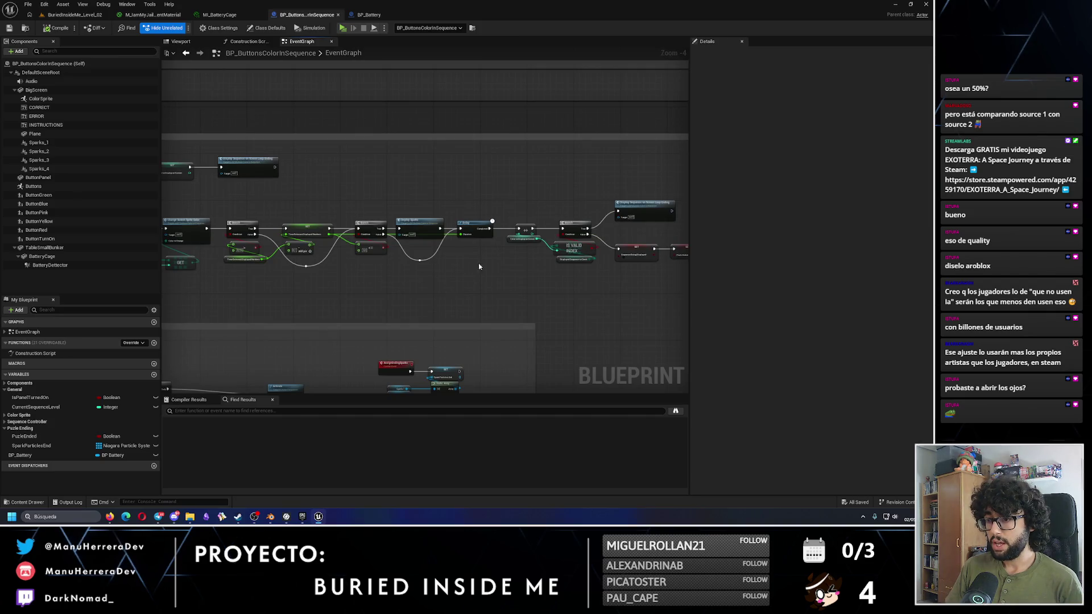
pyautogui.moveTo(479, 266); pyautogui.dragTo(377, 243)
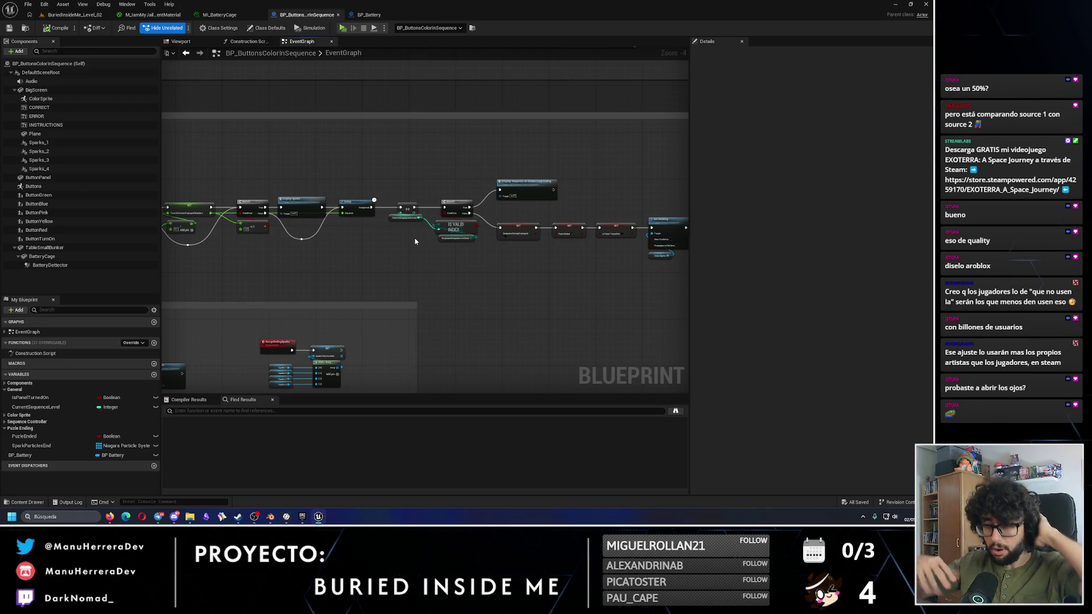
pyautogui.scroll(3, 345, 194)
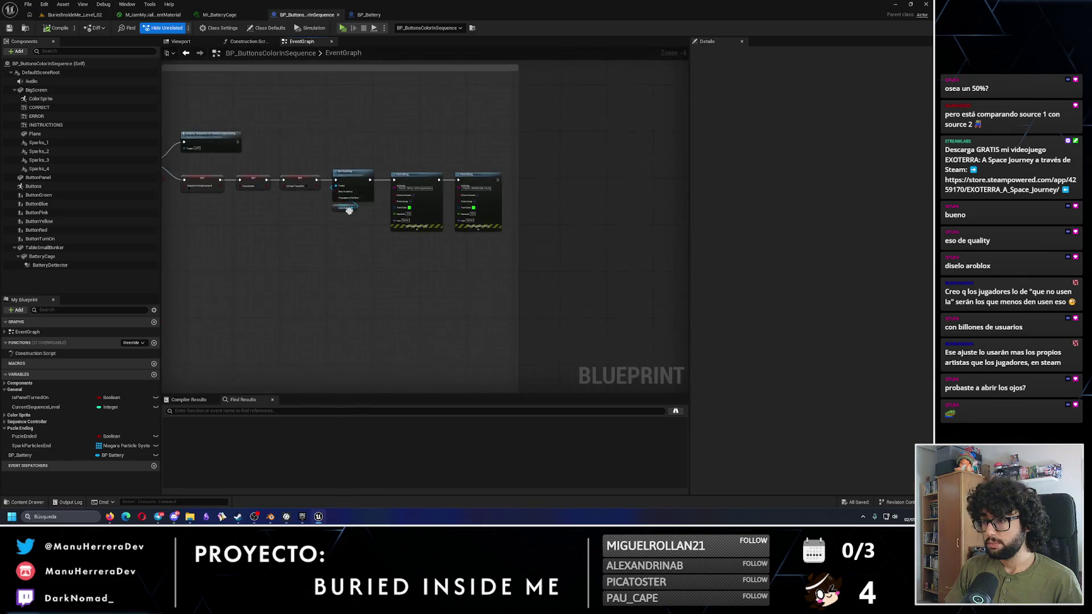
pyautogui.scroll(-3, 405, 117)
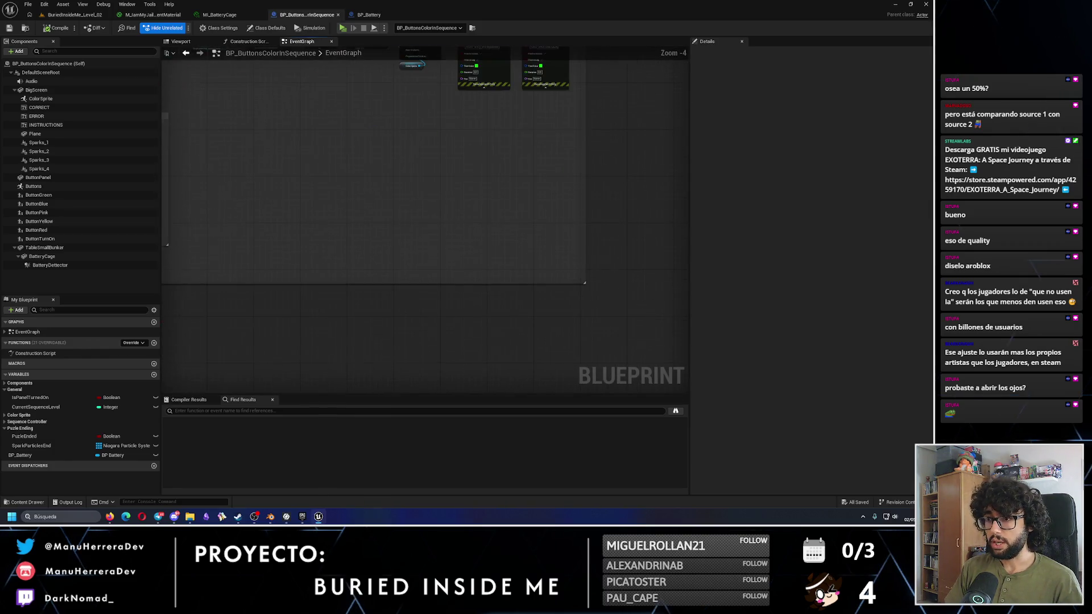
pyautogui.rightClick(410, 248)
# Step: Add a Custom Event node named FinalExplosion
pyautogui.write('custom')
pyautogui.press('Return')
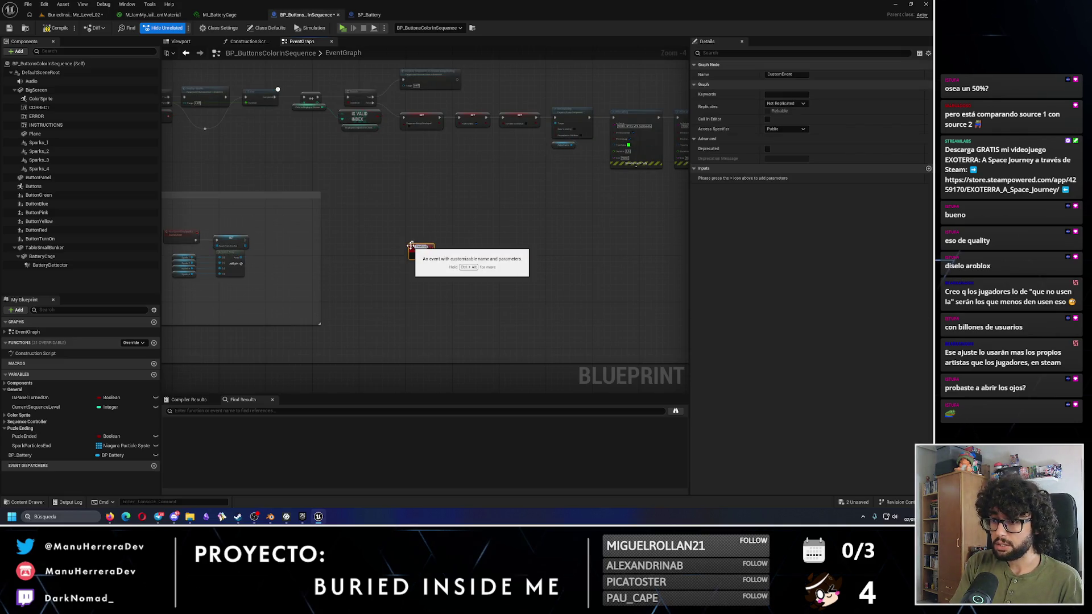
pyautogui.press('Return')
# Step: Move both Print String nodes below the SET chain and wire FinalExplosion into the first
pyautogui.scroll(2, 599, 176)
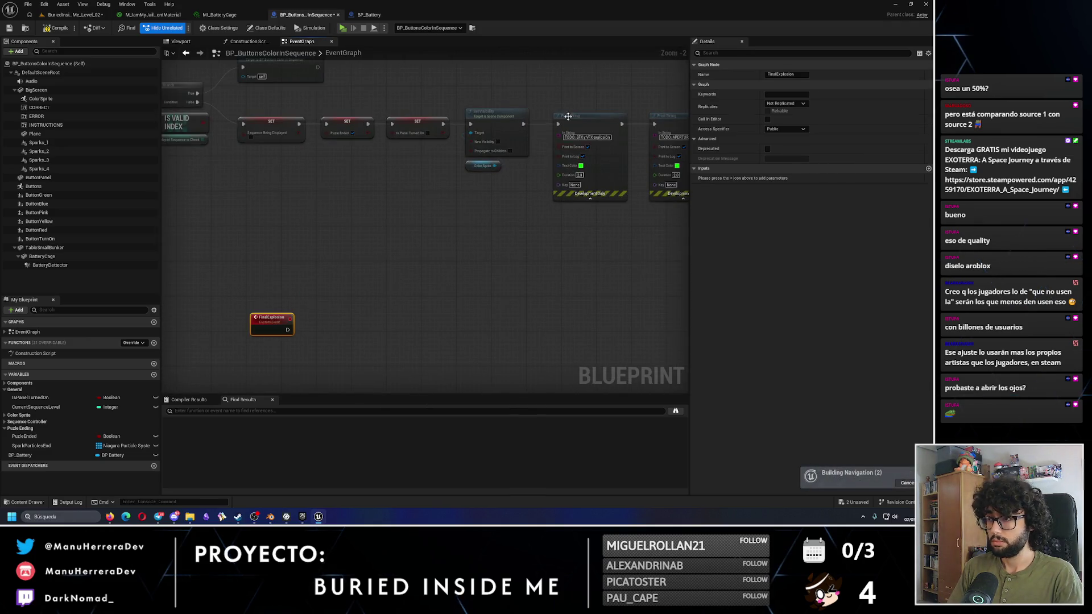
pyautogui.click(563, 97)
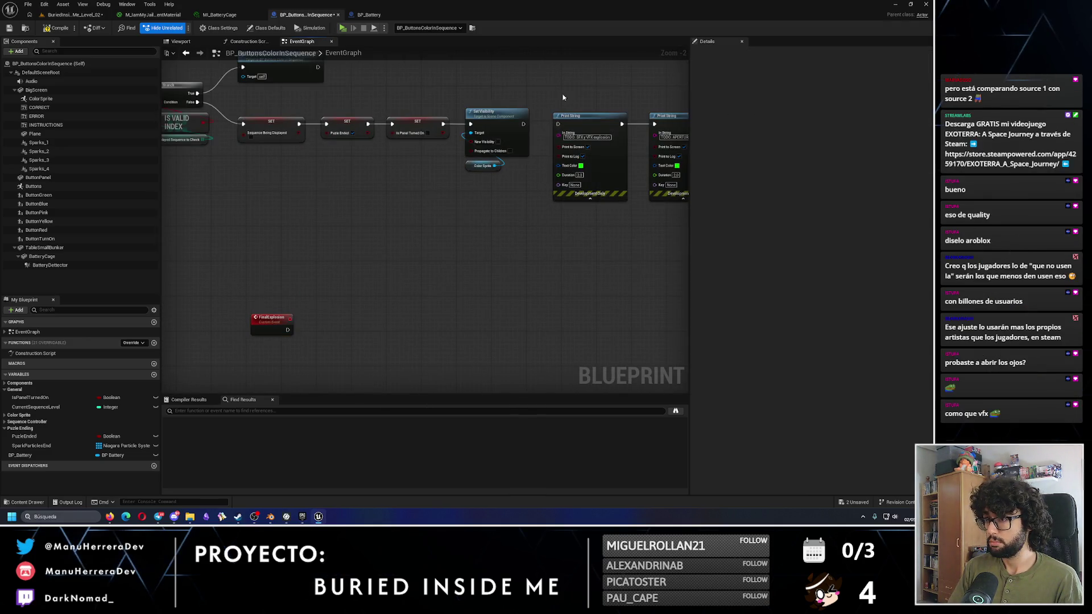
pyautogui.moveTo(563, 97); pyautogui.dragTo(677, 205)
pyautogui.moveTo(568, 120)
pyautogui.mouseDown()
pyautogui.moveTo(341, 335)
pyautogui.moveTo(414, 233)
pyautogui.moveTo(429, 229)
pyautogui.mouseUp()
pyautogui.moveTo(334, 305)
pyautogui.mouseDown()
pyautogui.moveTo(390, 297)
pyautogui.moveTo(555, 318)
pyautogui.mouseUp()
pyautogui.moveTo(441, 304); pyautogui.dragTo(467, 312)
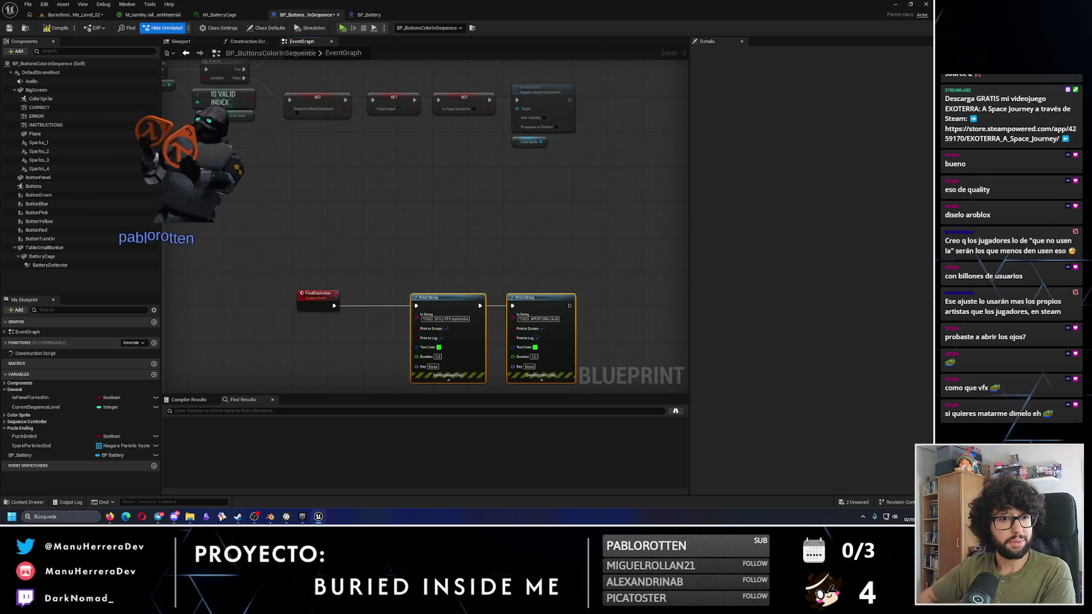
pyautogui.click(78, 518)
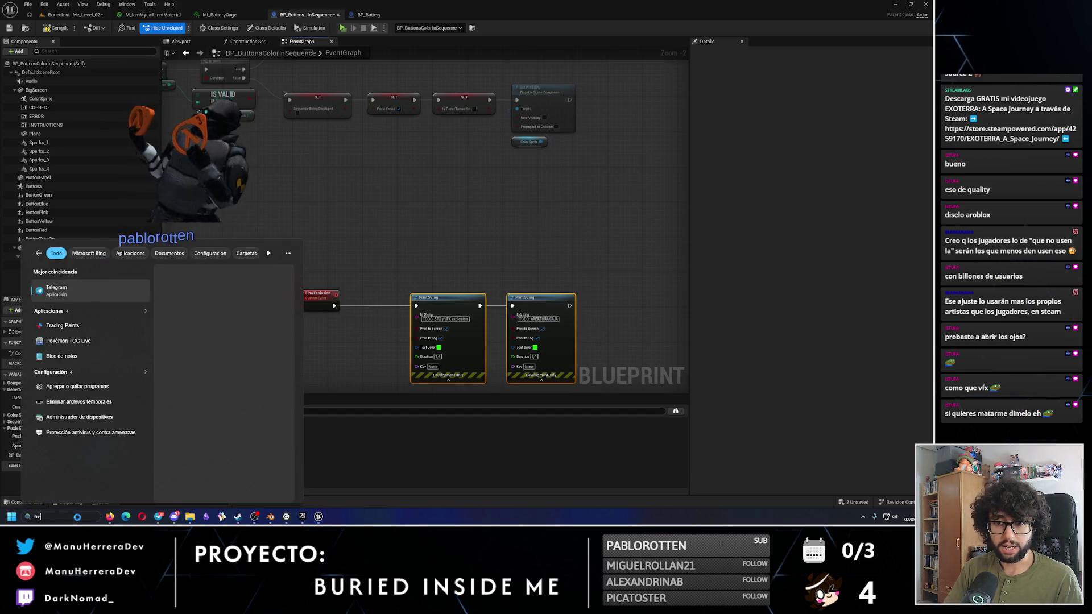
pyautogui.write('telegram')
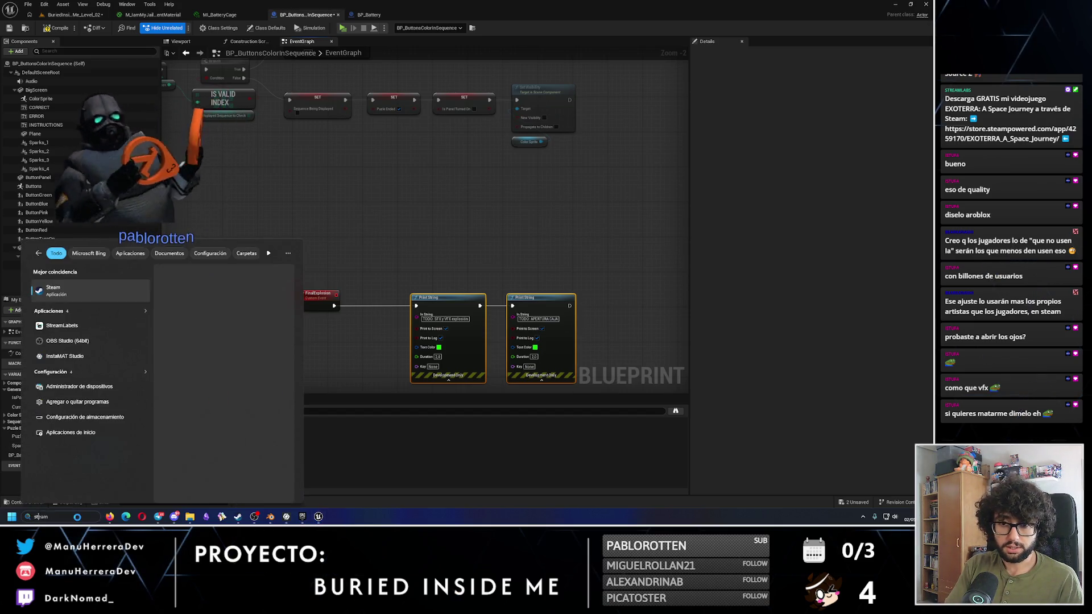
pyautogui.press('Return')
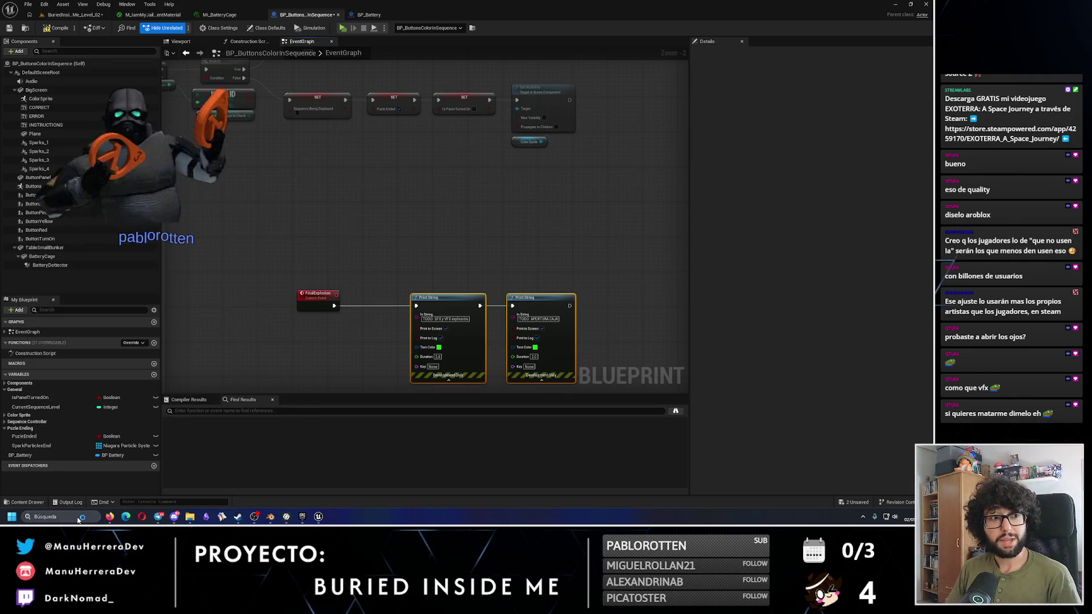
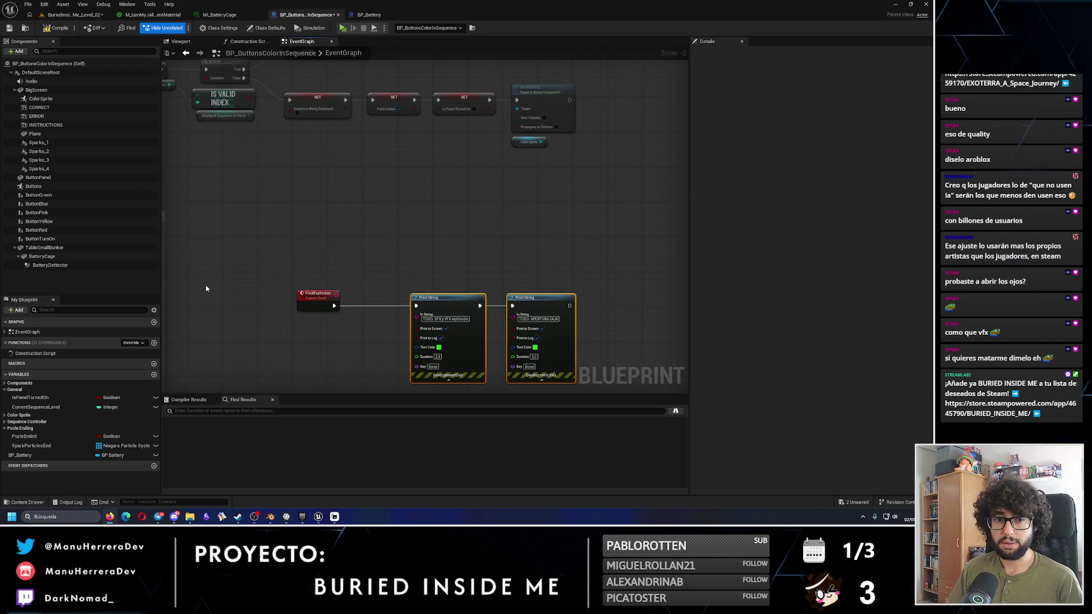
# Step: Review the Set Visibility chain, then nudge both FinalExplosion Print String nodes slightly left
pyautogui.moveTo(408, 260)
pyautogui.mouseDown()
pyautogui.moveTo(501, 367)
pyautogui.moveTo(583, 351)
pyautogui.mouseUp()
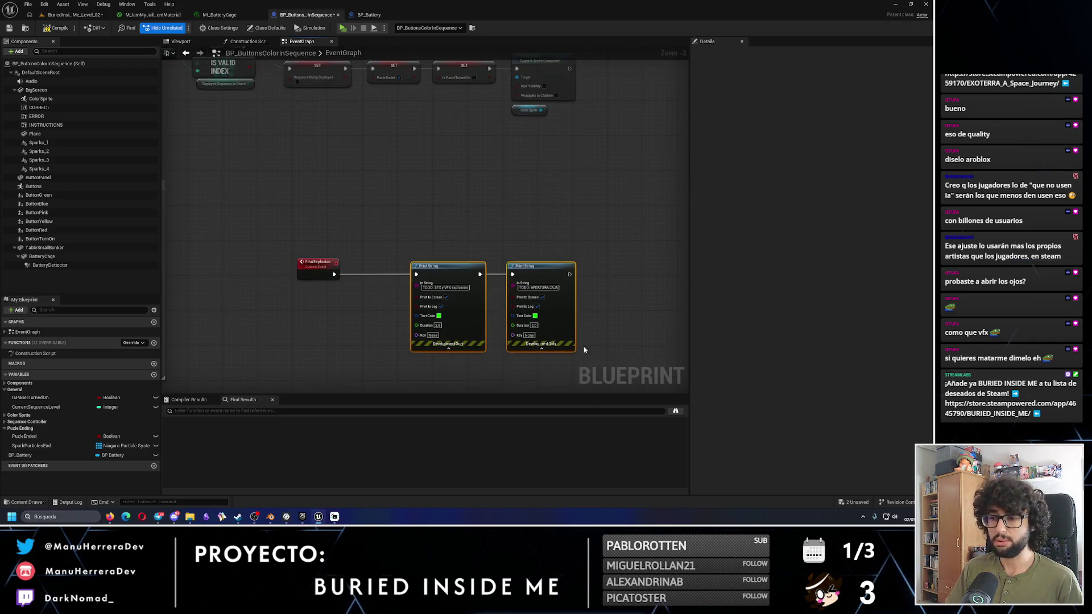
pyautogui.click(485, 223)
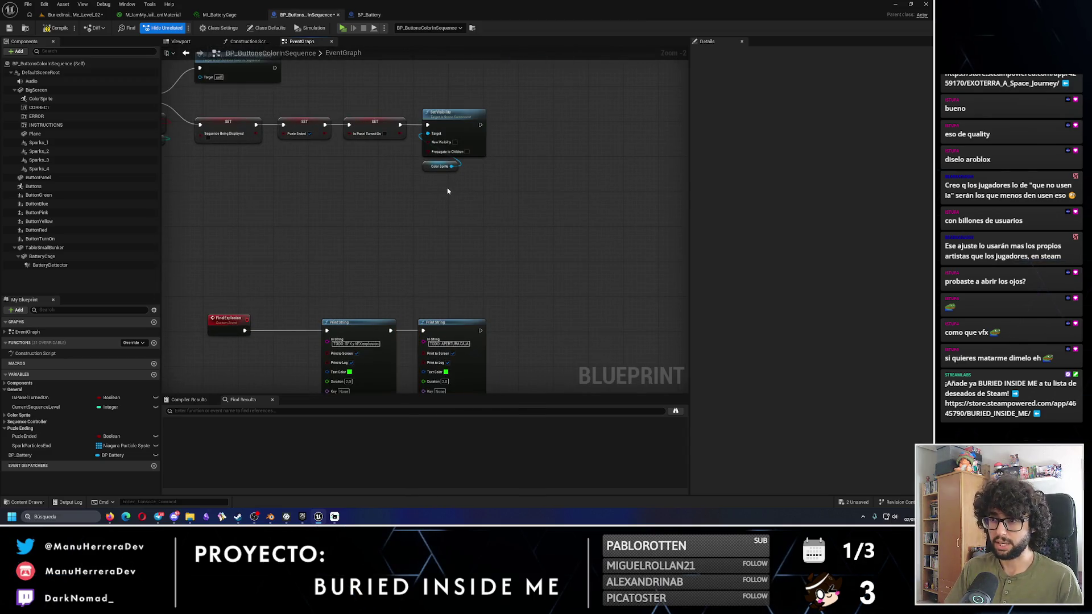
pyautogui.moveTo(395, 189); pyautogui.dragTo(410, 235)
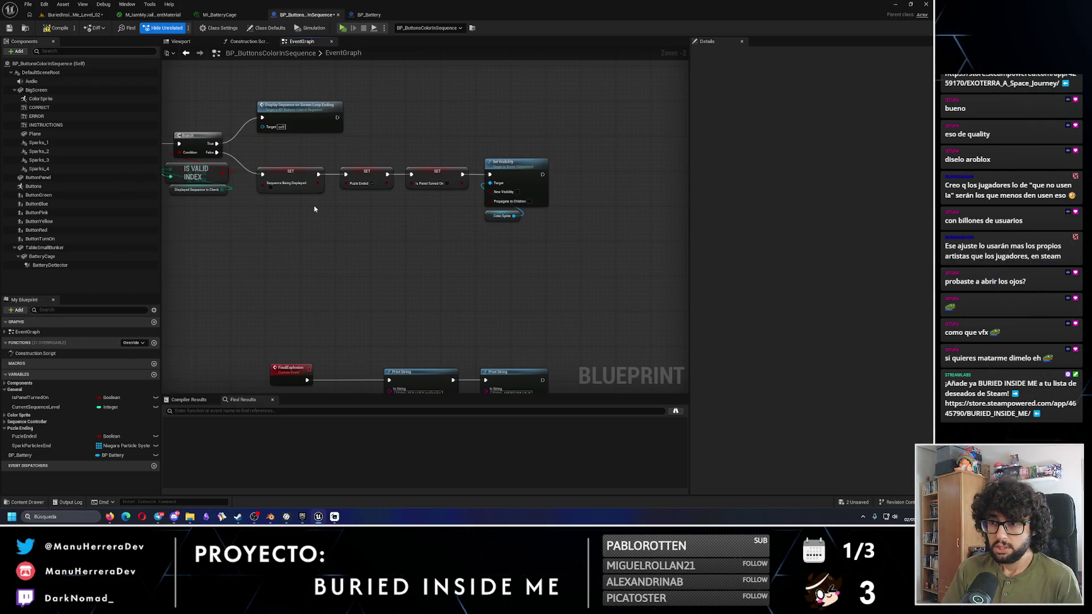
pyautogui.scroll(1, 314, 208)
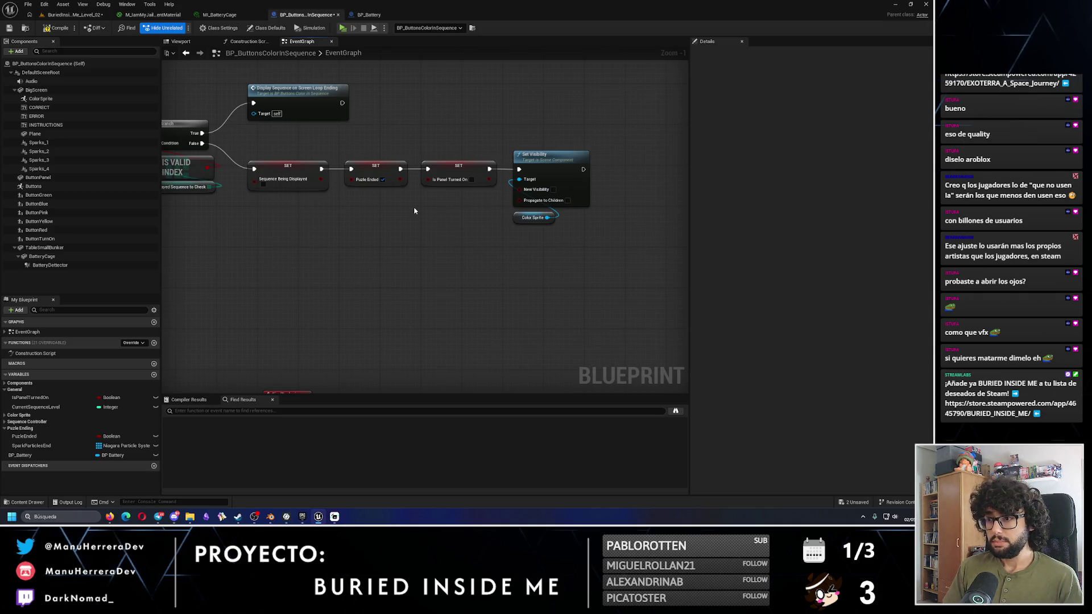
pyautogui.moveTo(413, 210); pyautogui.dragTo(350, 197)
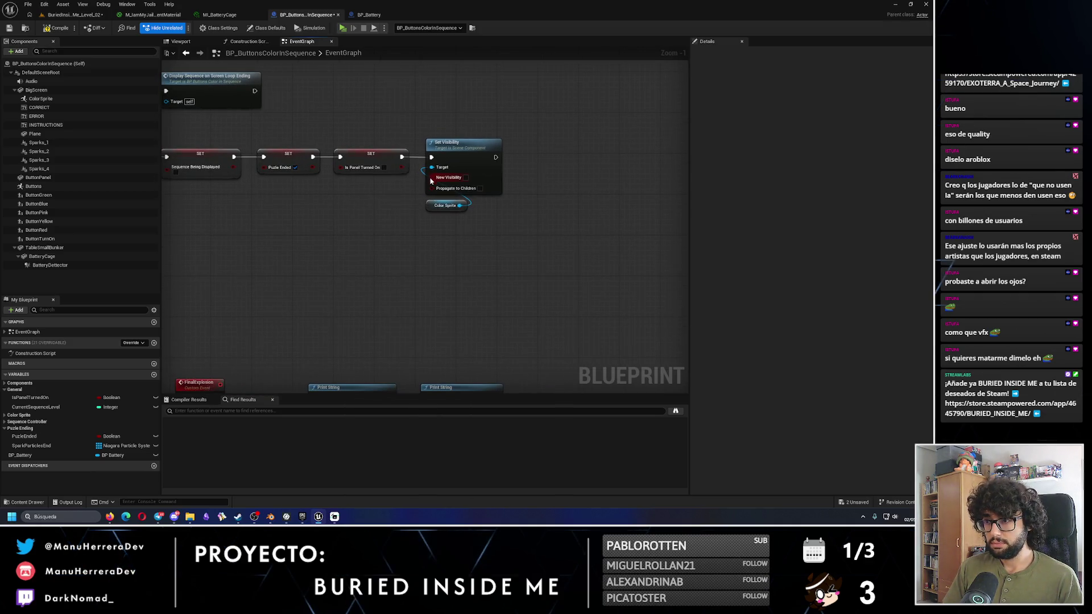
pyautogui.scroll(-3, 330, 331)
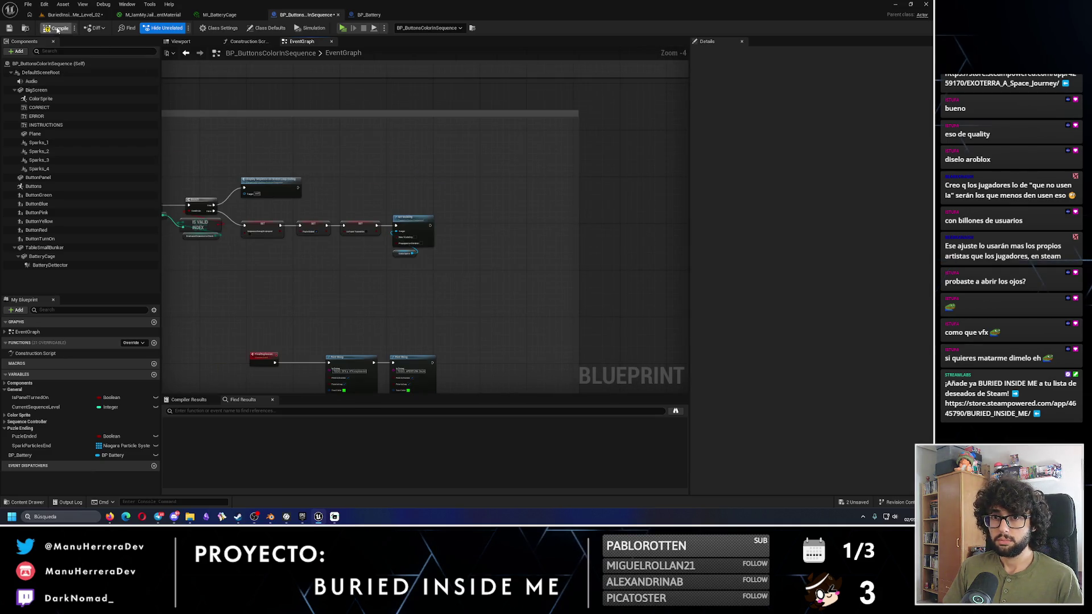
pyautogui.scroll(3, 356, 295)
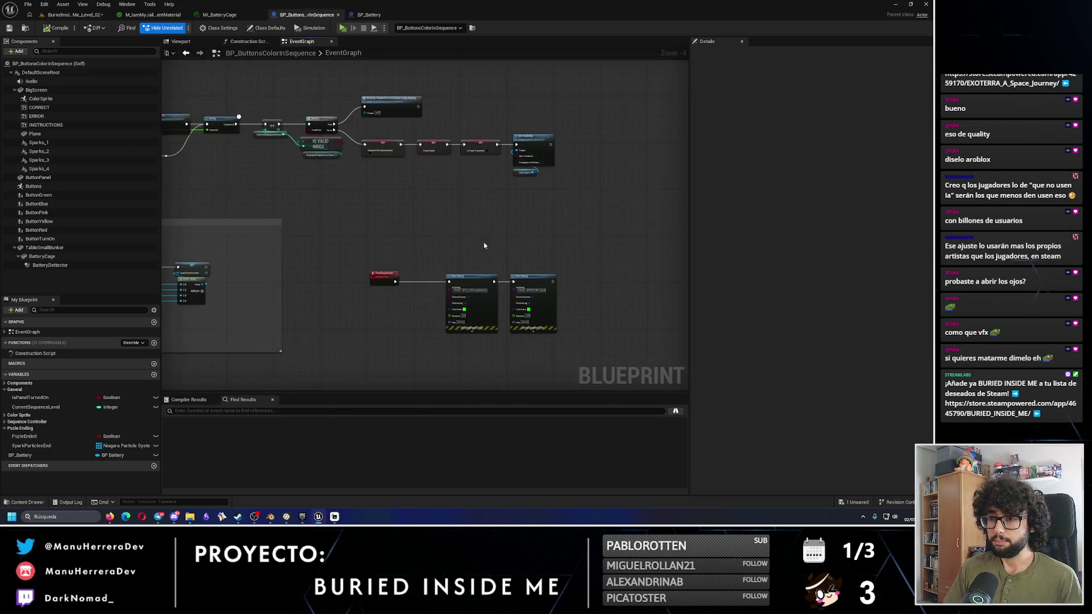
pyautogui.moveTo(305, 165); pyautogui.dragTo(440, 235)
pyautogui.moveTo(372, 197); pyautogui.dragTo(351, 198)
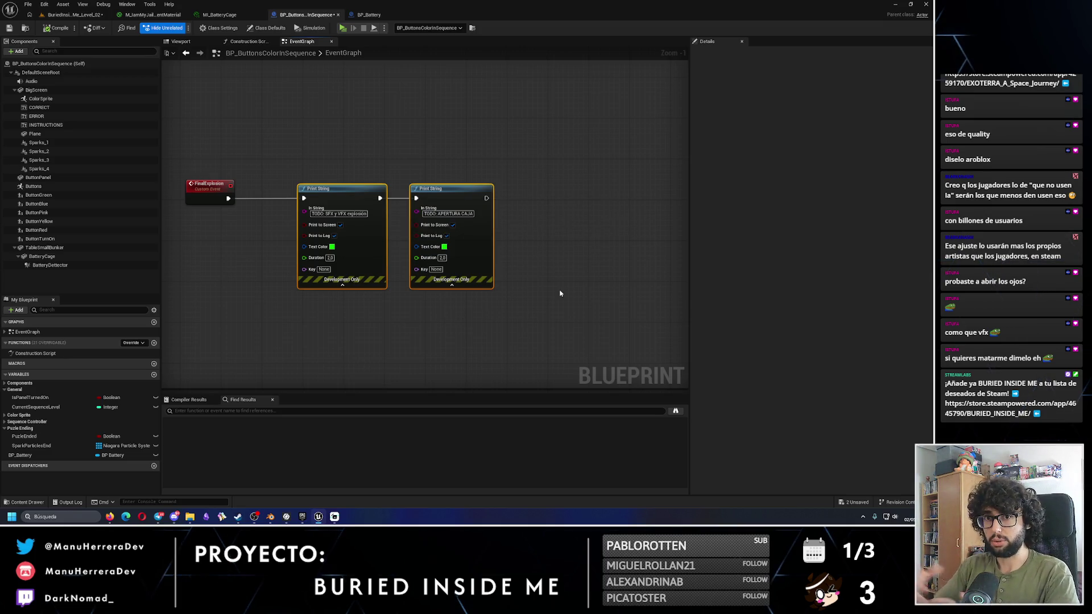
# Step: Add a Destroy Component node targeting Battery Cage beside the Print String nodes
pyautogui.moveTo(42, 256)
pyautogui.mouseDown()
pyautogui.moveTo(424, 314)
pyautogui.moveTo(508, 301)
pyautogui.mouseUp()
pyautogui.write('dest')
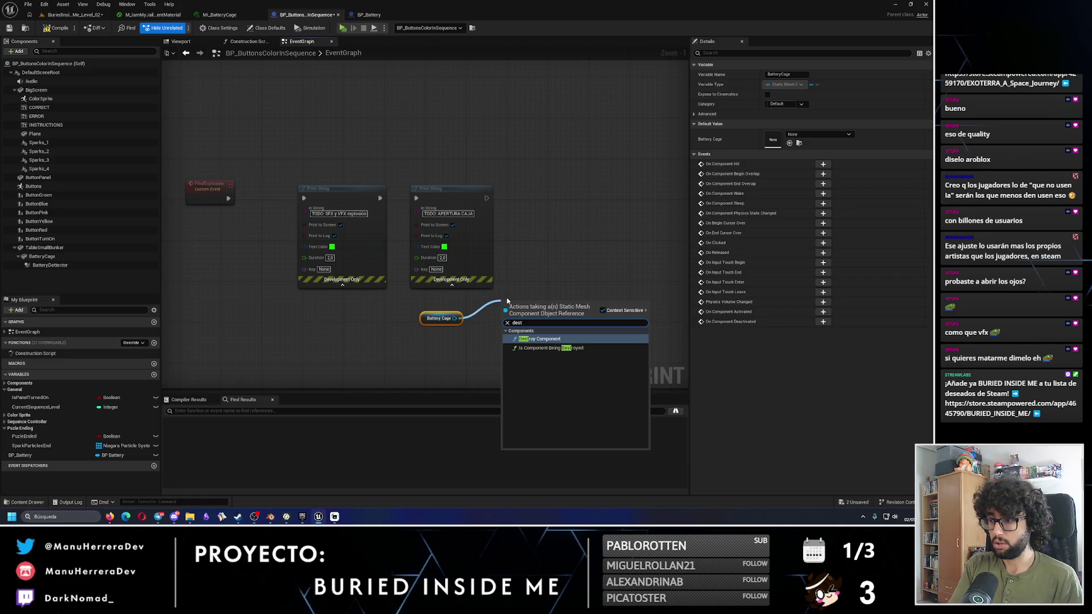
pyautogui.press('Return')
pyautogui.moveTo(457, 313)
pyautogui.mouseDown()
pyautogui.moveTo(537, 336)
pyautogui.moveTo(541, 198)
pyautogui.mouseUp()
pyautogui.keyDown('shift'); pyautogui.click(520, 310); pyautogui.keyUp('shift')
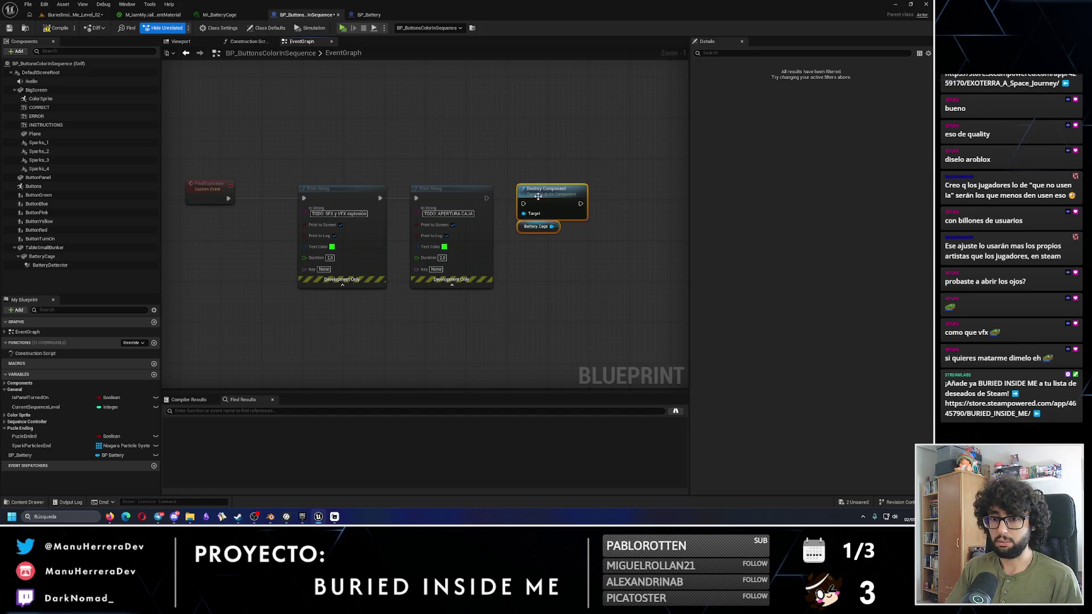
# Step: Save the BP_ButtonsColorInSequence blueprint and bring up InstaMAT Studio
pyautogui.click(341, 136)
pyautogui.click(8, 31)
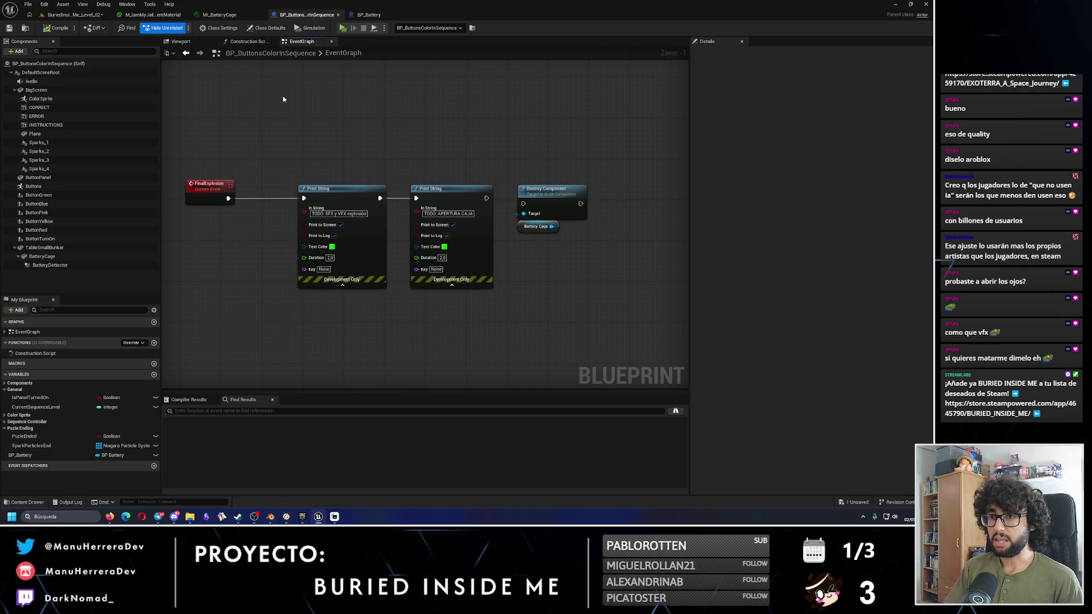
pyautogui.click(288, 517)
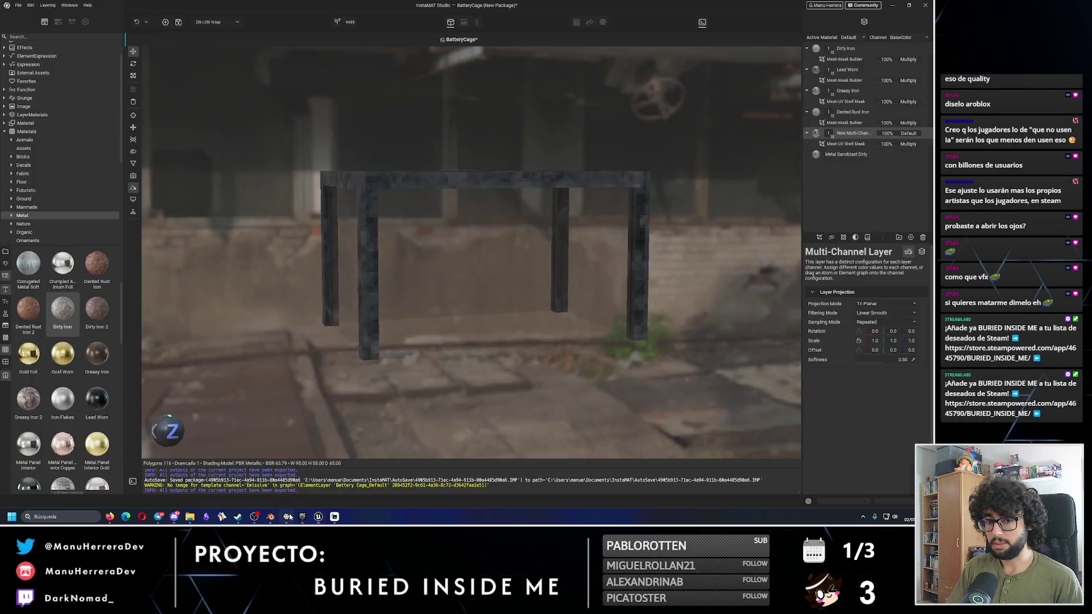
# Step: Close InstaMAT, saving the project and storing the BatteryCage package in the Library folder
pyautogui.click(927, 5)
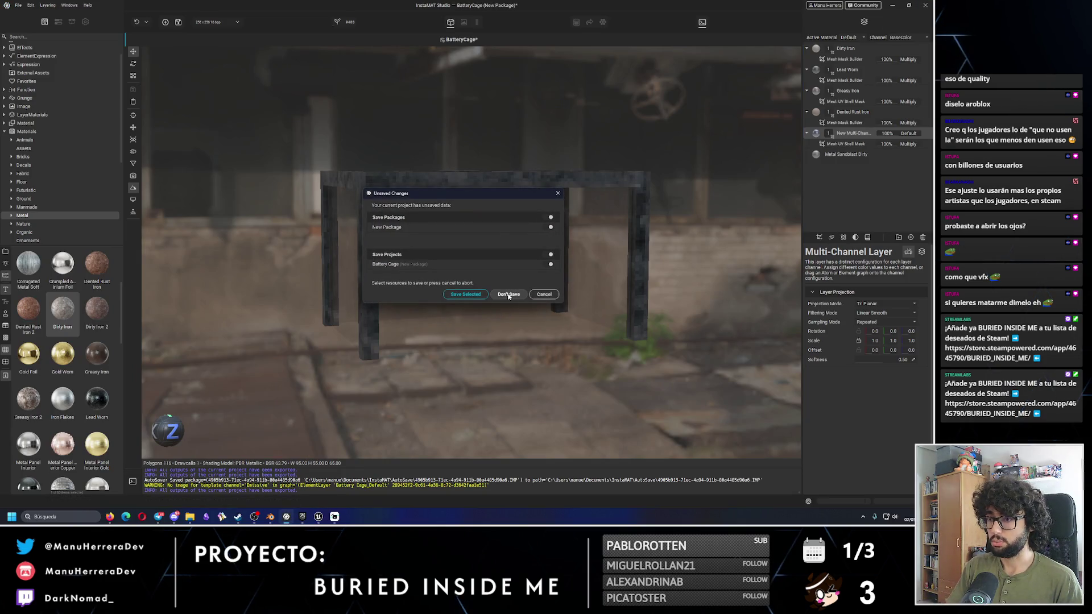
pyautogui.click(466, 294)
pyautogui.click(459, 277)
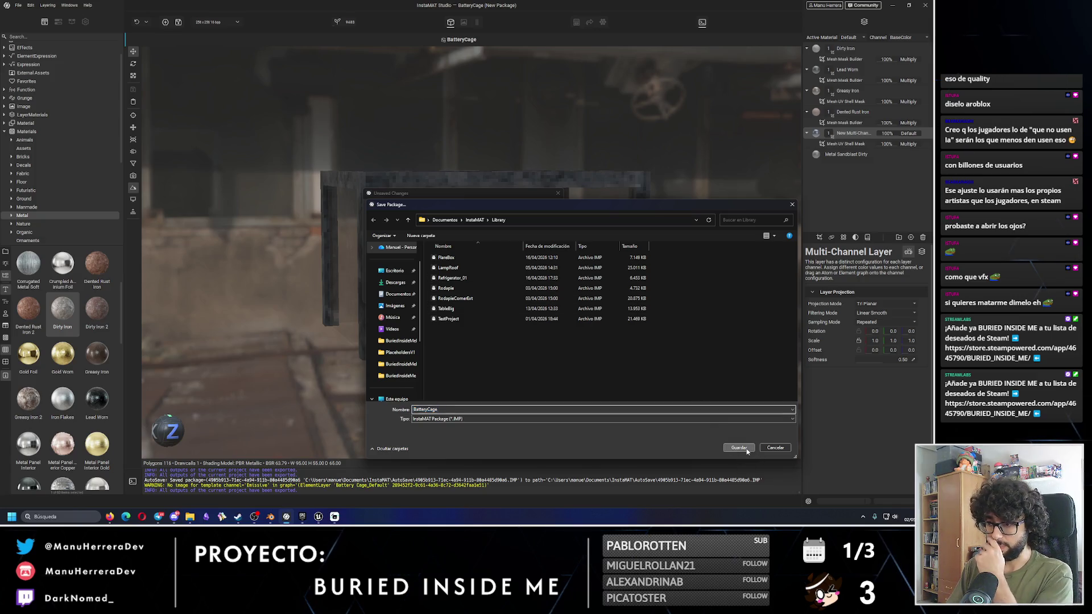
pyautogui.click(739, 448)
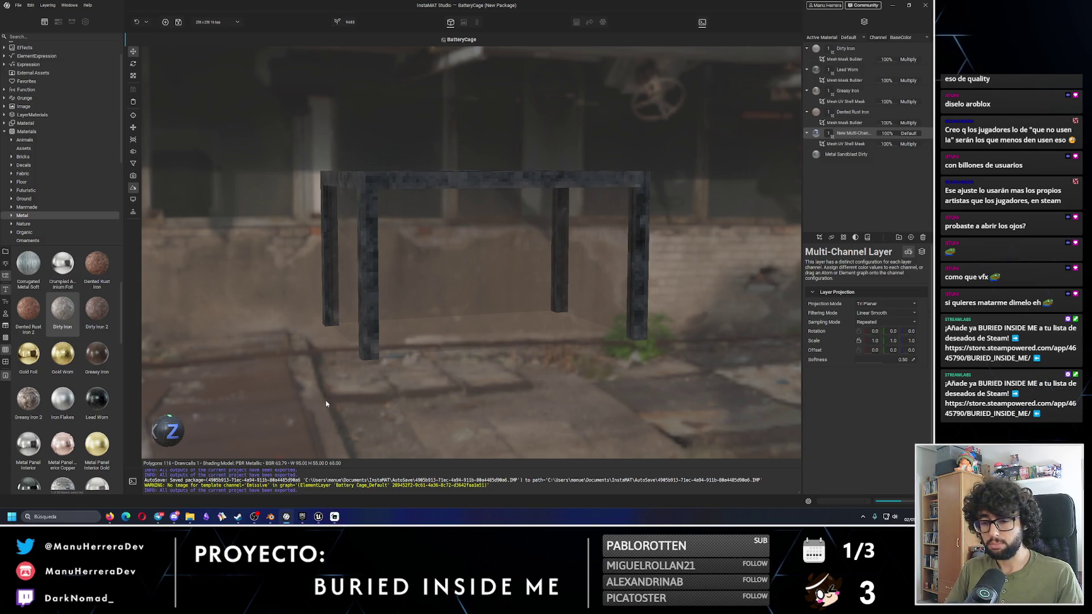
pyautogui.click(258, 520)
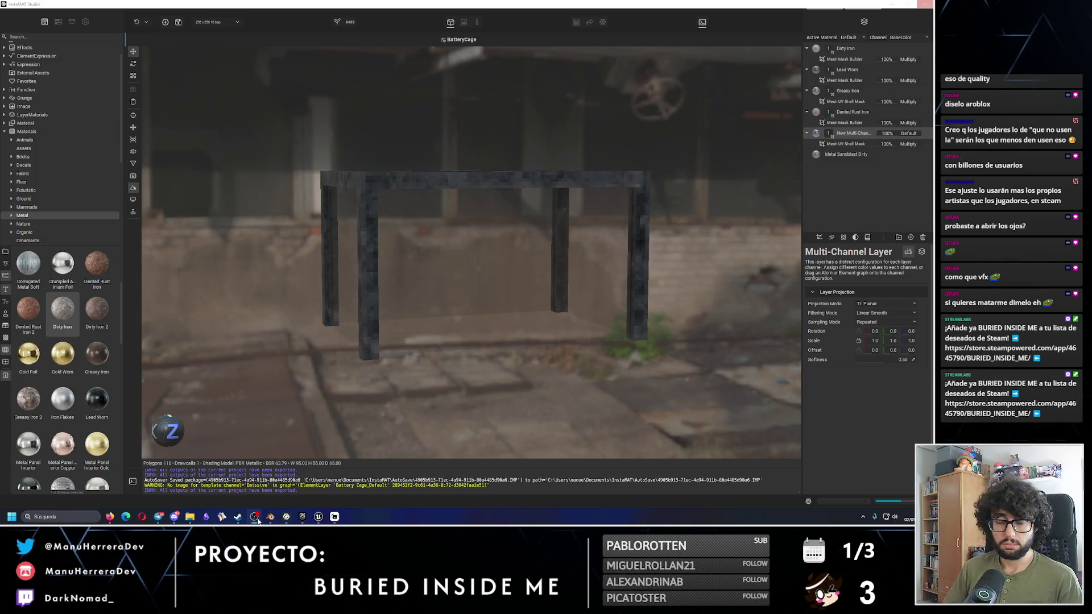
pyautogui.click(318, 517)
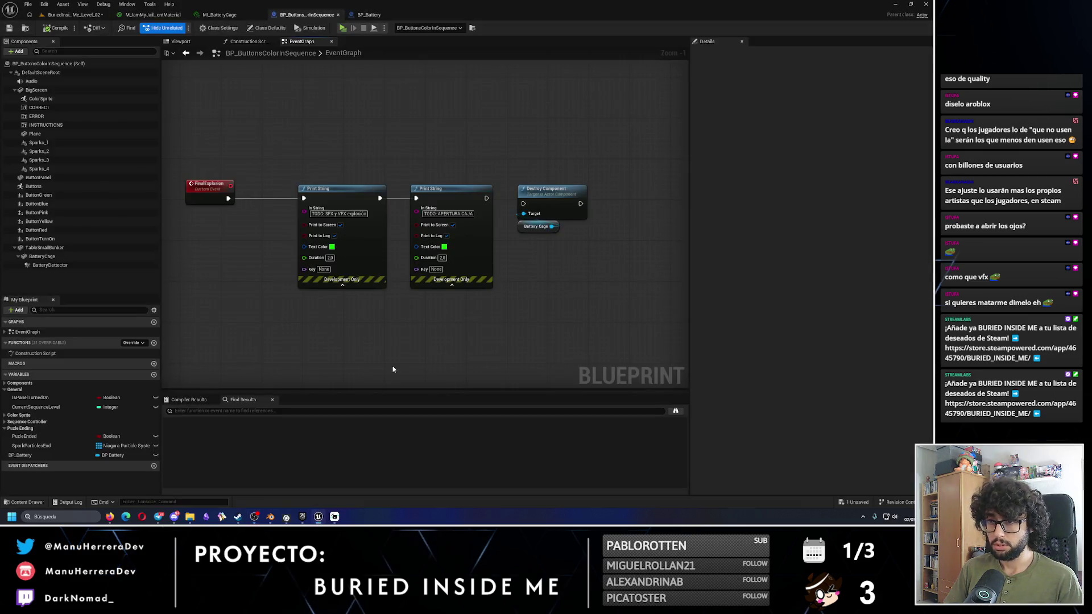
# Step: In the level editor, browse from Models > BatteryCage to Blueprints > Particles and toggle navigation display off with P
pyautogui.click(80, 15)
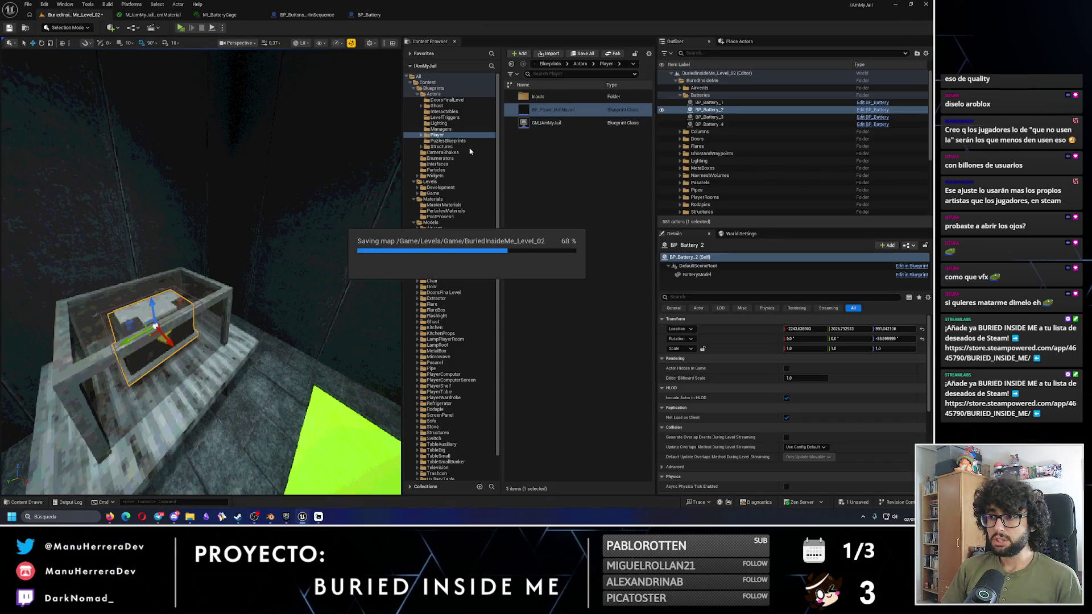
pyautogui.click(439, 246)
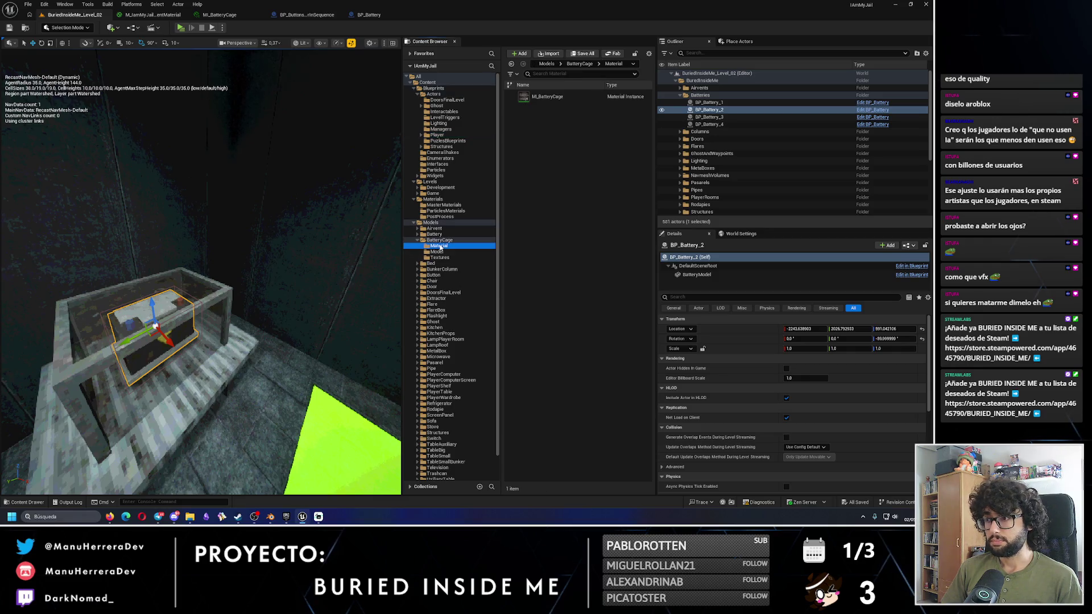
pyautogui.click(418, 240)
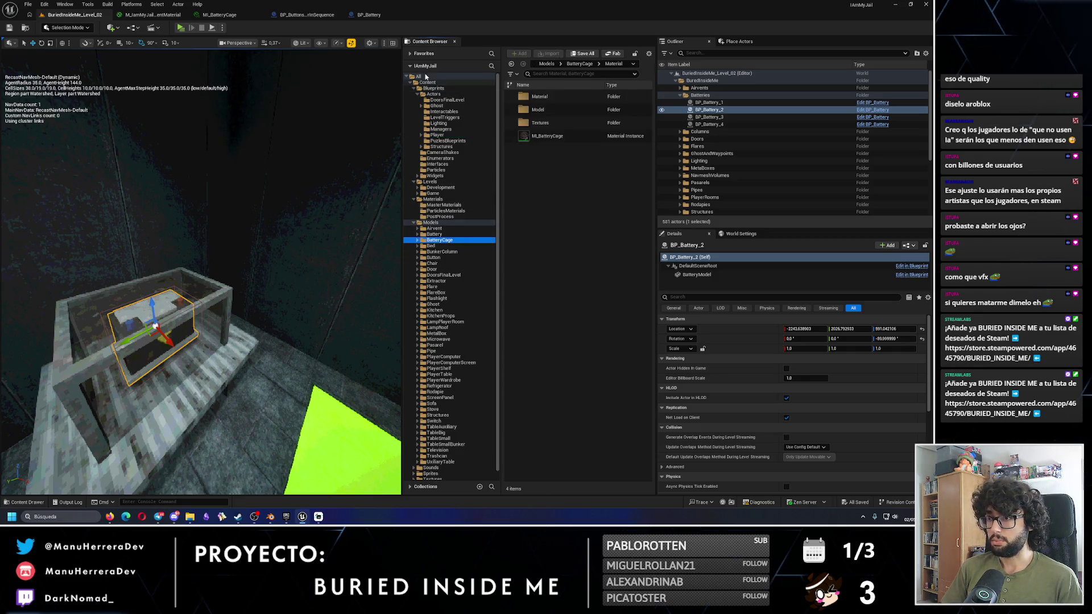
pyautogui.click(421, 94)
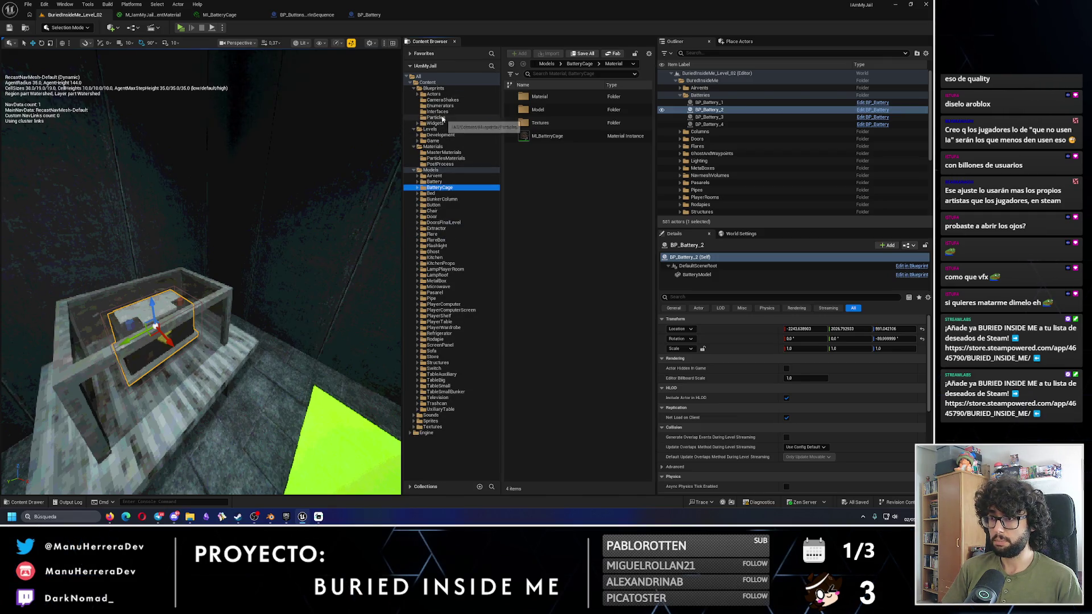
pyautogui.click(436, 117)
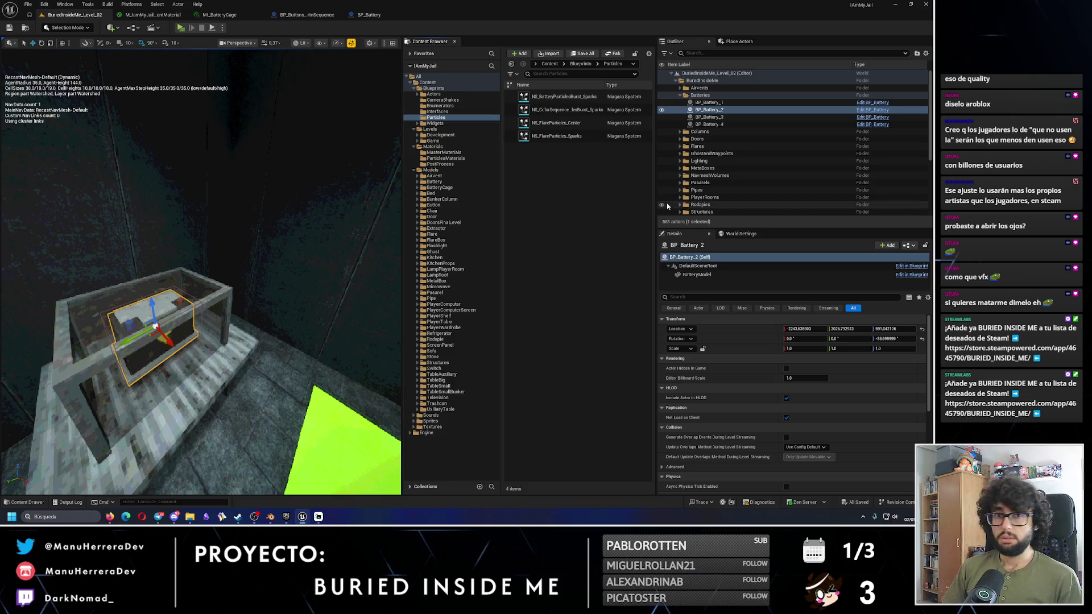
pyautogui.press('p')
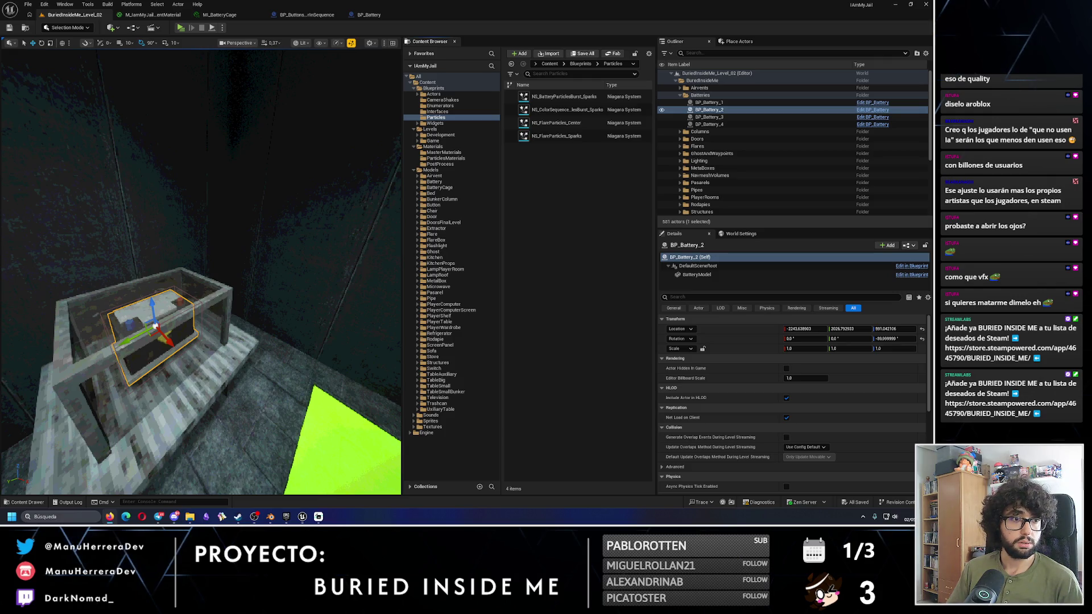
pyautogui.hotkey('alt', 'Tab')
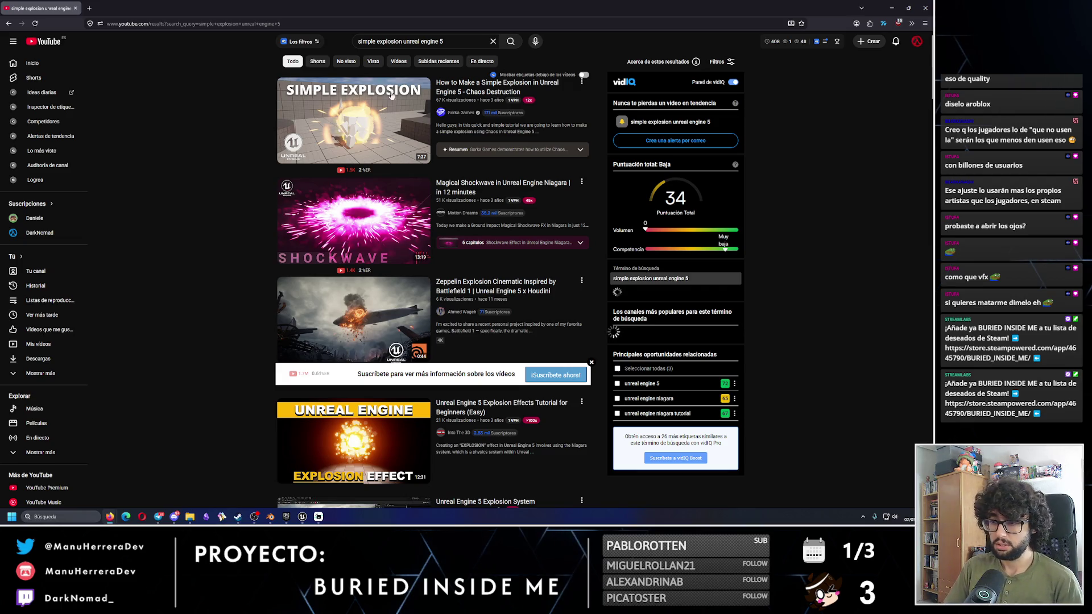
# Step: Scroll the explosion search results and open 'How to Add Explosions in Unreal Engine 5.5' in a new tab
pyautogui.scroll(-3, 205, 292)
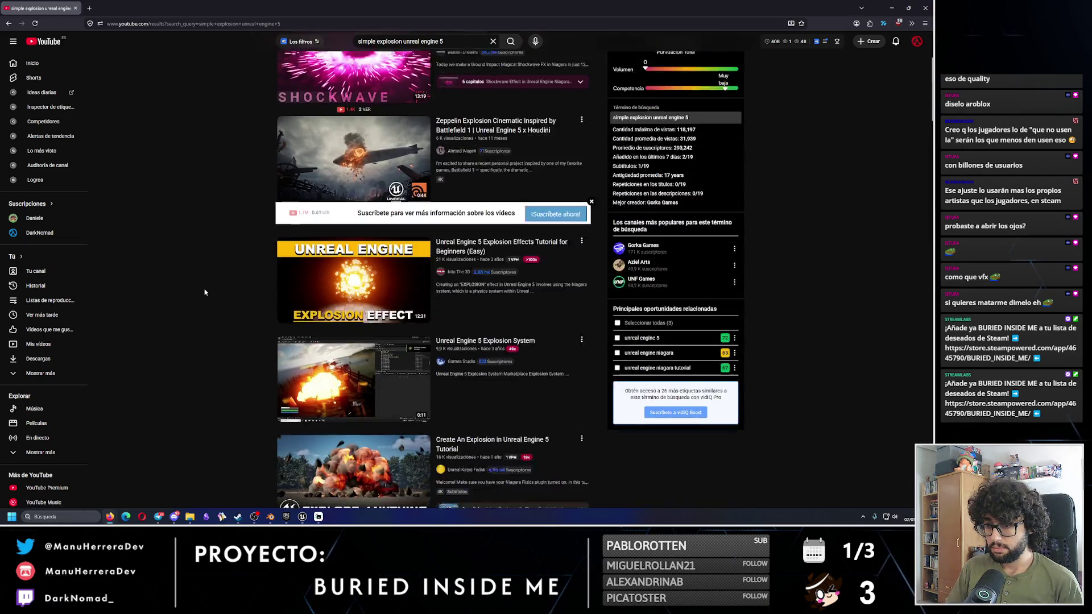
pyautogui.scroll(-1, 205, 292)
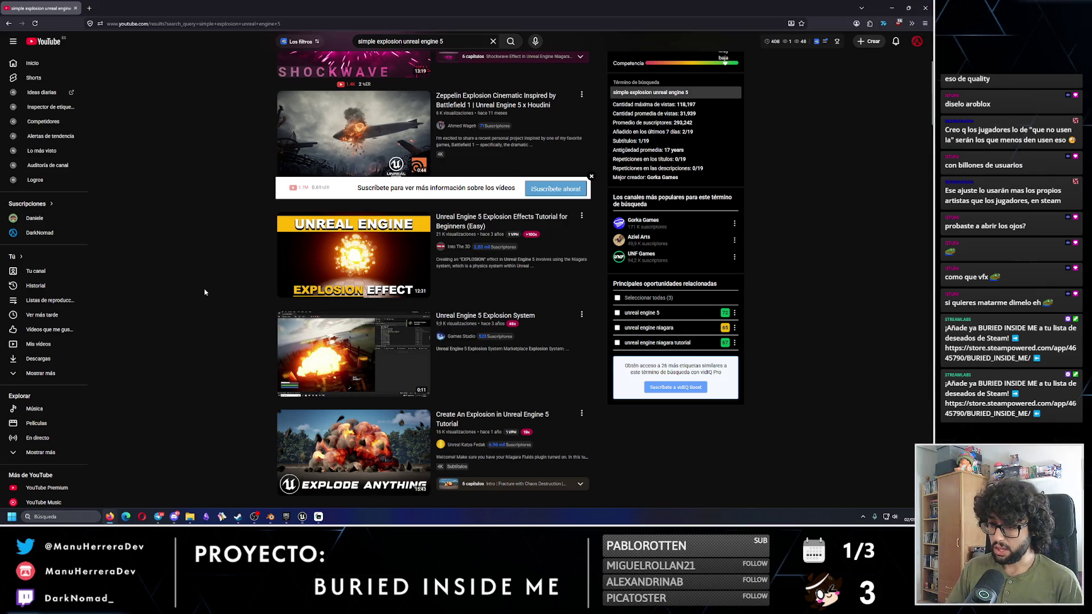
pyautogui.scroll(-3, 205, 292)
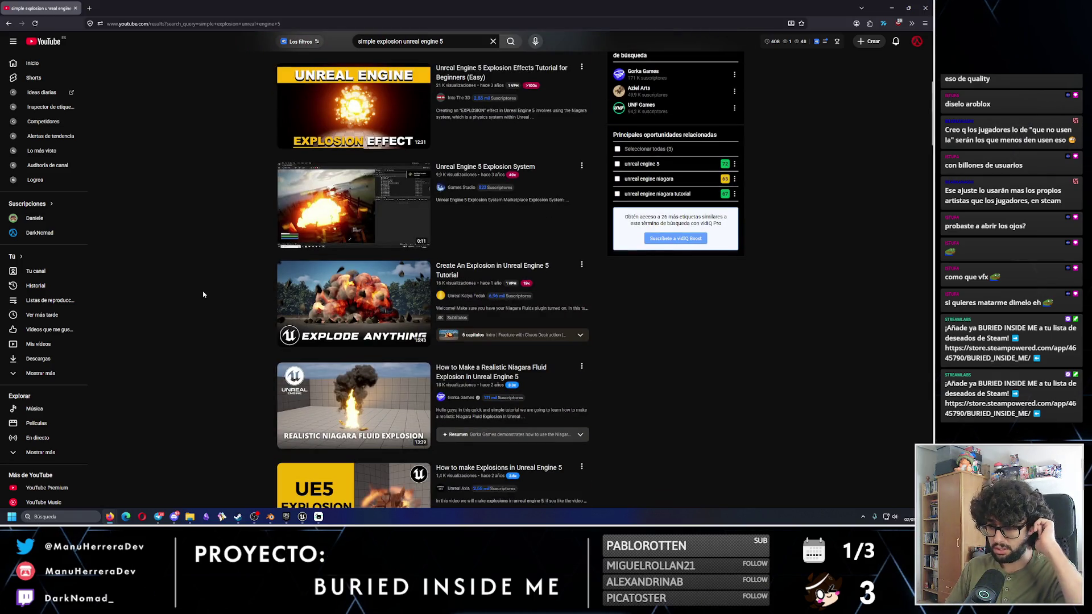
pyautogui.scroll(-2, 203, 294)
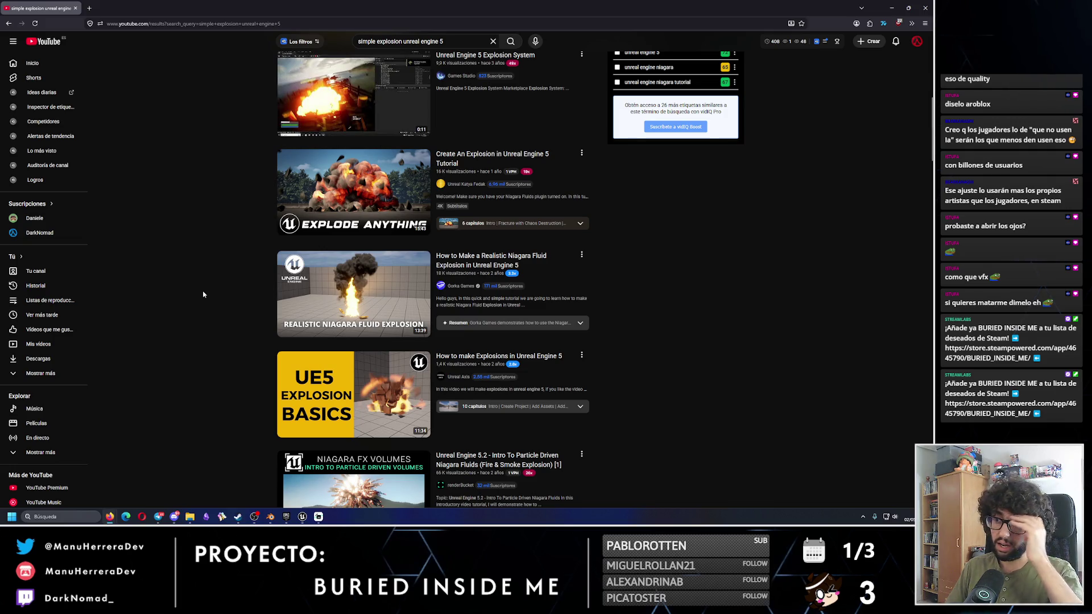
pyautogui.scroll(-2, 204, 294)
pyautogui.scroll(-2, 203, 294)
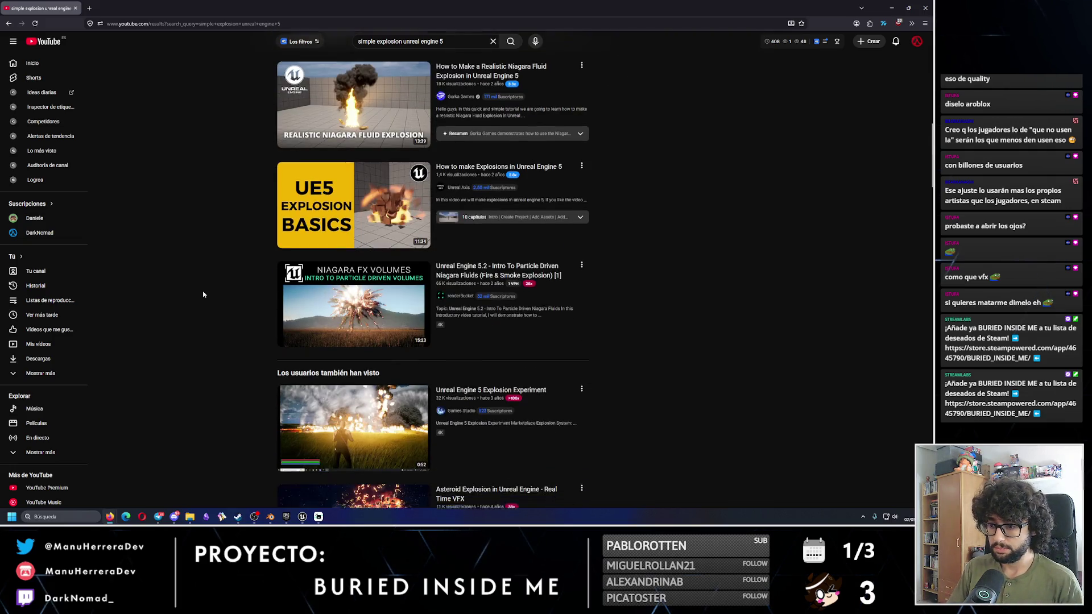
pyautogui.scroll(-2, 203, 294)
pyautogui.scroll(-2, 204, 295)
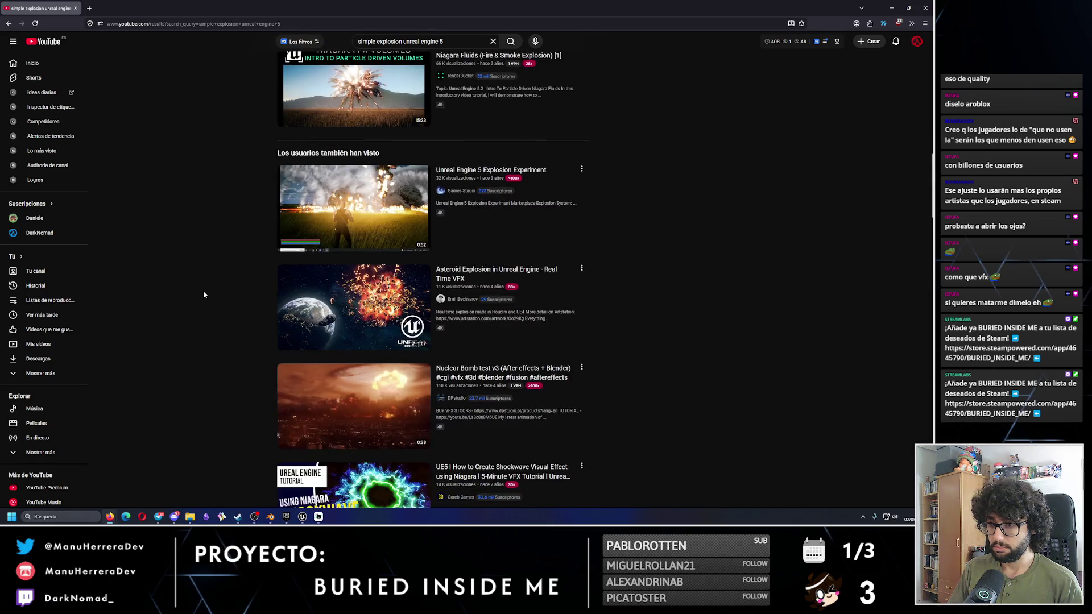
pyautogui.moveTo(933, 208); pyautogui.dragTo(935, 249)
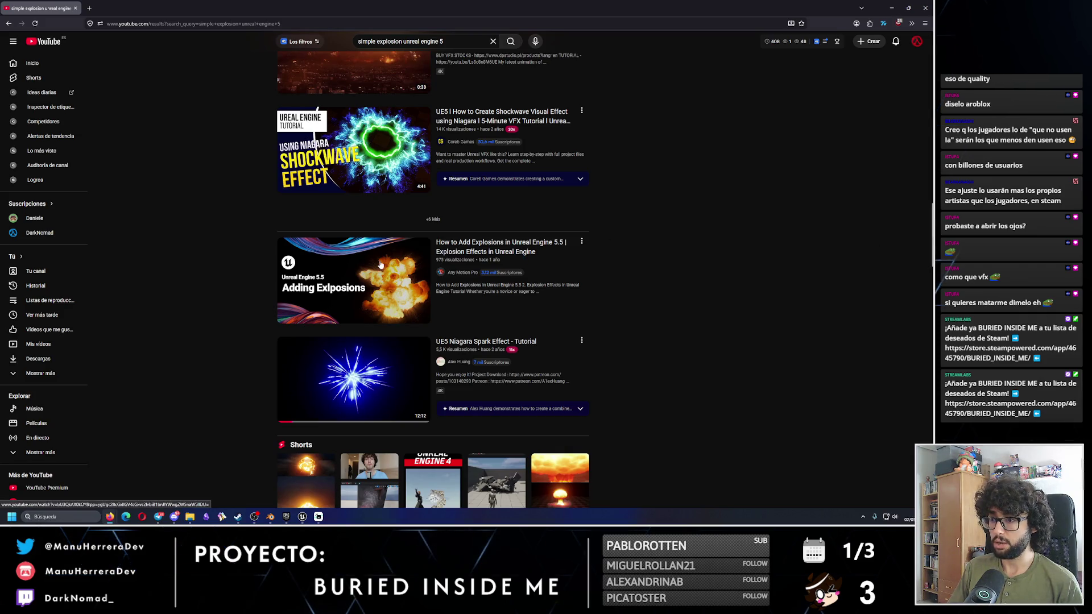
pyautogui.moveTo(378, 267)
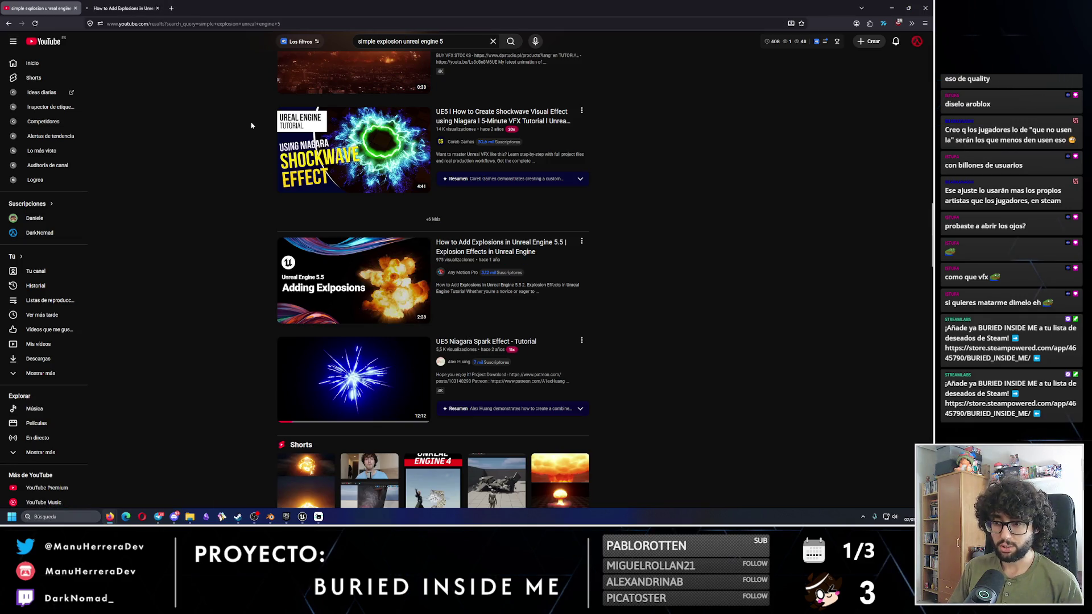
# Step: Play the 'How to Add Explosions' tutorial, skim from 0:21 to about 1:00, then close its tab
pyautogui.click(121, 8)
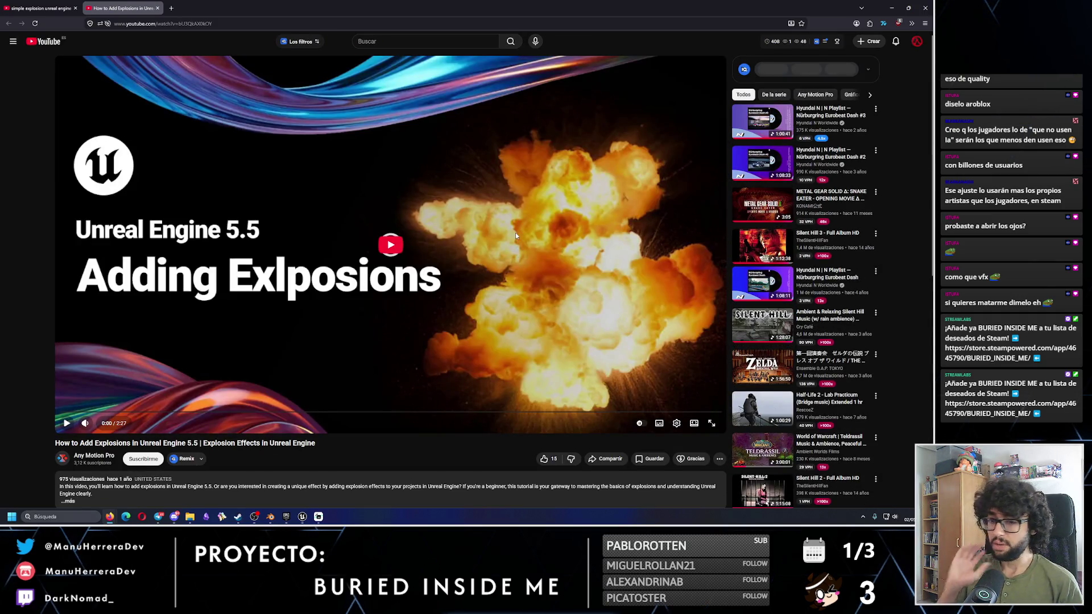
pyautogui.click(66, 423)
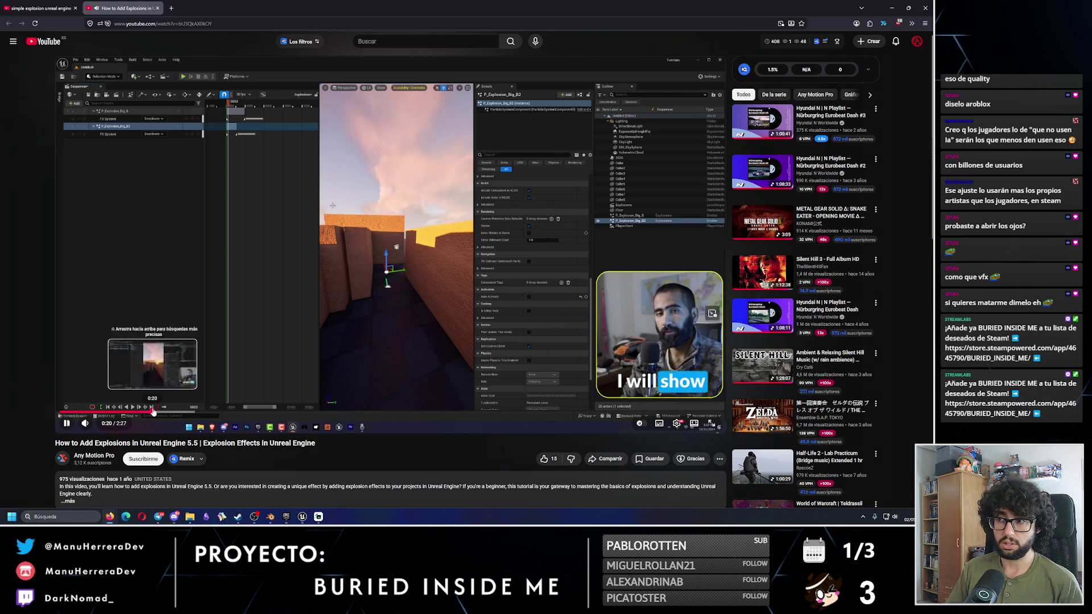
pyautogui.click(152, 411)
pyautogui.click(222, 412)
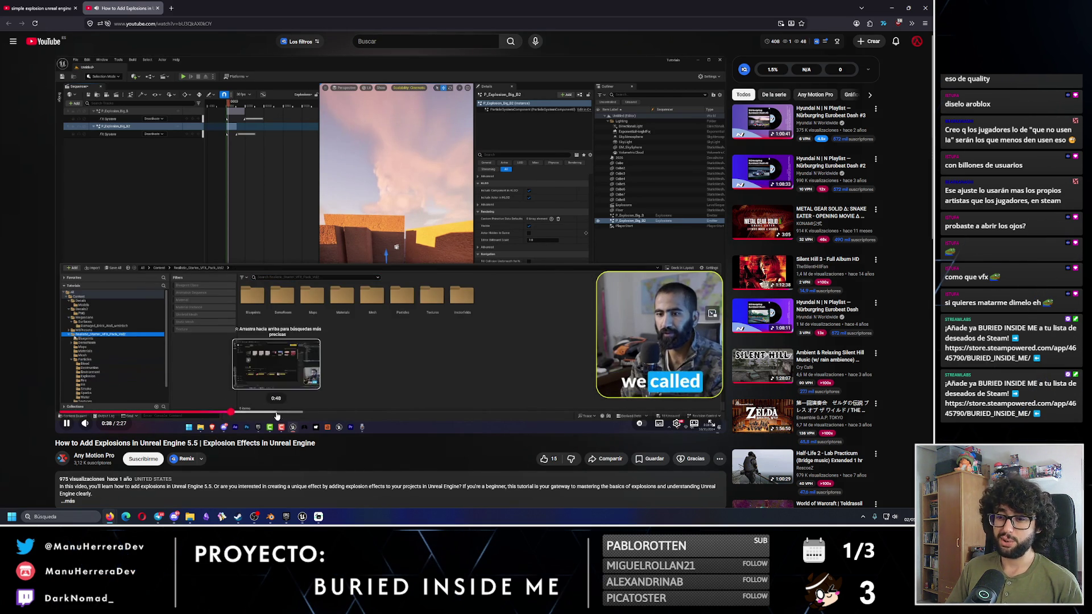
pyautogui.click(279, 412)
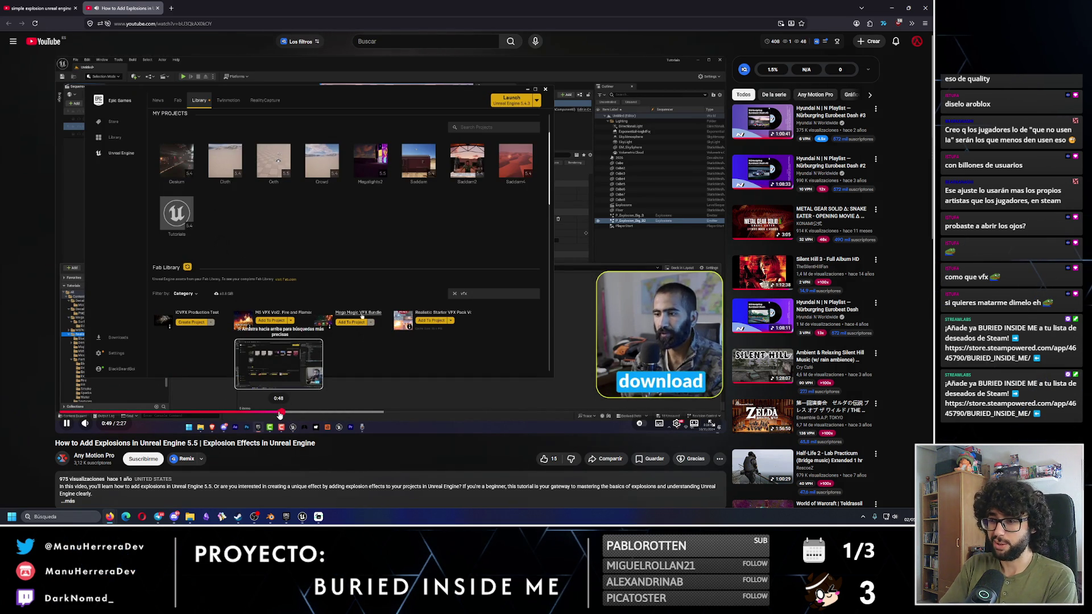
pyautogui.click(331, 412)
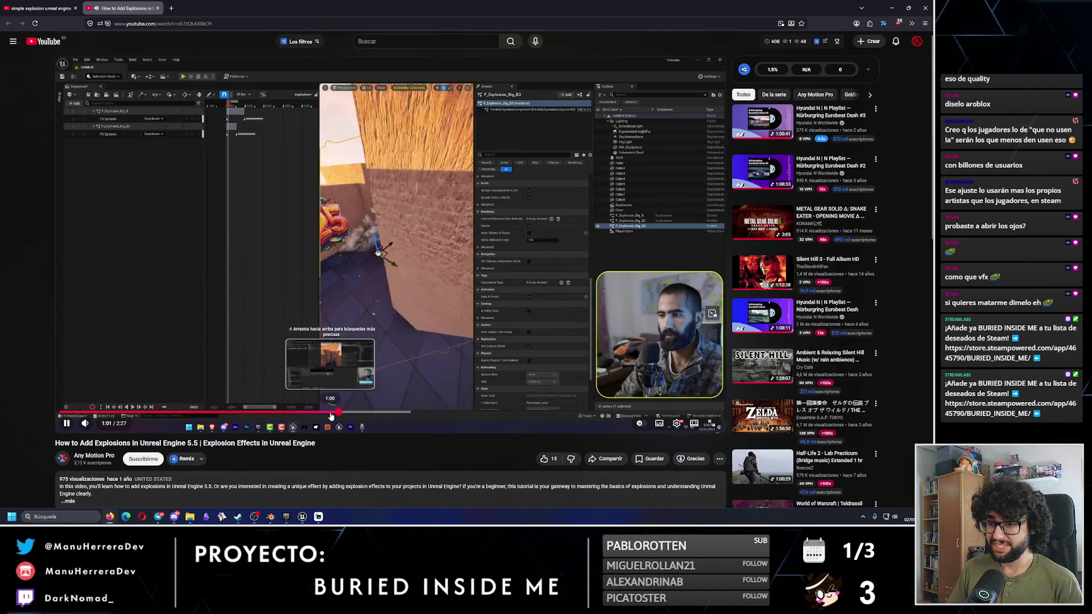
pyautogui.click(322, 414)
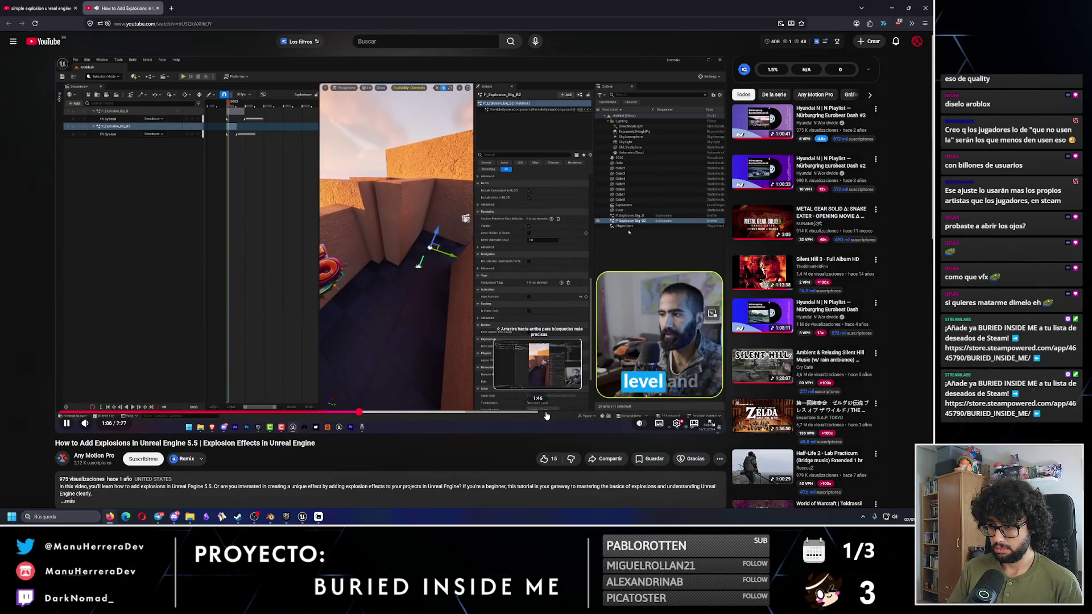
pyautogui.click(157, 8)
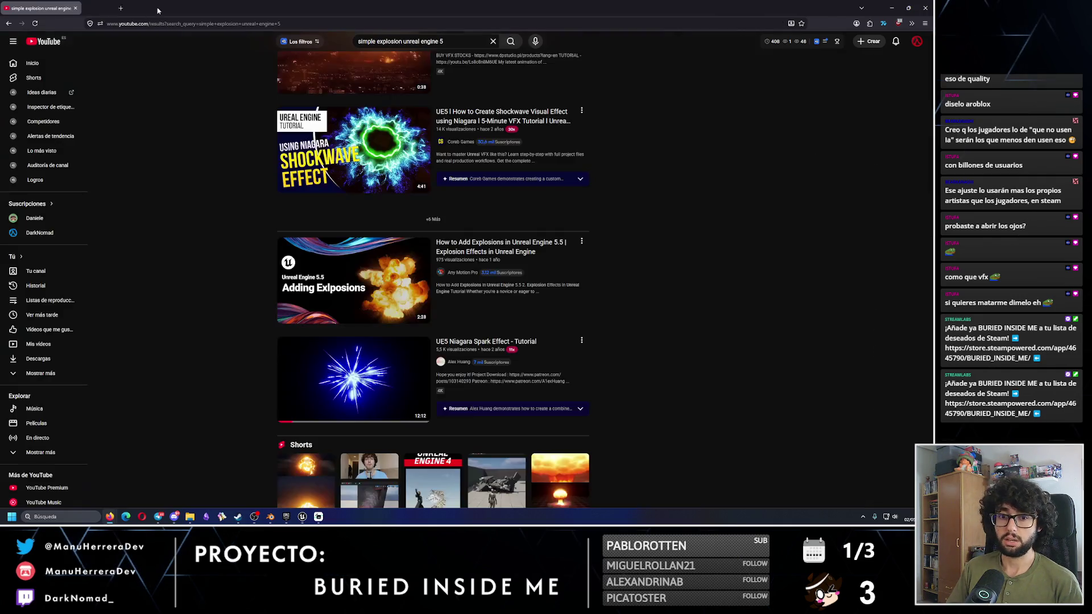
# Step: Open the 'Simple Explosion... Chaos Destruction' video in a new tab and start playing it
pyautogui.moveTo(932, 243); pyautogui.dragTo(932, 63)
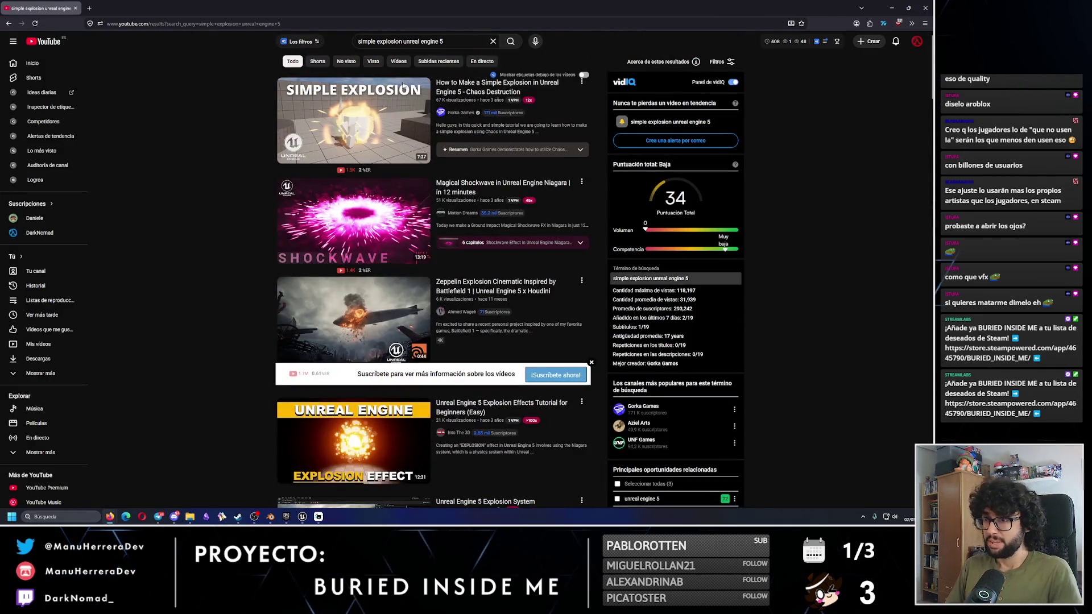
pyautogui.rightClick(341, 102)
pyautogui.click(359, 125)
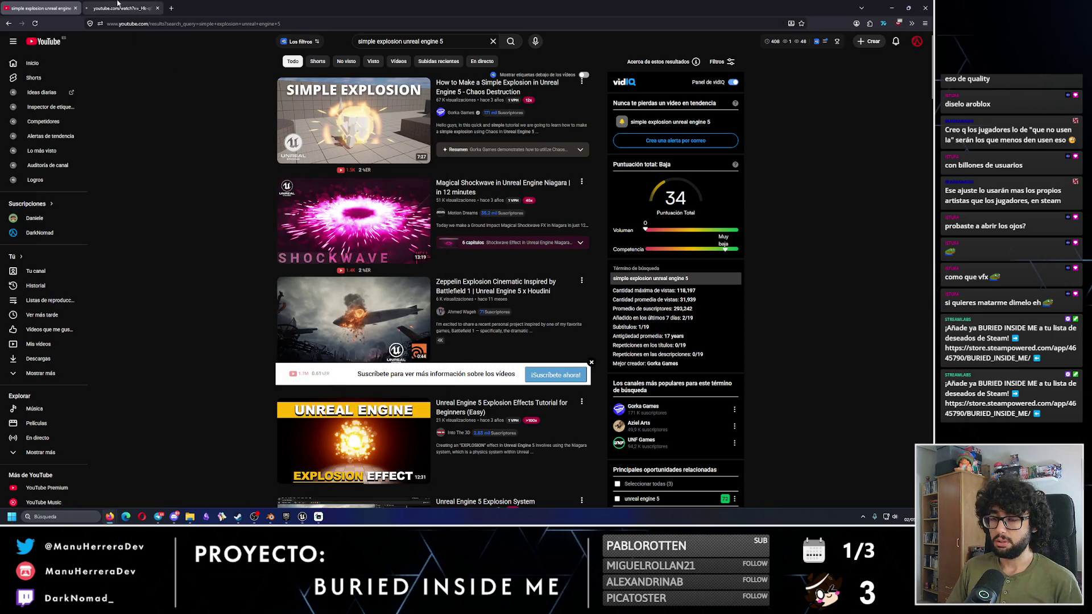
pyautogui.click(101, 8)
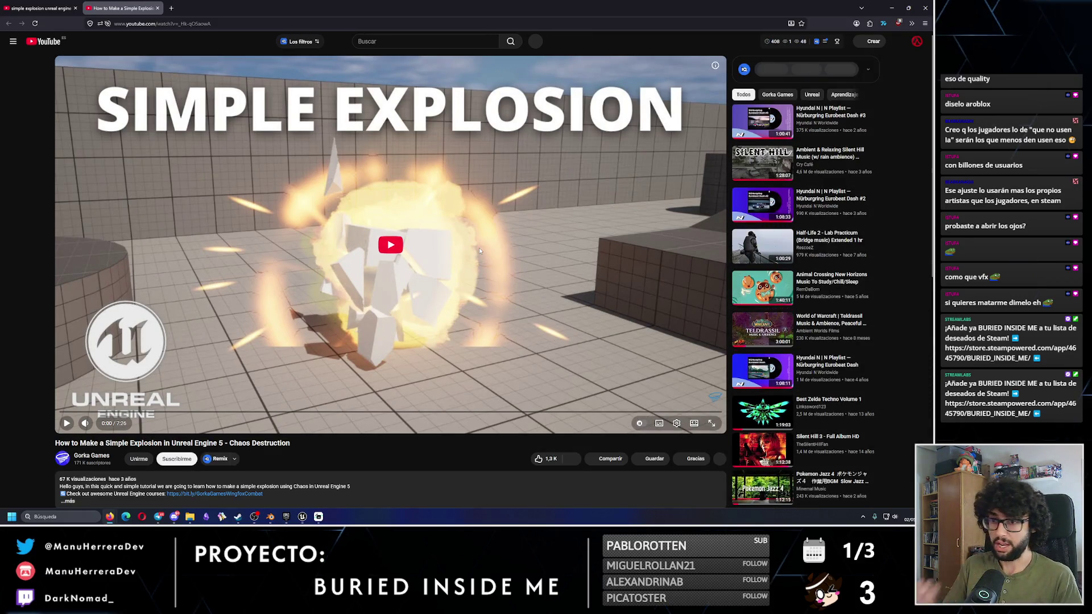
pyautogui.click(209, 353)
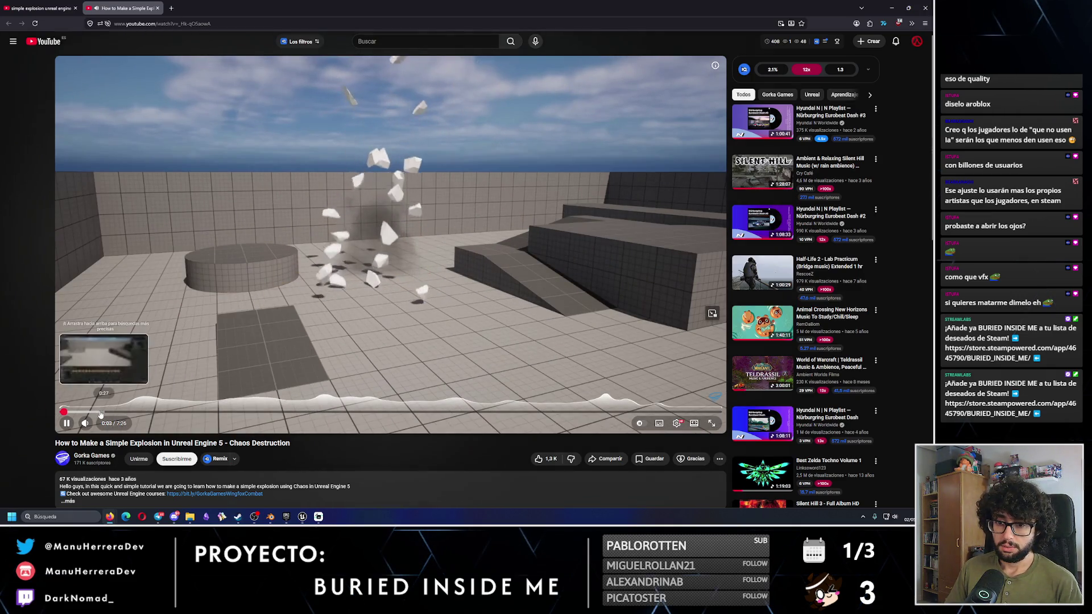
# Step: Skim the tutorial from 0:27 past the fractured cube to about 3:04
pyautogui.click(101, 412)
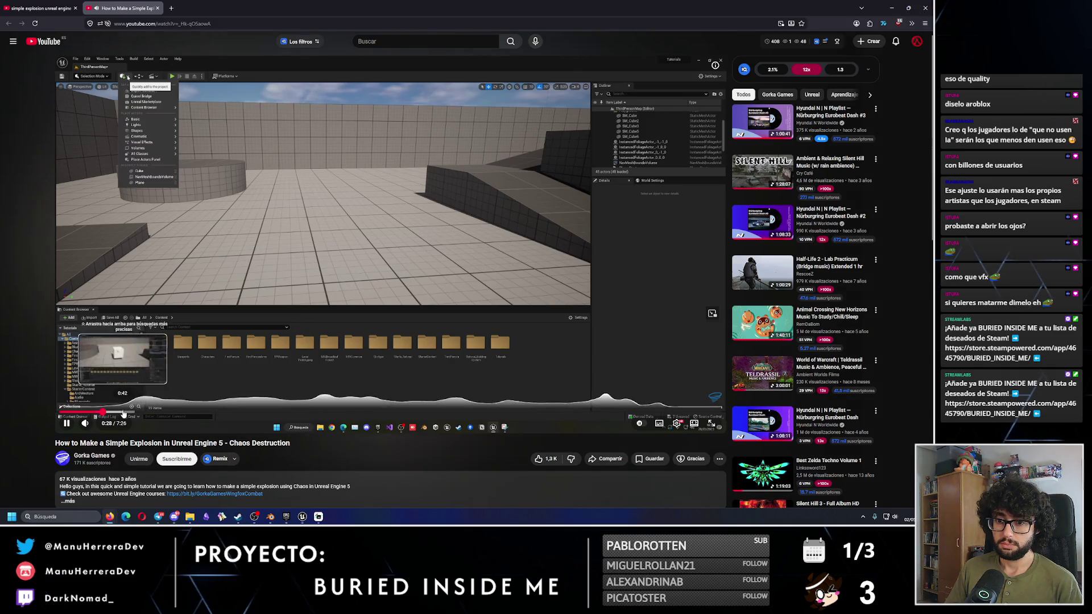
pyautogui.click(162, 412)
pyautogui.click(150, 412)
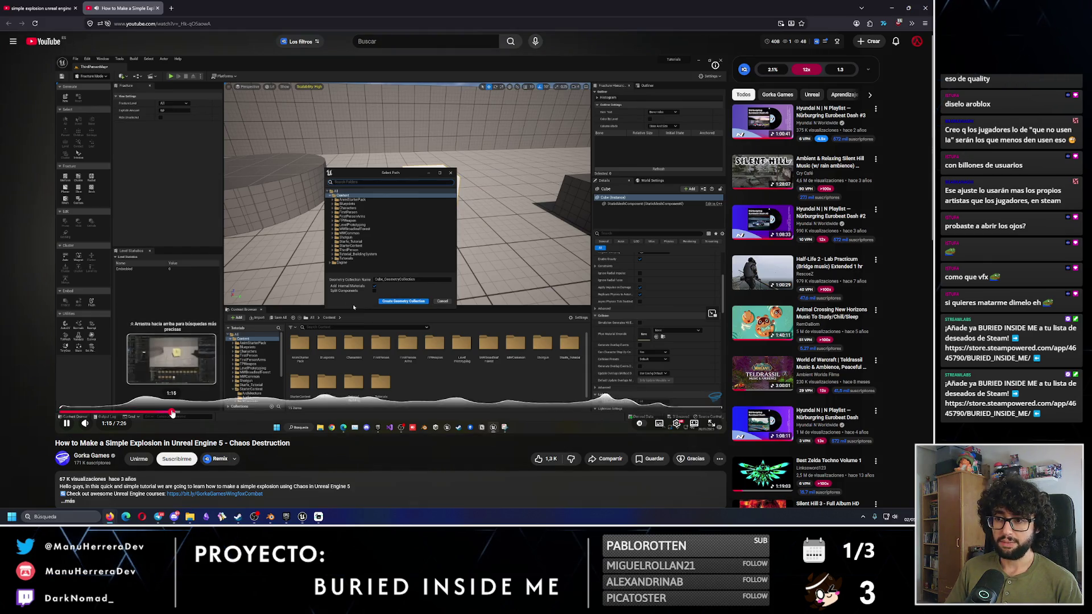
pyautogui.click(197, 413)
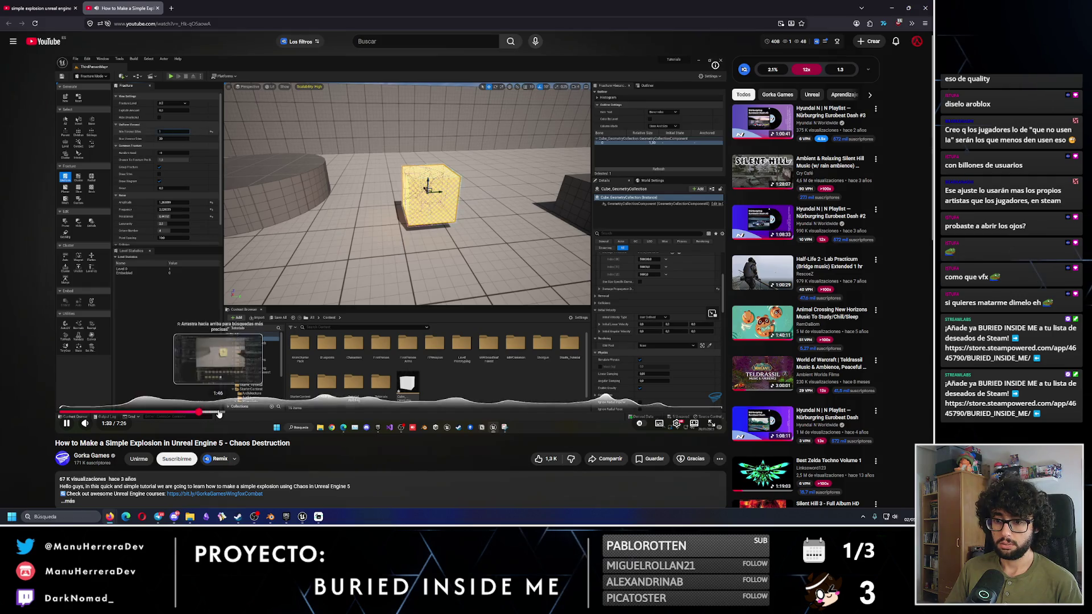
pyautogui.click(219, 413)
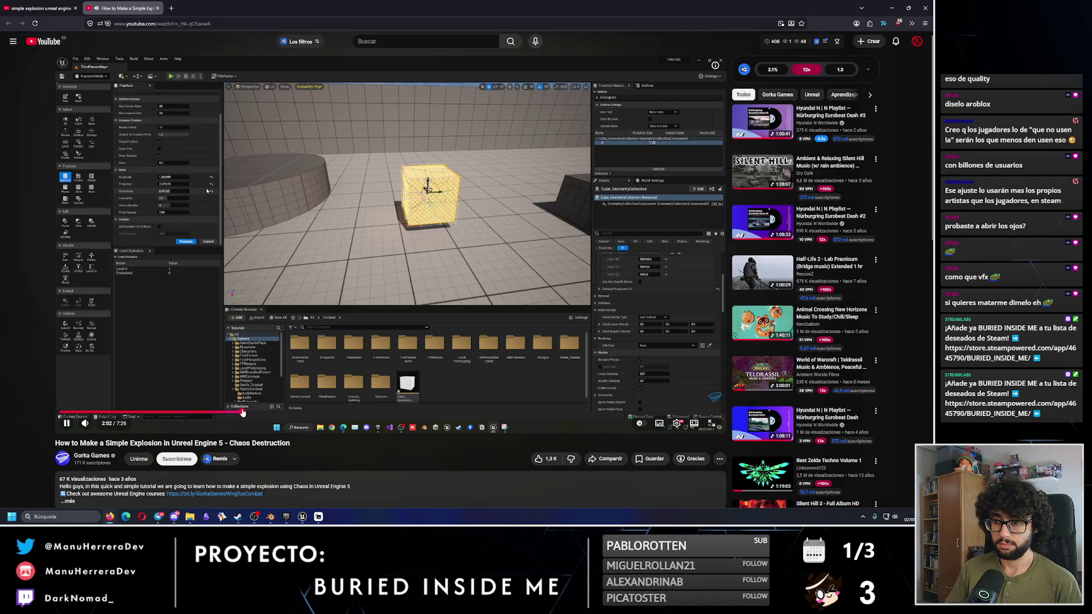
pyautogui.click(243, 413)
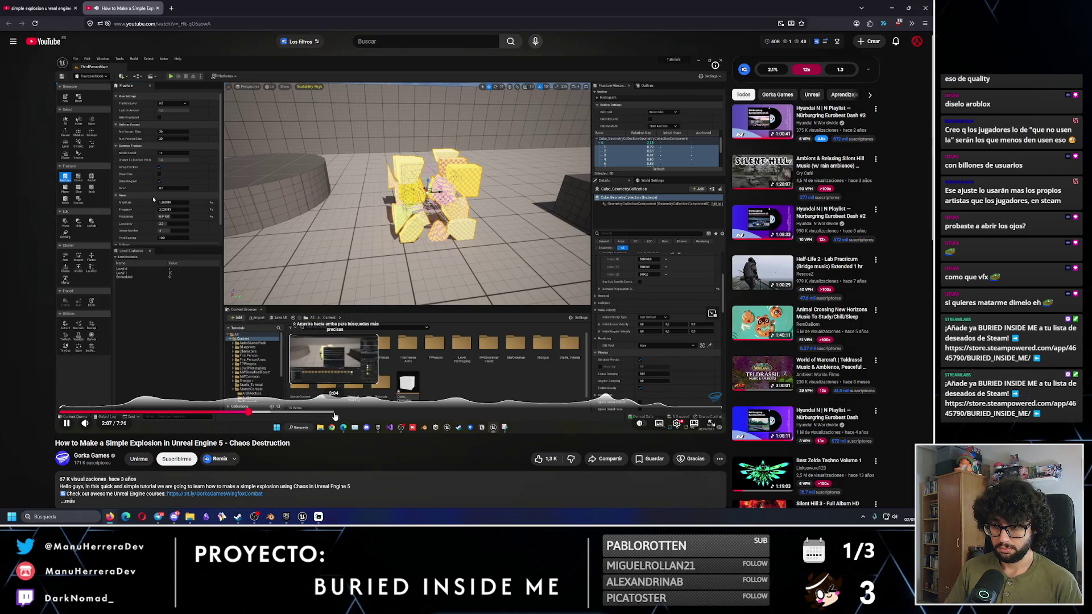
pyautogui.click(335, 416)
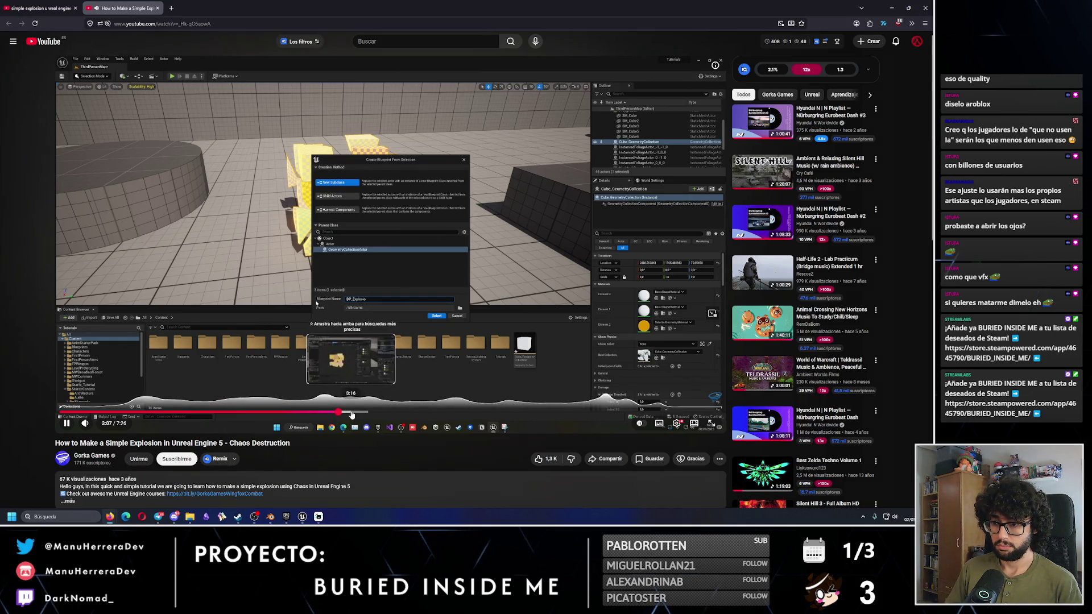
# Step: Skip through the Event Graph and Spawn Emitter parts, pausing around 4:35
pyautogui.click(352, 415)
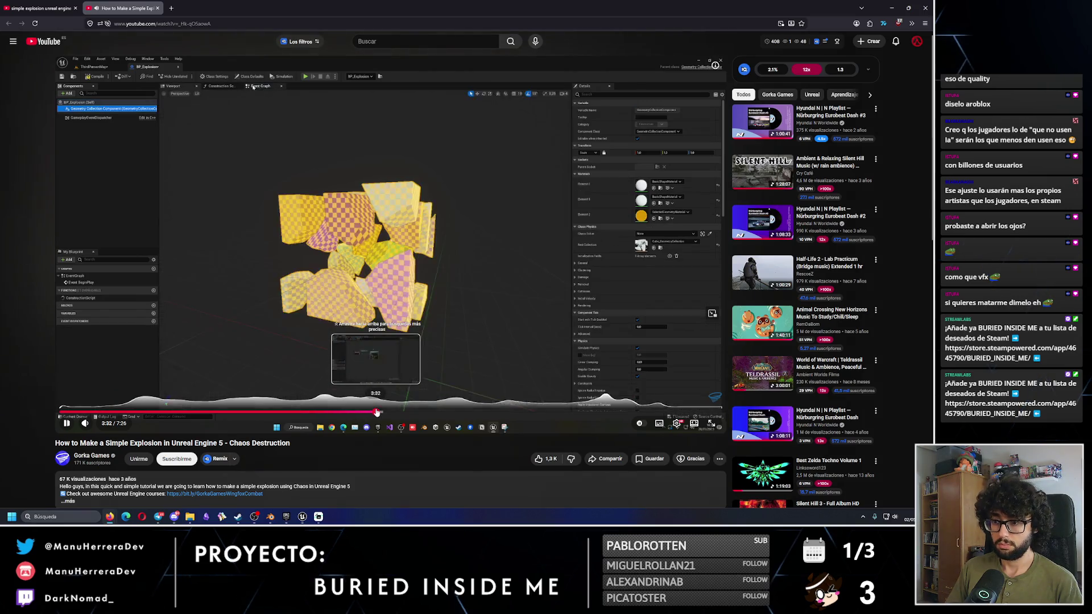
pyautogui.click(377, 411)
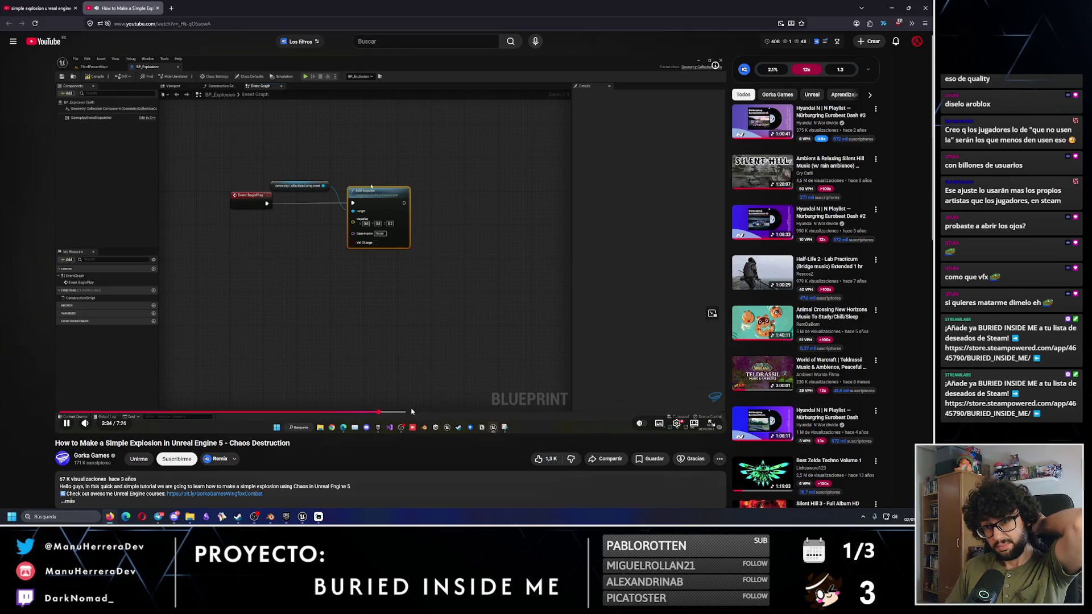
pyautogui.click(413, 412)
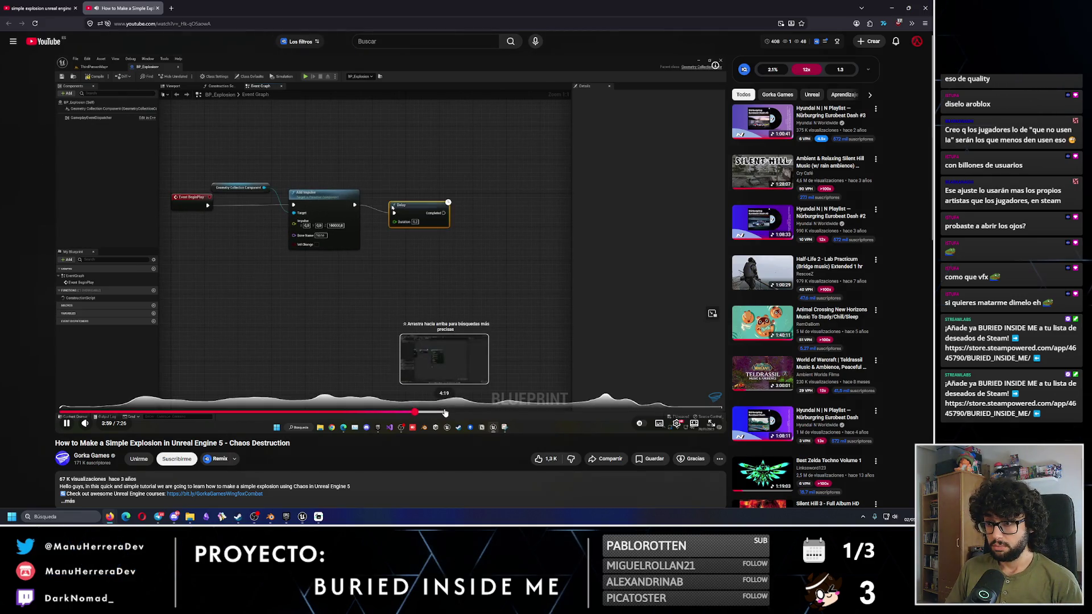
pyautogui.click(445, 412)
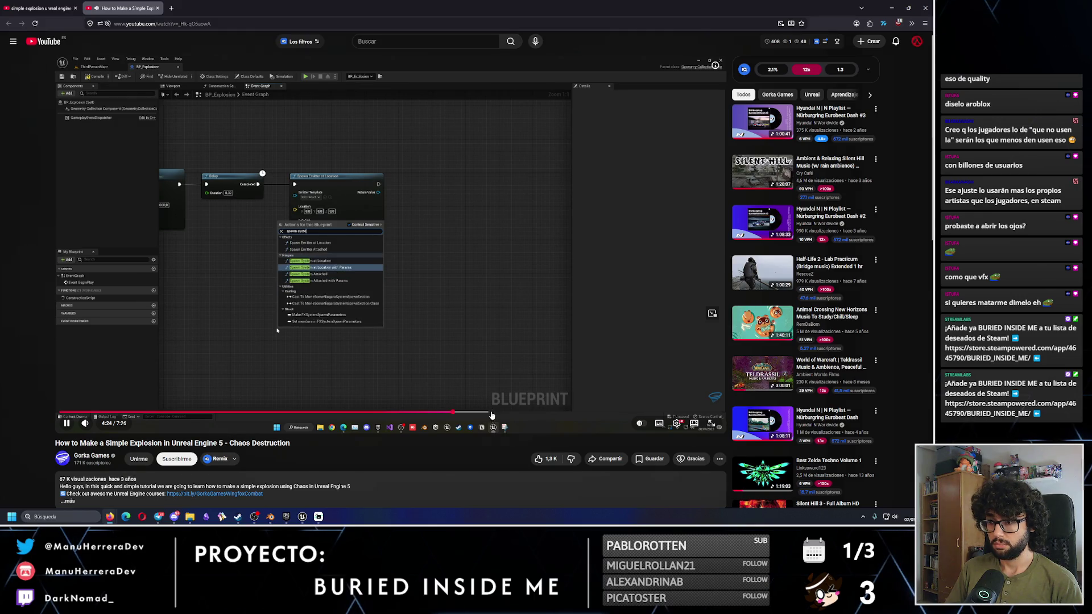
pyautogui.click(470, 413)
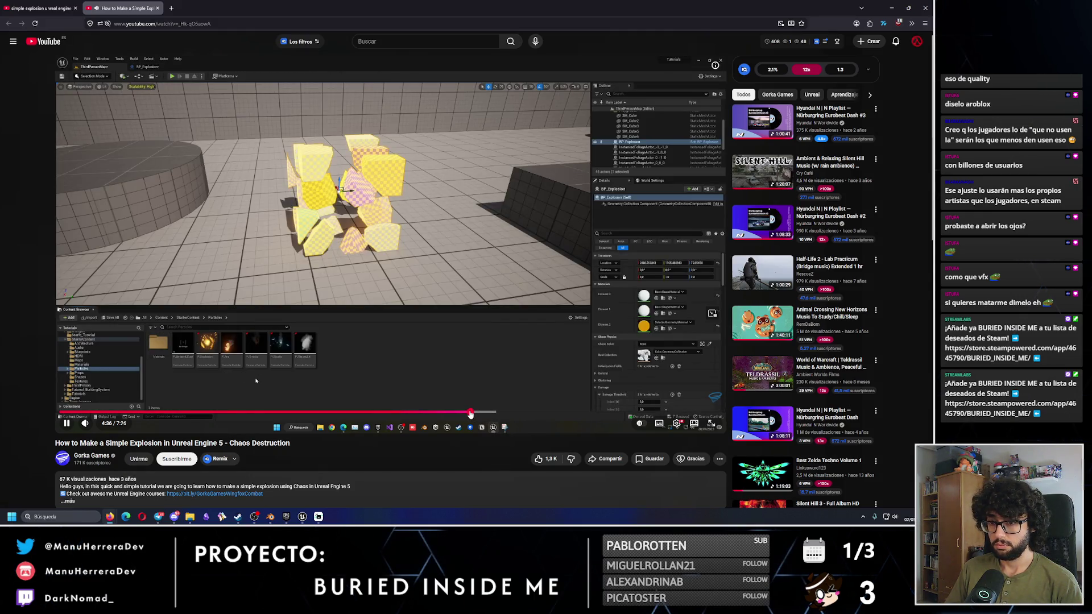
pyautogui.click(462, 414)
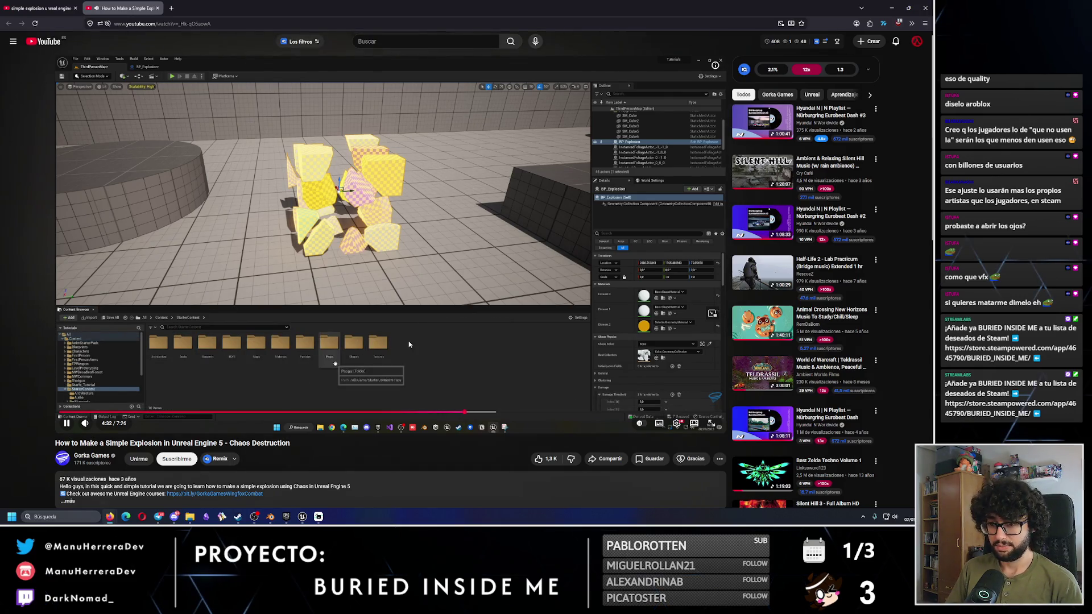
pyautogui.click(409, 344)
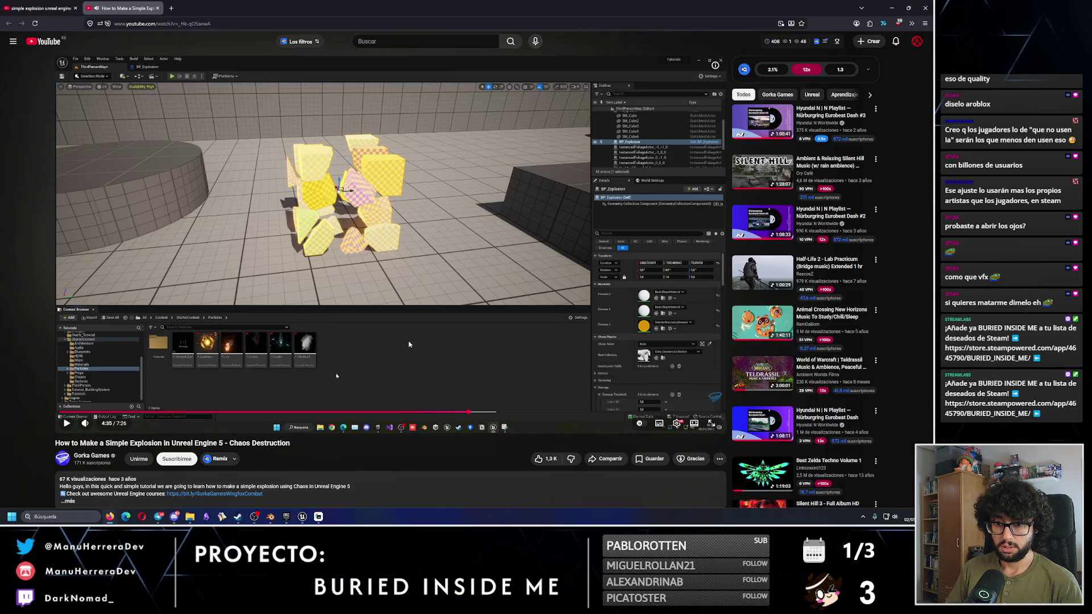
# Step: Back in Unreal, expand Engine > Content in the Content Browser folder tree
pyautogui.hotkey('alt', 'Tab')
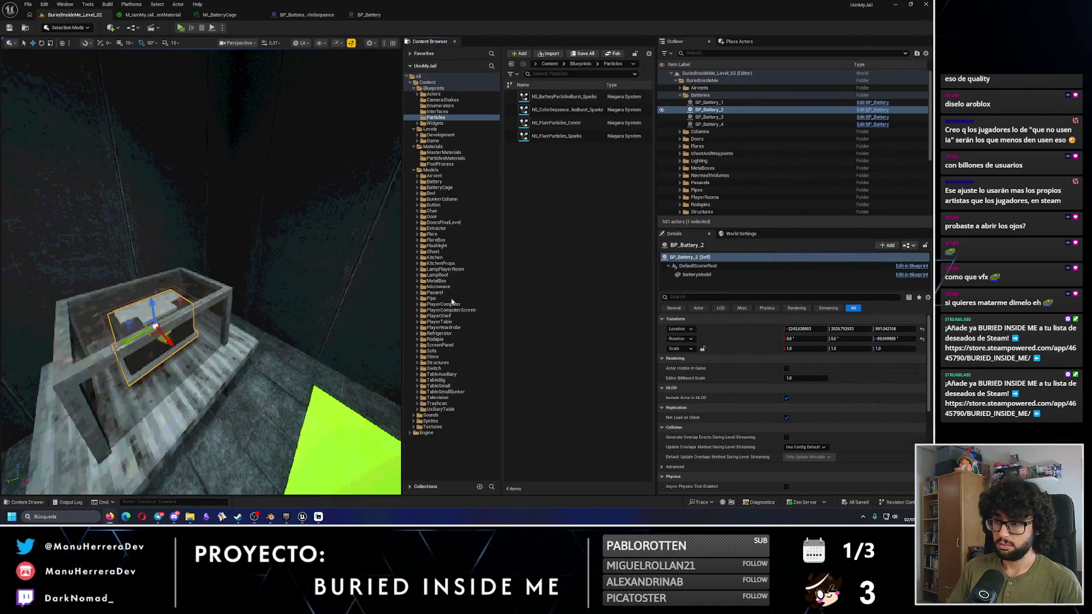
pyautogui.click(424, 430)
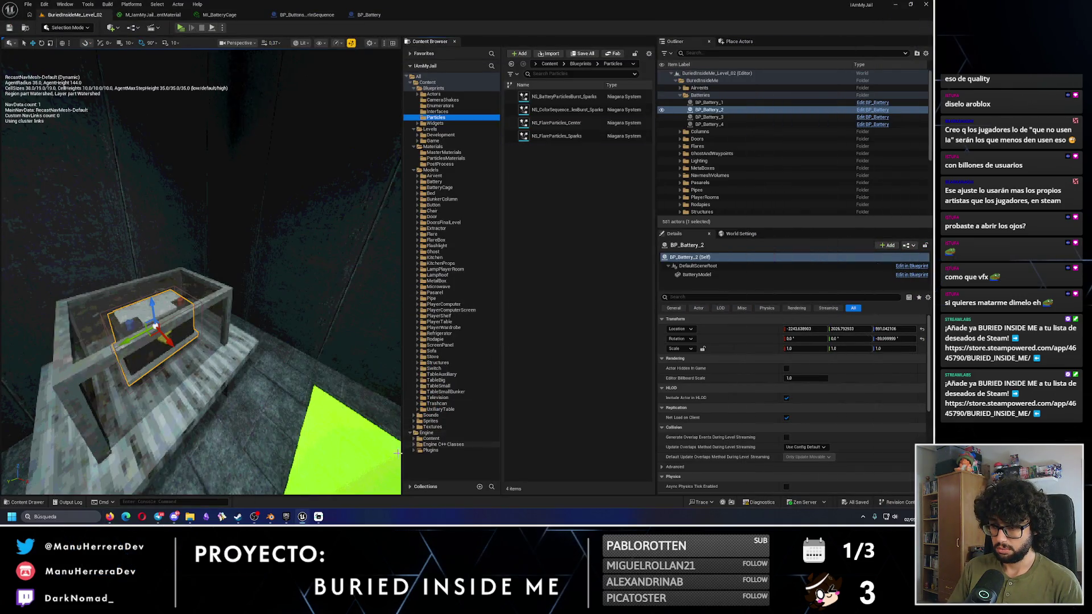
pyautogui.doubleClick(426, 440)
pyautogui.scroll(-5, 455, 410)
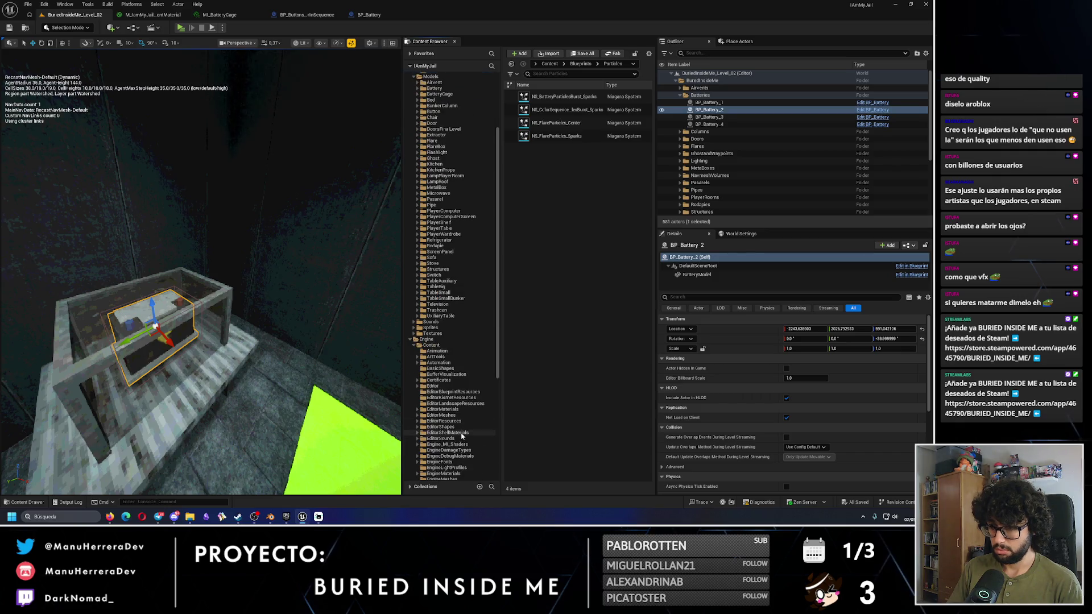
pyautogui.scroll(-2, 461, 435)
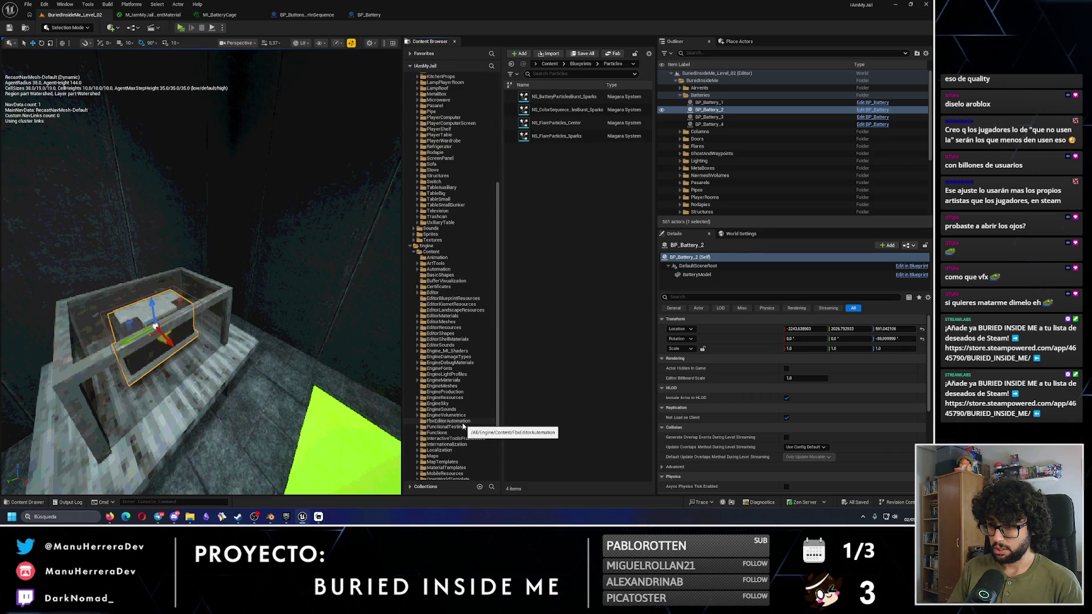
pyautogui.scroll(-1, 463, 426)
pyautogui.scroll(-1, 463, 426)
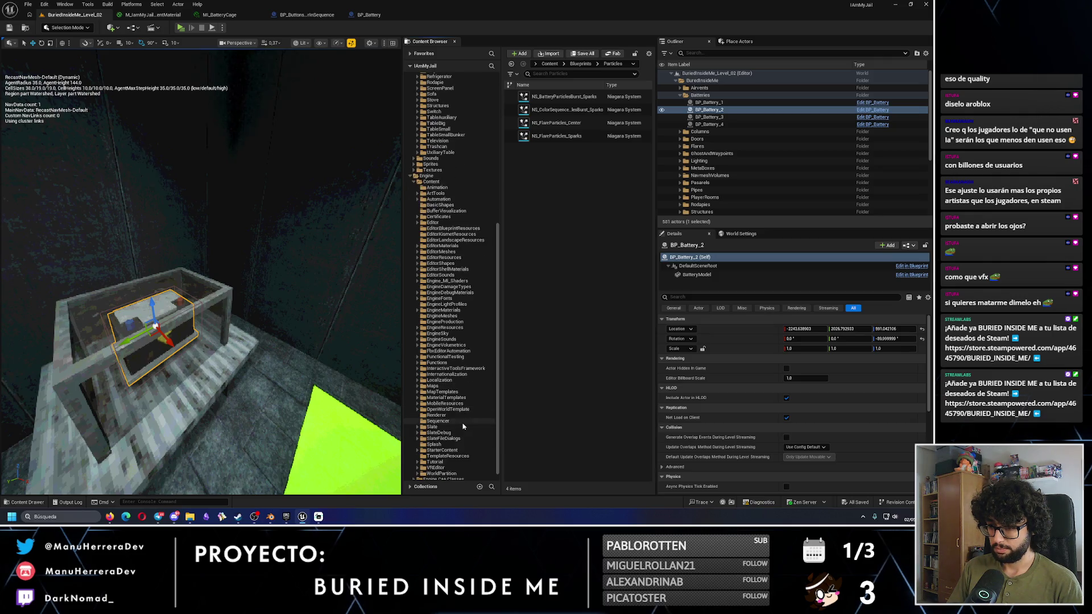
pyautogui.scroll(-1, 464, 426)
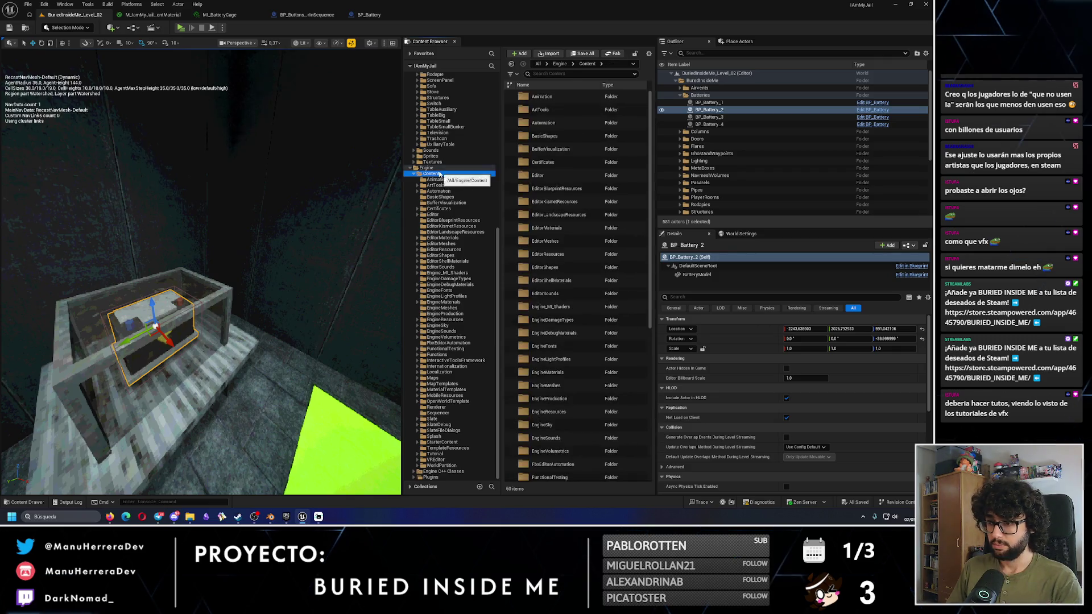
# Step: Search the engine Content folder for 'explos', finding nothing, and return to the browser tutorial
pyautogui.click(439, 174)
pyautogui.click(587, 75)
pyautogui.write('explos')
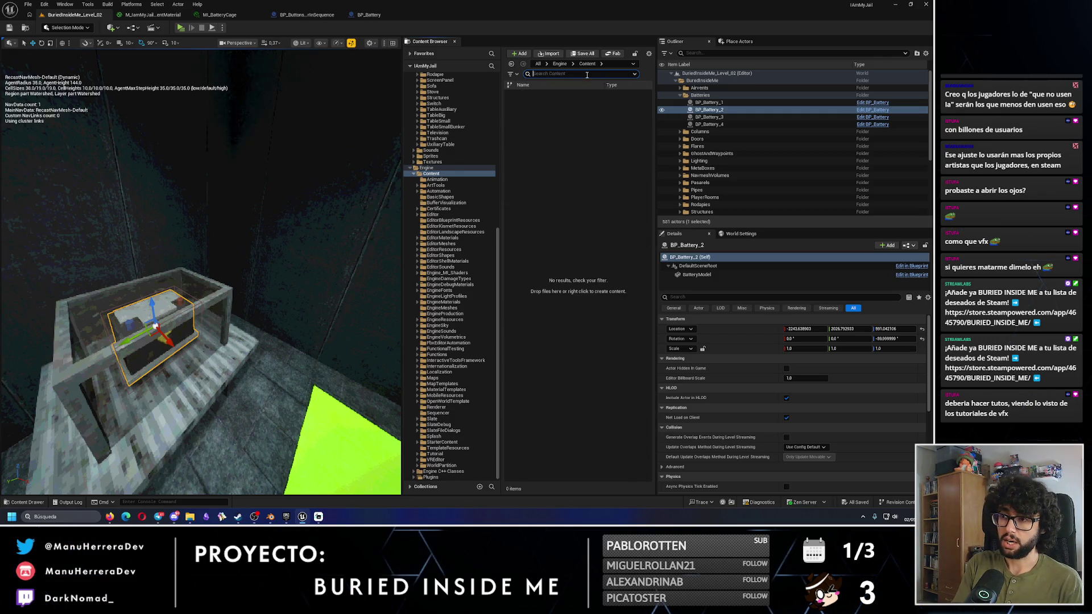
pyautogui.click(109, 516)
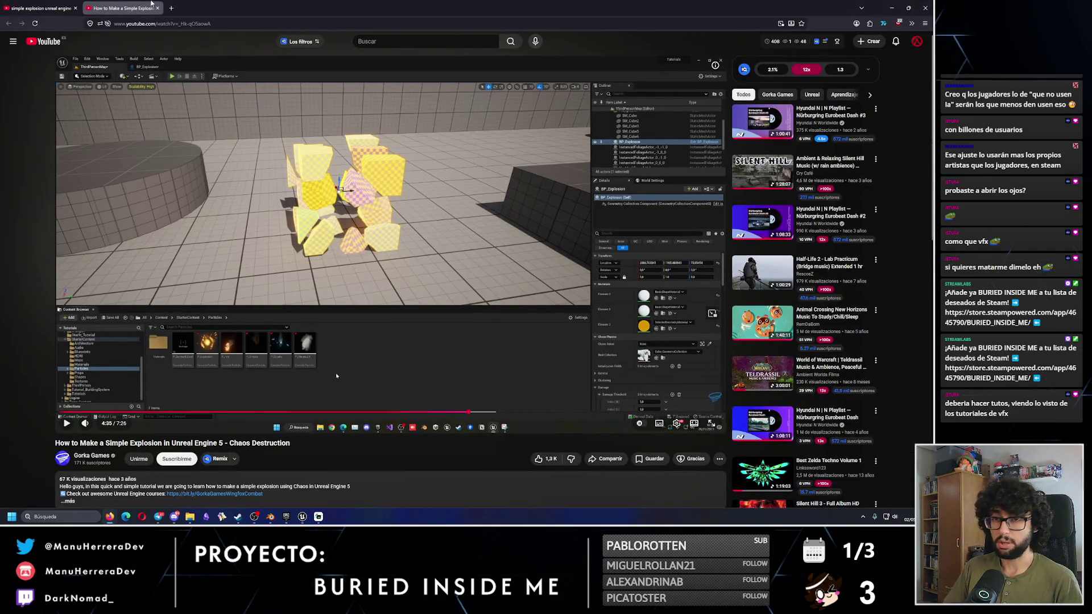
# Step: Close the Simple Explosion tab and open the 'Explosion Effects Tutorial for Beginners (Easy)' video
pyautogui.click(157, 8)
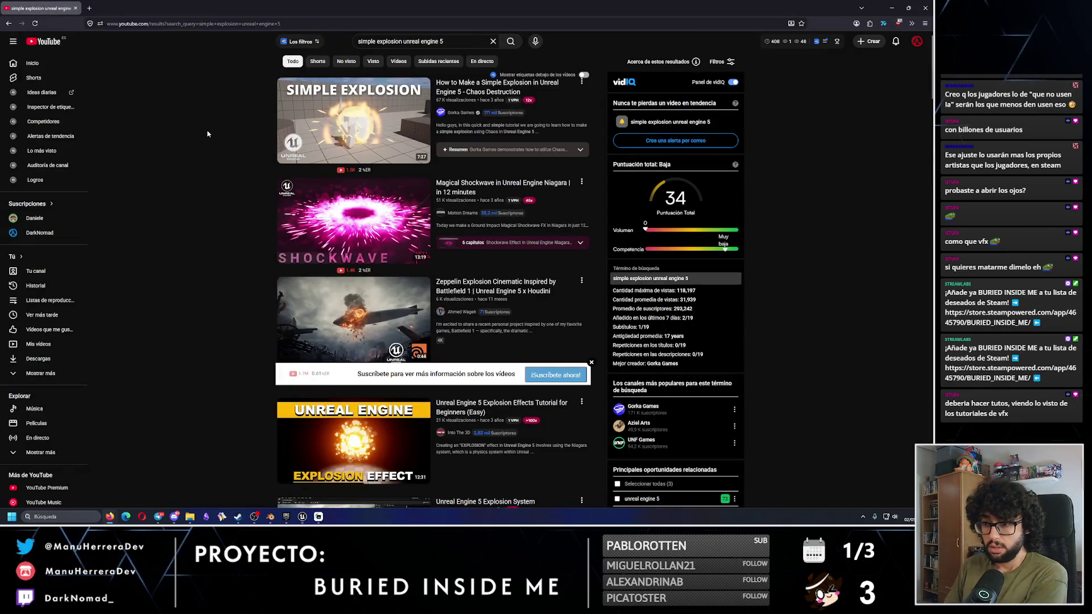
pyautogui.scroll(-2, 368, 310)
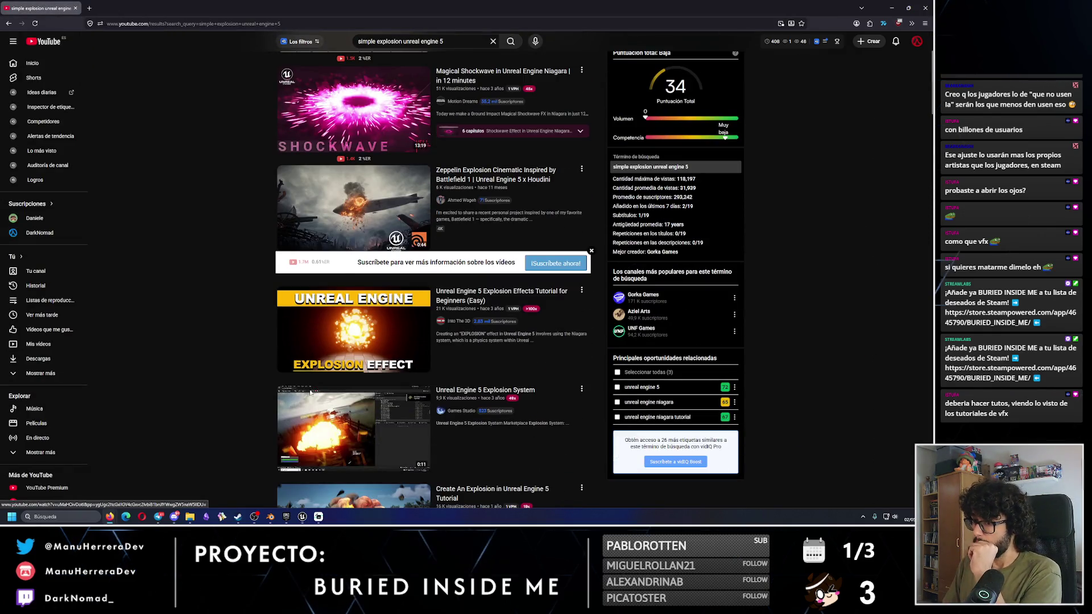
pyautogui.moveTo(328, 329)
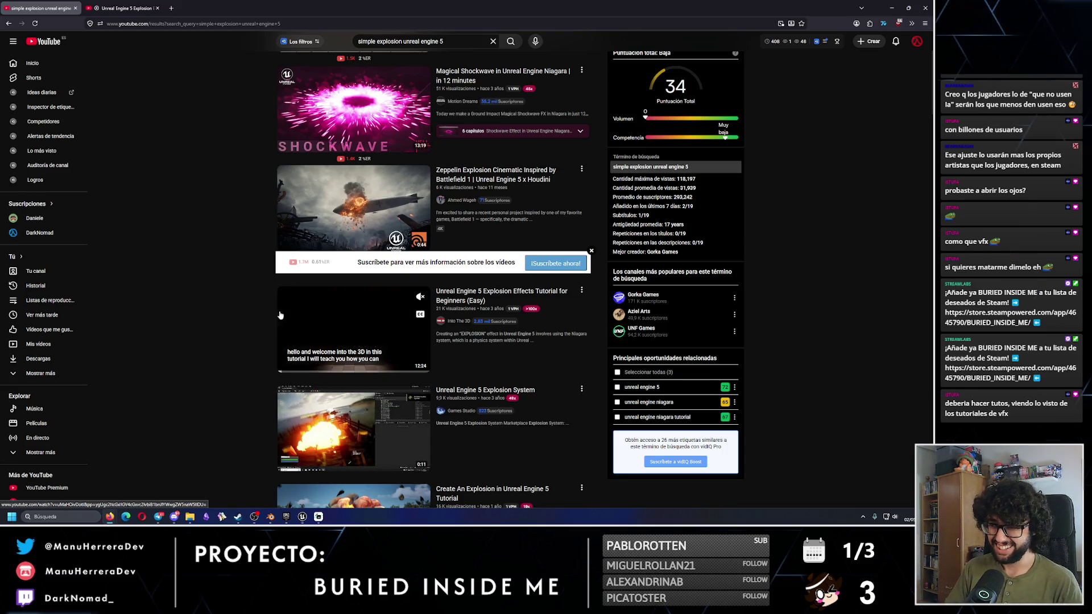
pyautogui.click(132, 4)
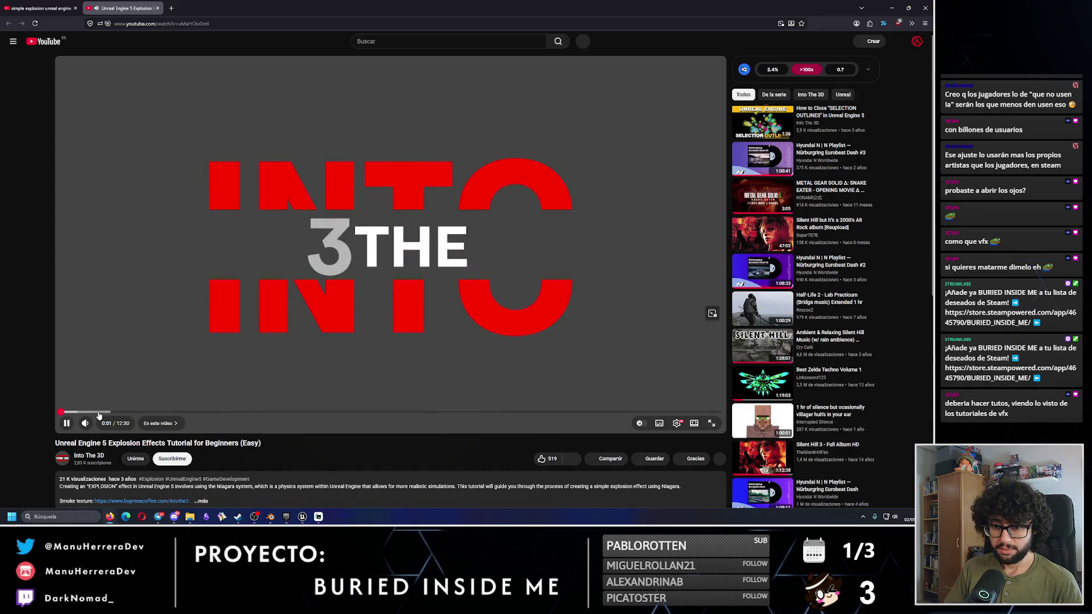
# Step: Skip the tutorial from 0:42 past the material graph to about 4:50
pyautogui.click(98, 411)
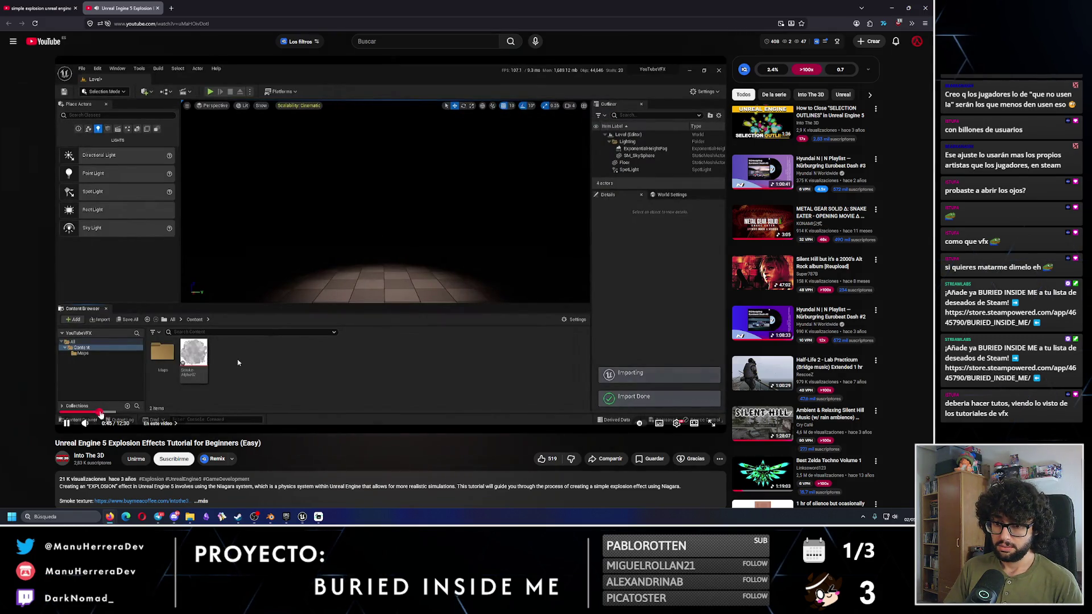
pyautogui.click(115, 413)
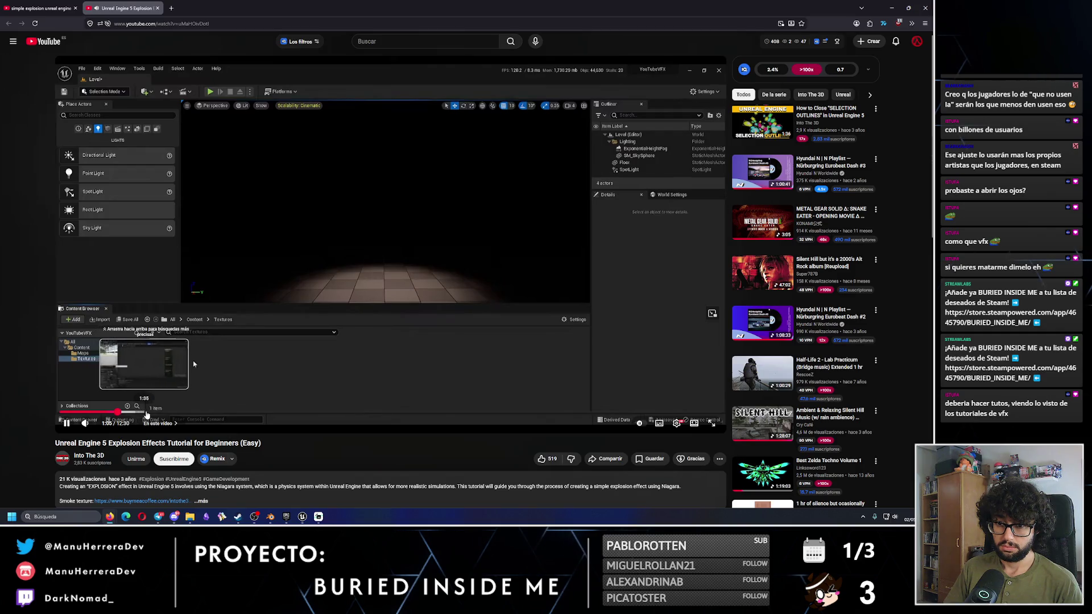
pyautogui.click(147, 413)
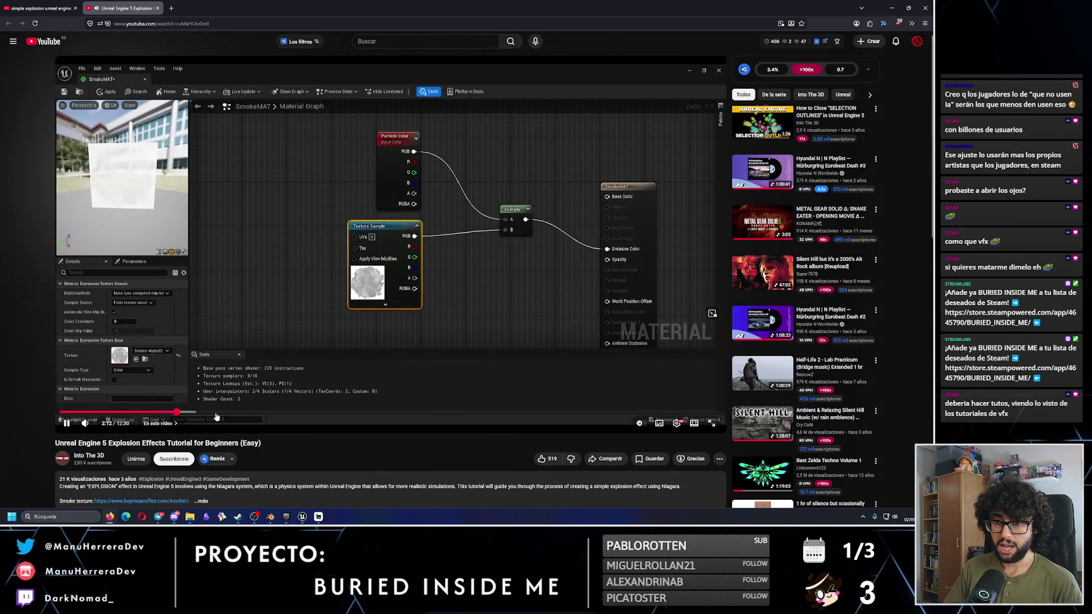
pyautogui.click(216, 414)
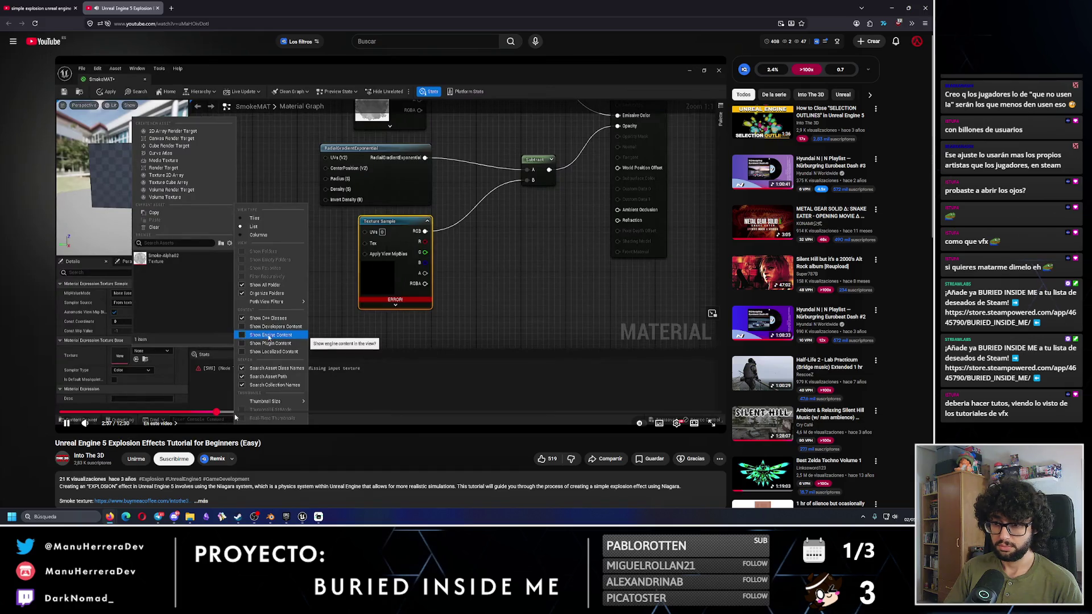
pyautogui.click(239, 414)
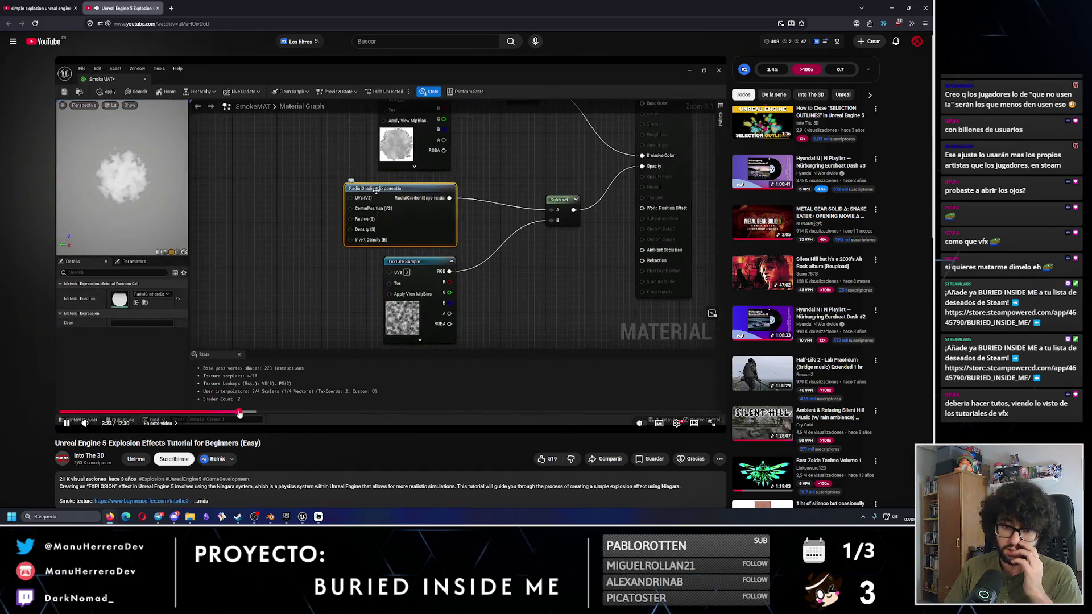
pyautogui.click(274, 414)
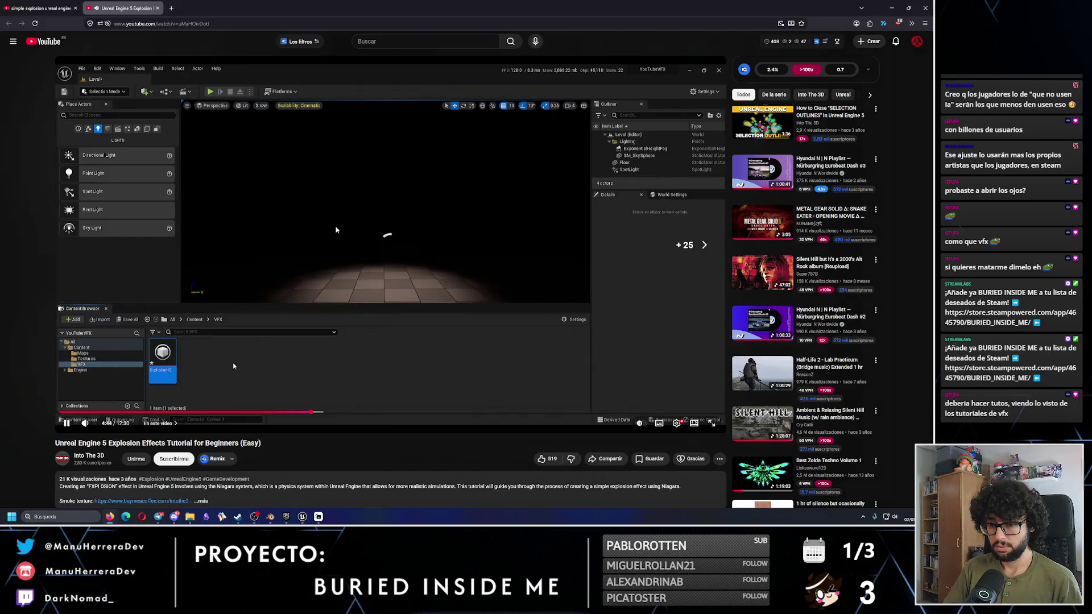
pyautogui.press('Right')
pyautogui.press('Right')
pyautogui.press('Right')
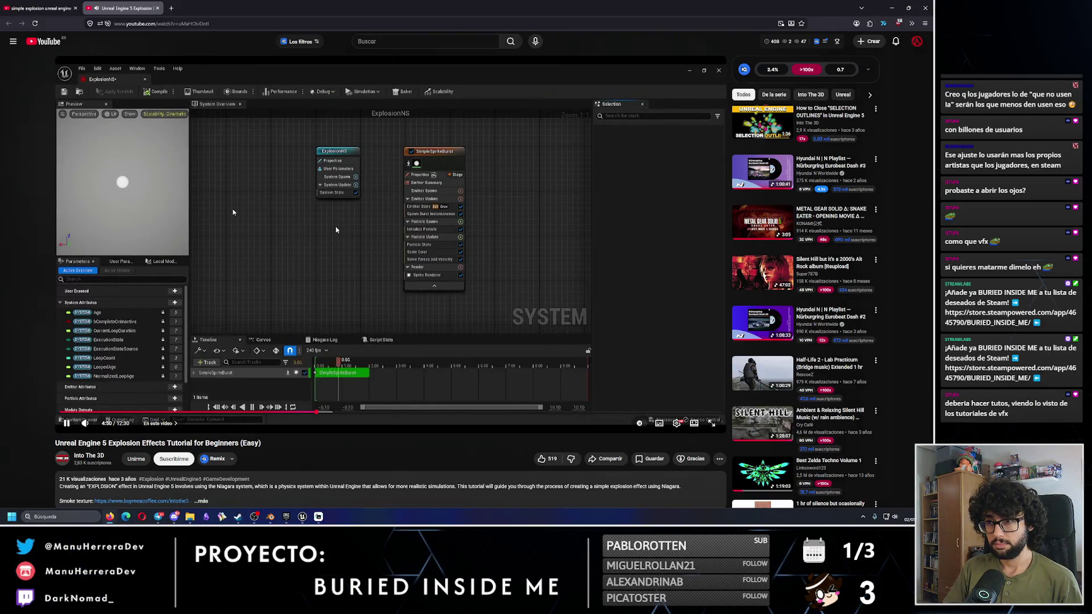
# Step: Pause the explosion effects tutorial and advance it in five- and ten-second jumps
pyautogui.press('Right')
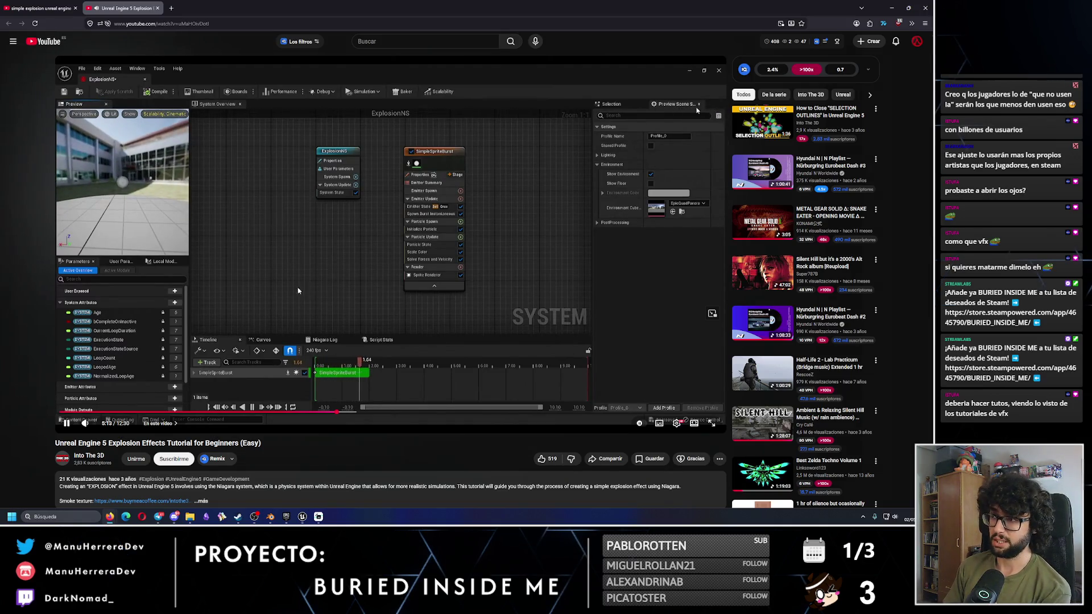
pyautogui.click(332, 286)
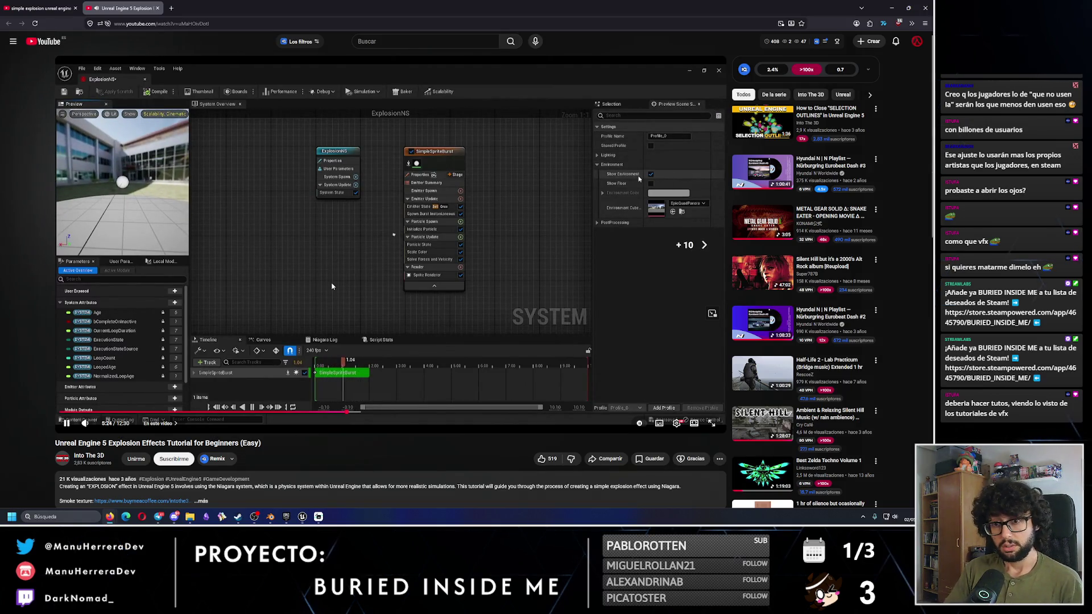
pyautogui.press('l')
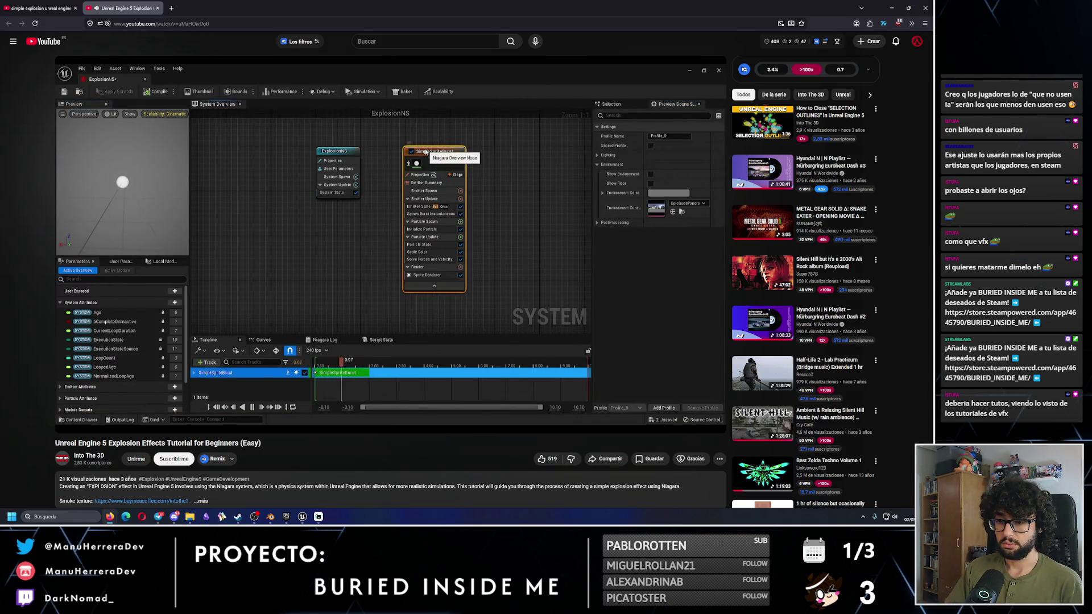
pyautogui.press('l')
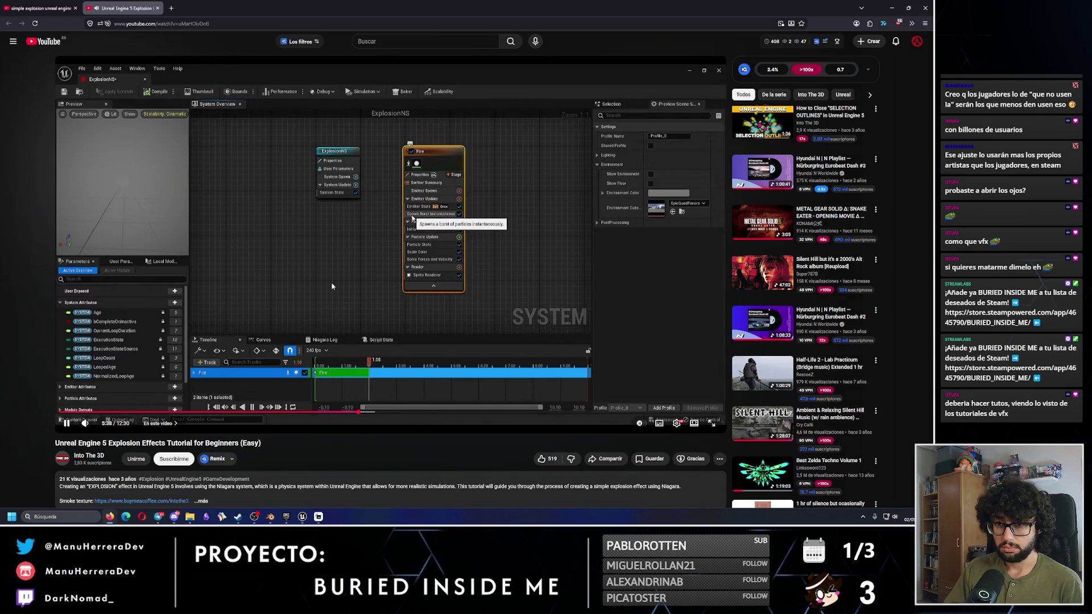
pyautogui.press('l')
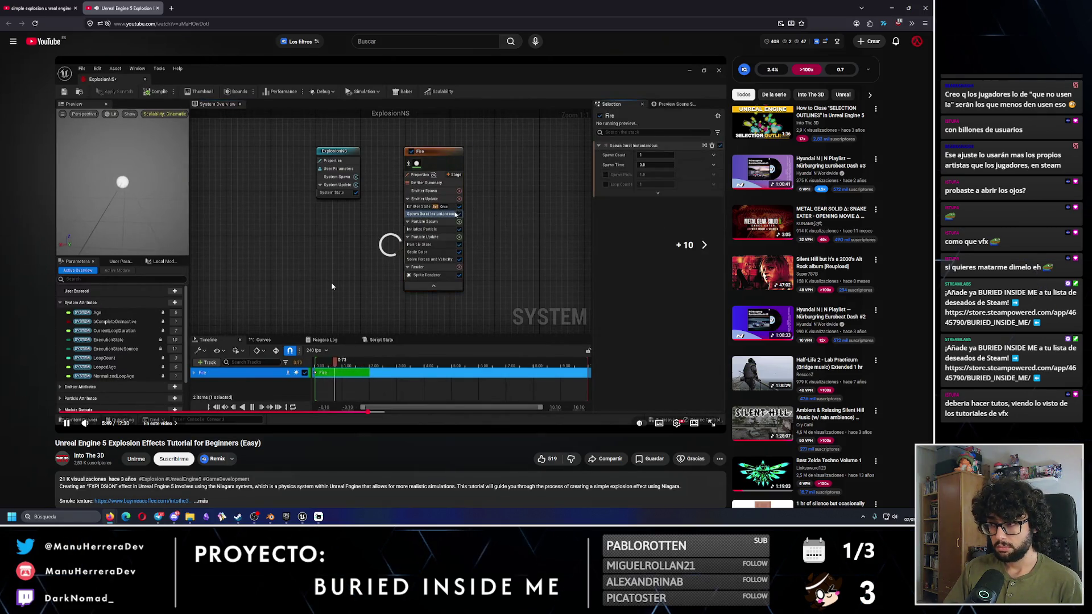
pyautogui.press('Right')
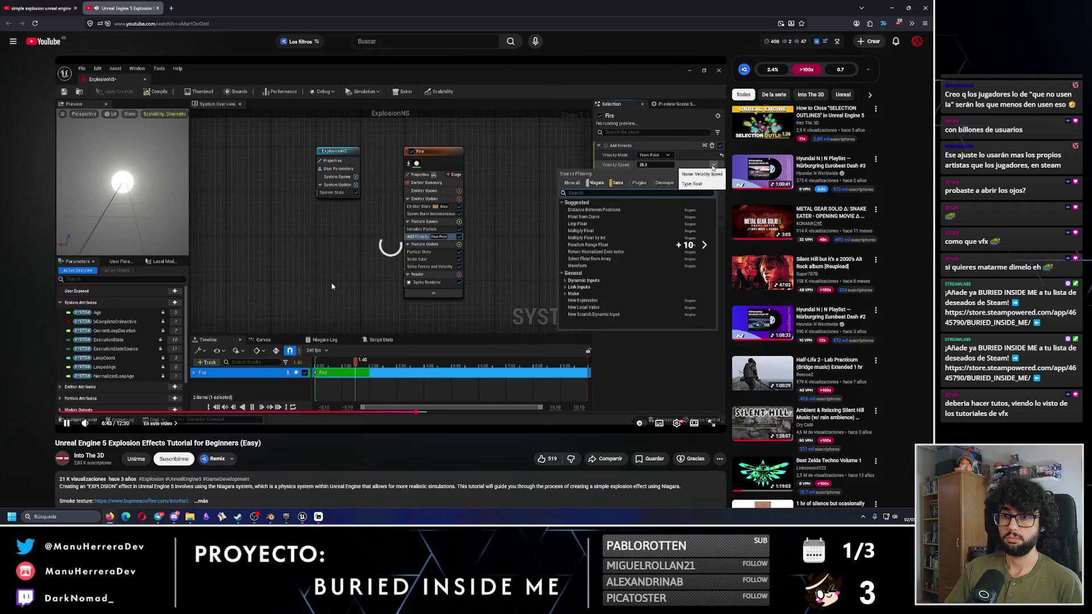
pyautogui.press('Right')
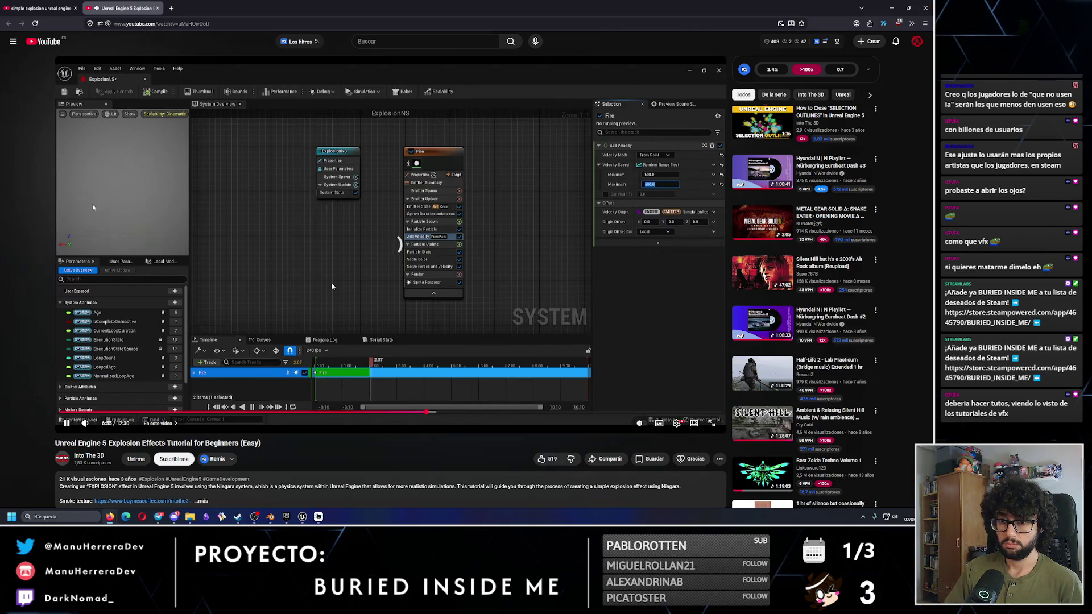
# Step: Skip from 7:12 past the explosion preview to 8:39, then return to Unreal and collapse engine folders
pyautogui.press('Right')
pyautogui.press('Right')
pyautogui.press('Right')
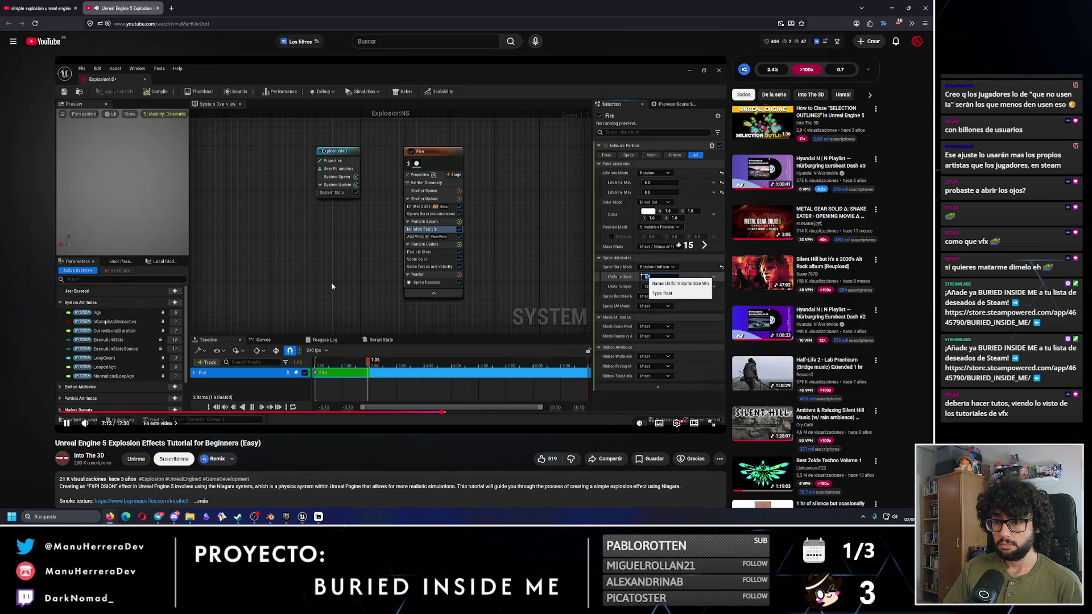
pyautogui.press('Right')
pyautogui.press('Right')
pyautogui.press('Right')
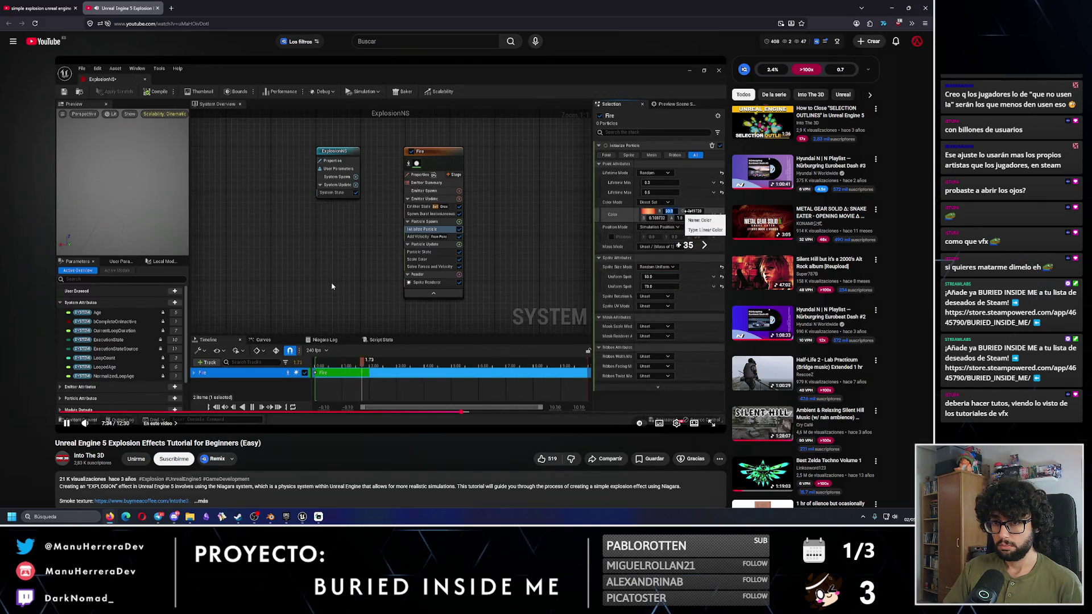
pyautogui.press('Right')
pyautogui.press('Right')
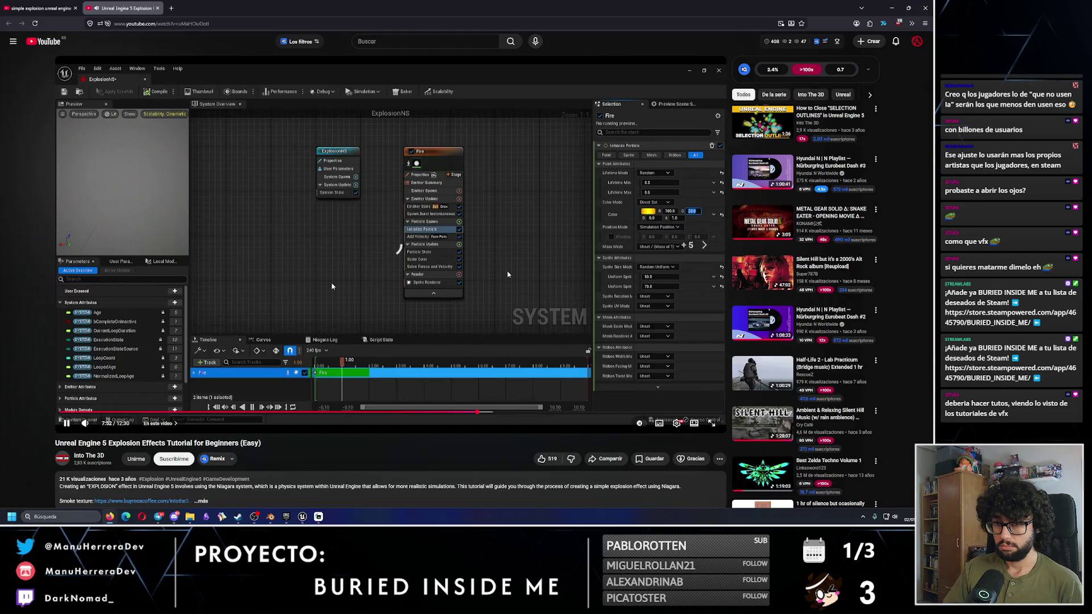
pyautogui.press('Right')
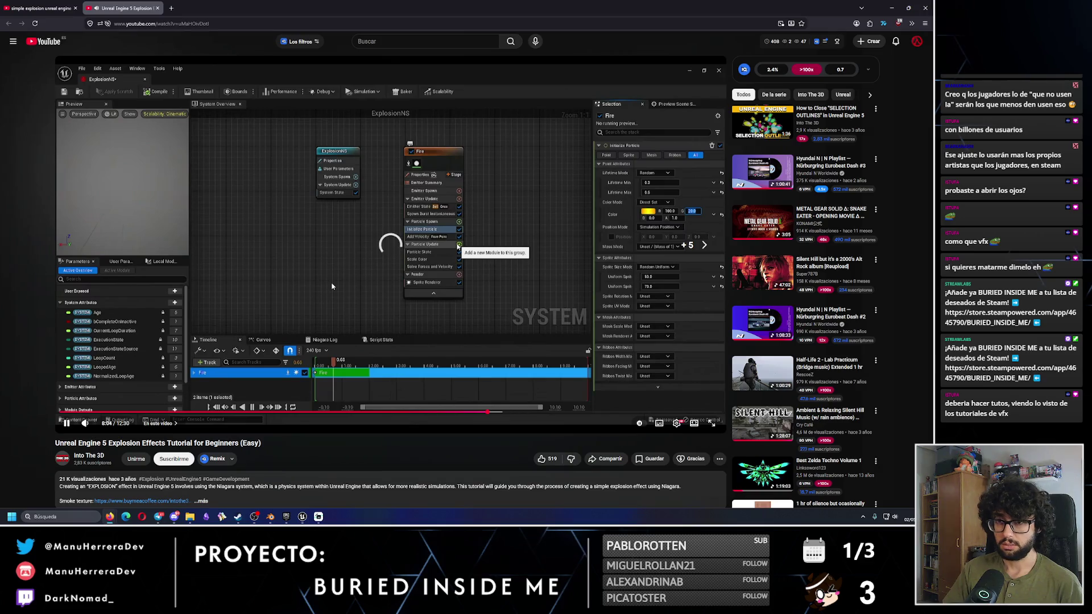
pyautogui.press('Right')
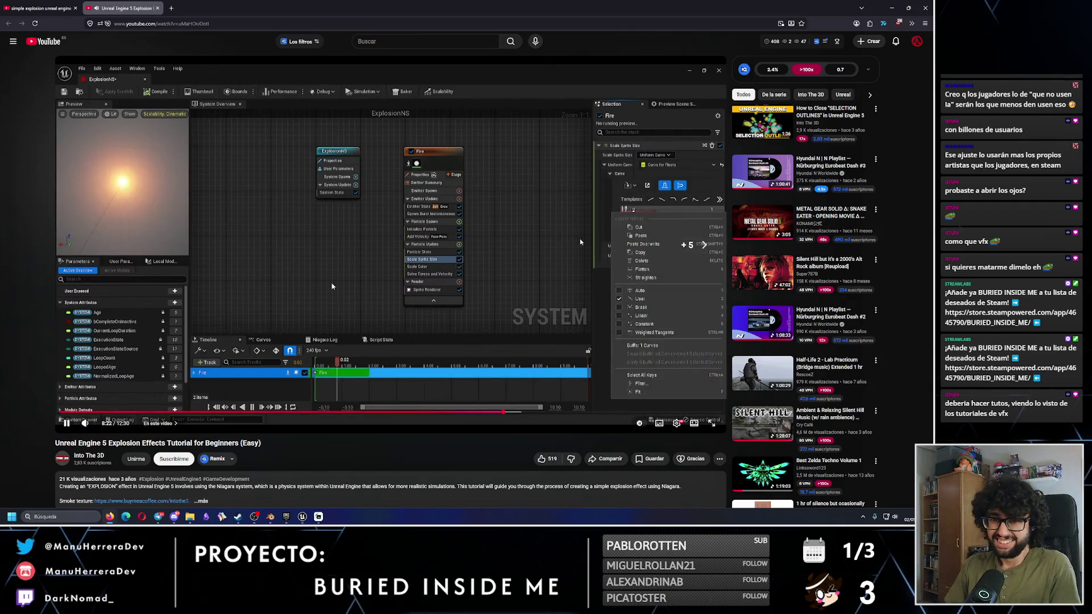
pyautogui.press('Right')
pyautogui.press('Right')
pyautogui.press('Right')
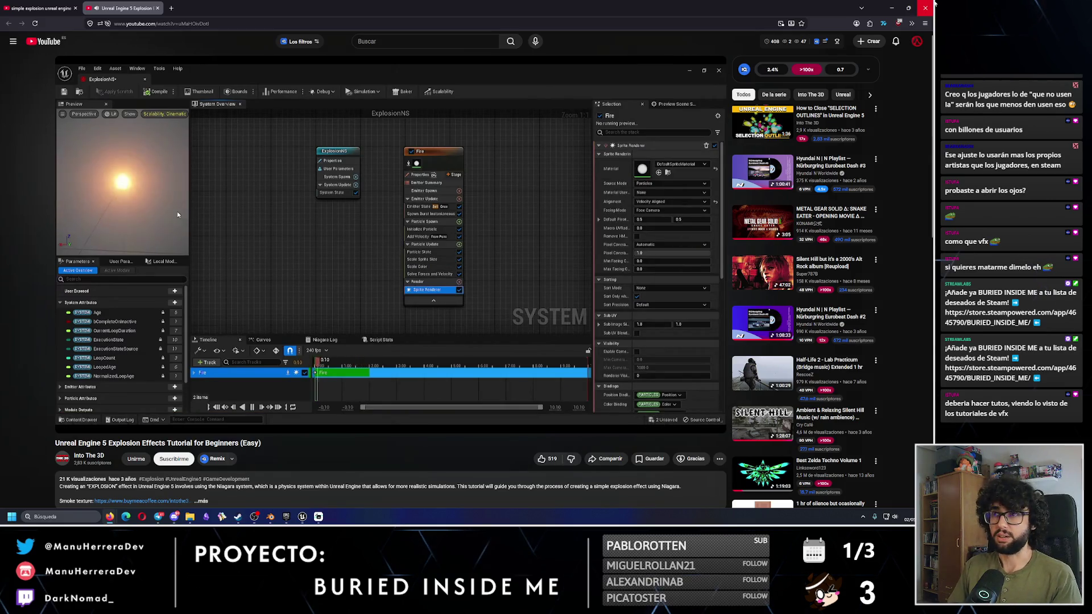
pyautogui.hotkey('alt', 'Tab')
pyautogui.click(415, 174)
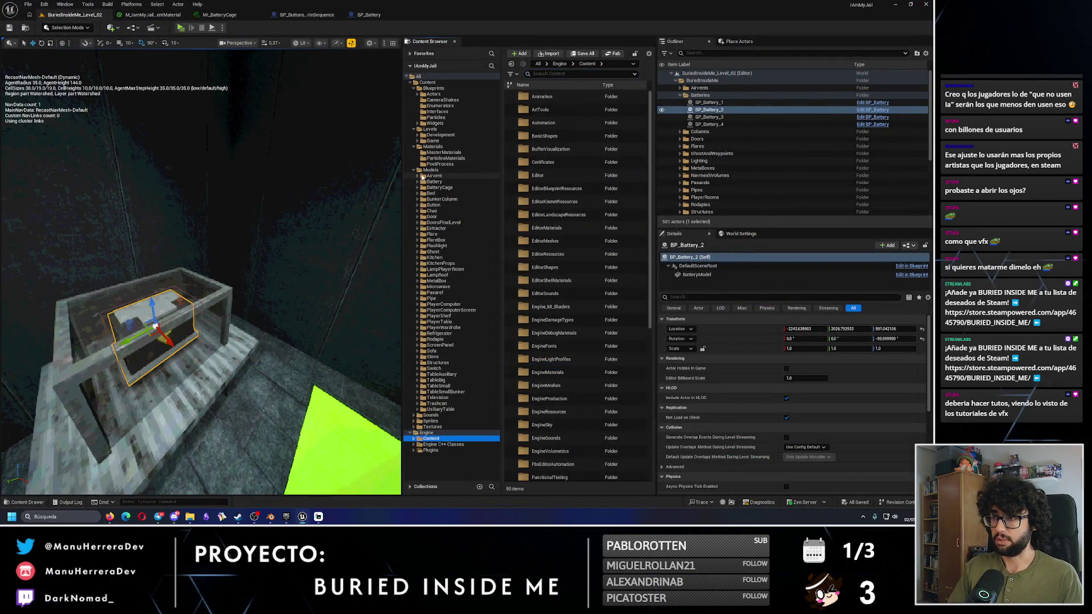
# Step: Browse the Interfaces, Levels > Development and Levels > Game folders, then list the Particles folder's Niagara systems
pyautogui.click(450, 111)
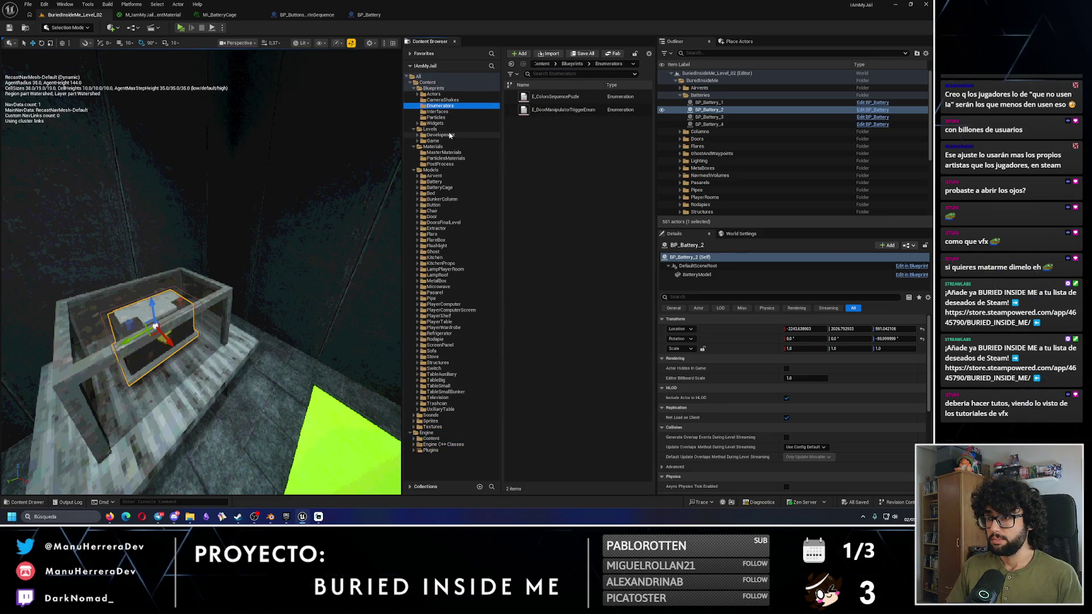
pyautogui.click(449, 135)
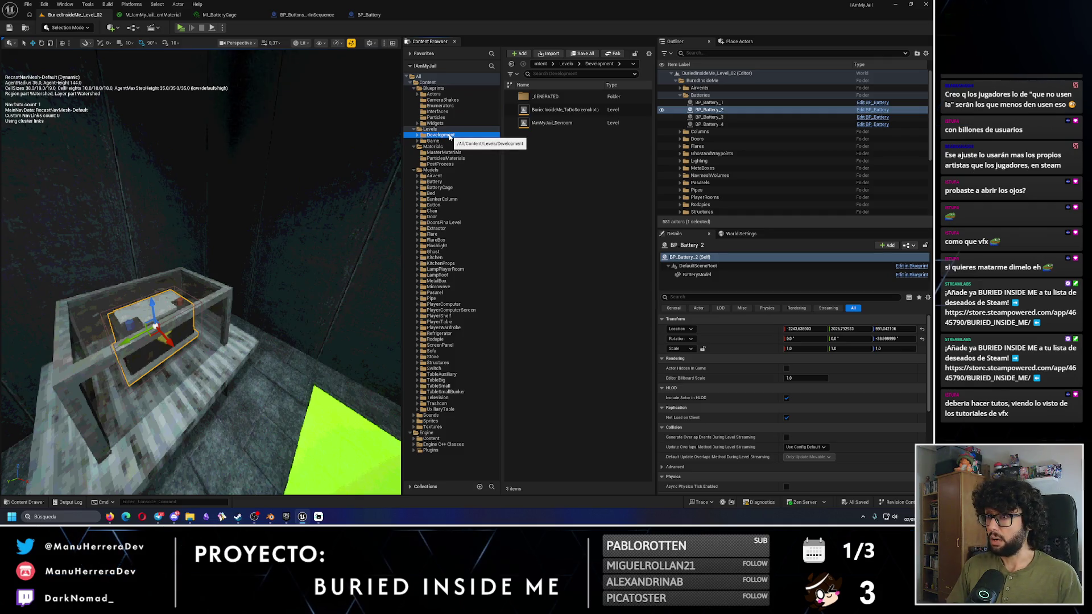
pyautogui.click(432, 141)
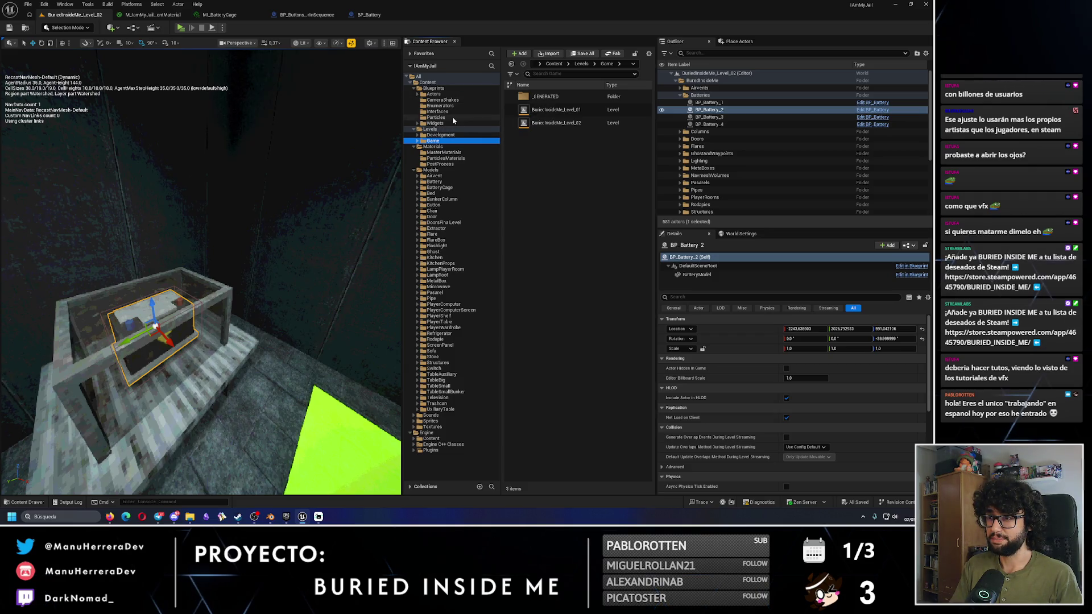
pyautogui.click(453, 118)
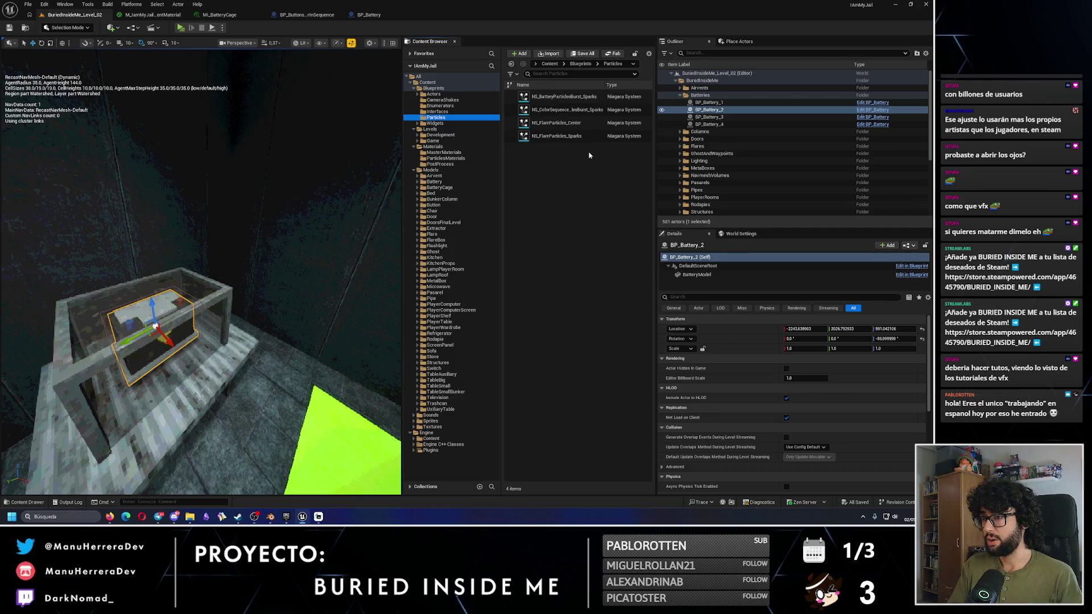
# Step: Duplicate the colour-sequence burst sparks system and rename the copy NS_DustExplosion
pyautogui.click(563, 109)
pyautogui.rightClick(563, 111)
pyautogui.click(509, 88)
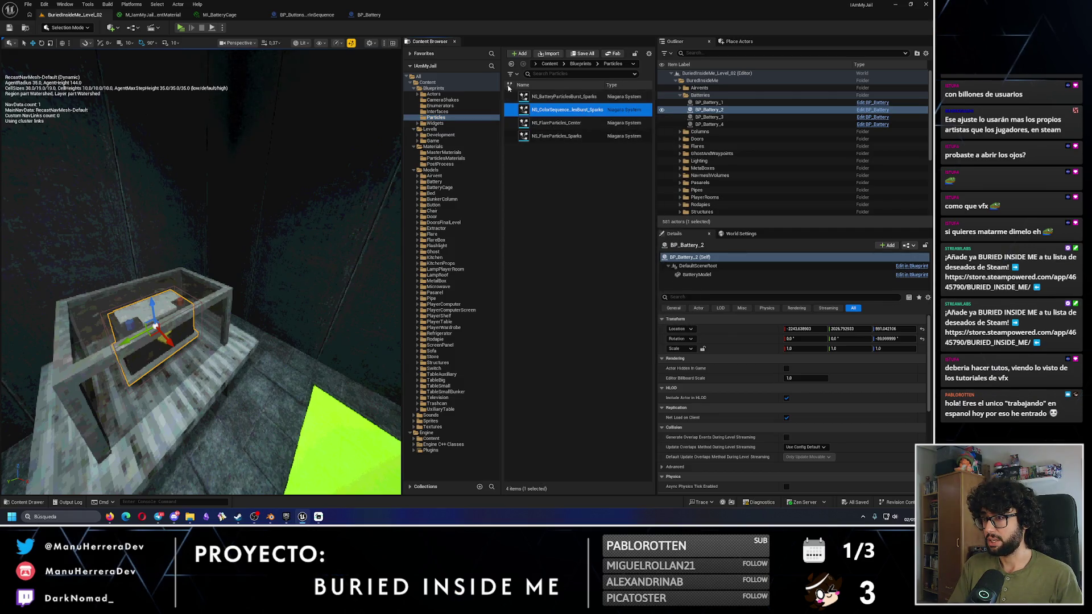
pyautogui.moveTo(501, 77)
pyautogui.mouseDown()
pyautogui.moveTo(459, 78)
pyautogui.moveTo(485, 78)
pyautogui.mouseUp()
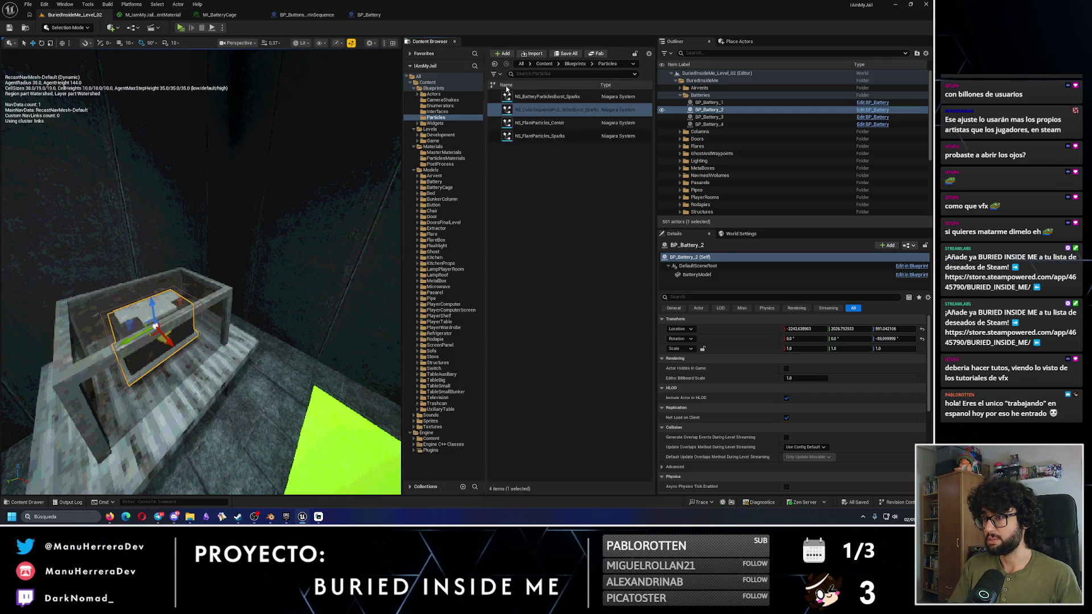
pyautogui.hotkey('ctrl', 'd')
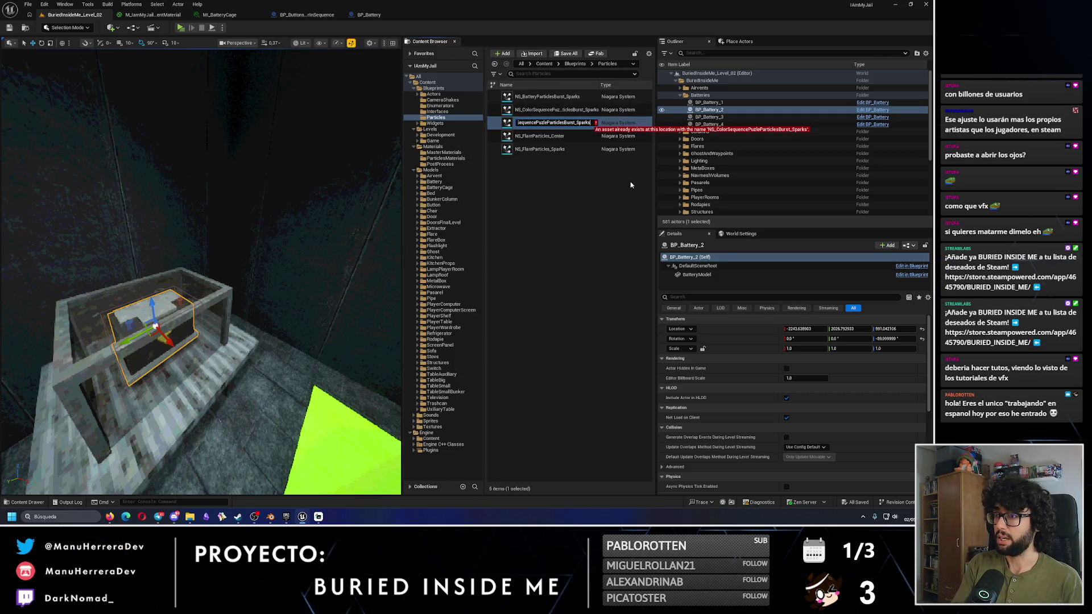
pyautogui.write('NS_SimpleE')
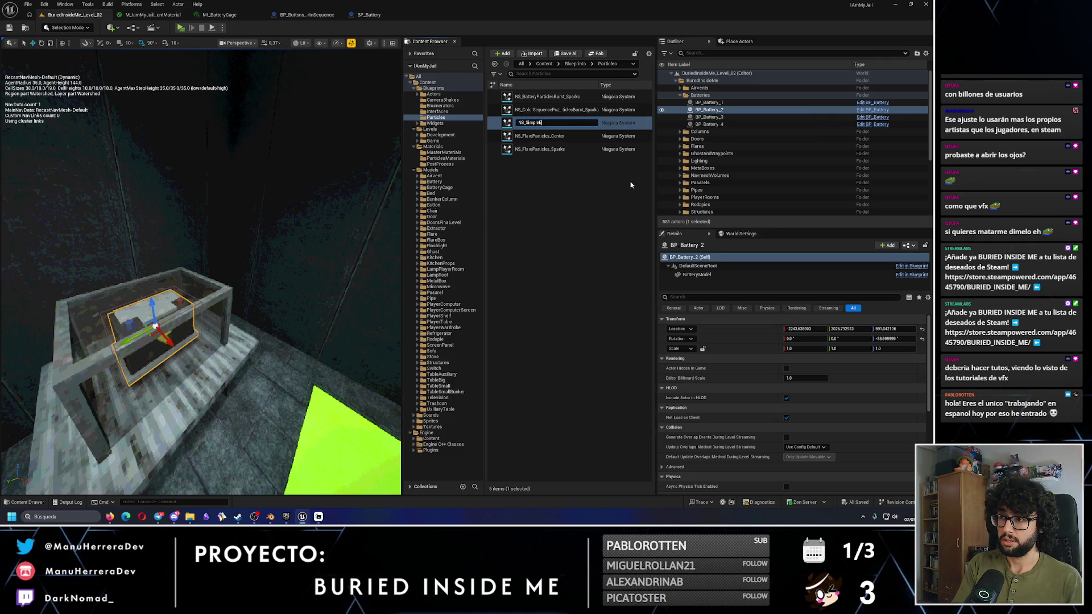
pyautogui.write('xplosion')
pyautogui.press('Return')
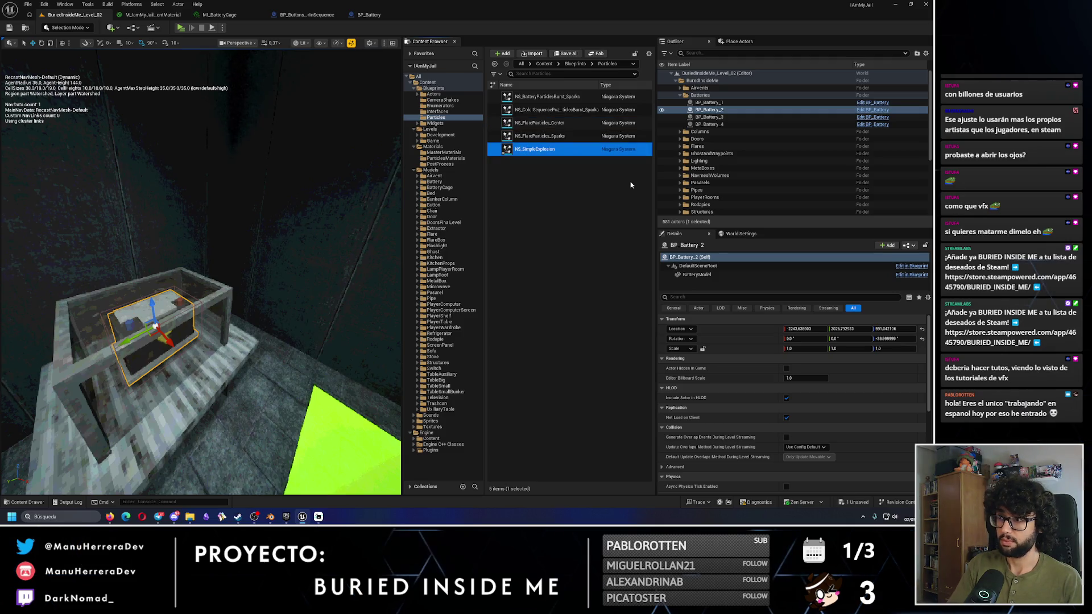
pyautogui.press('F2')
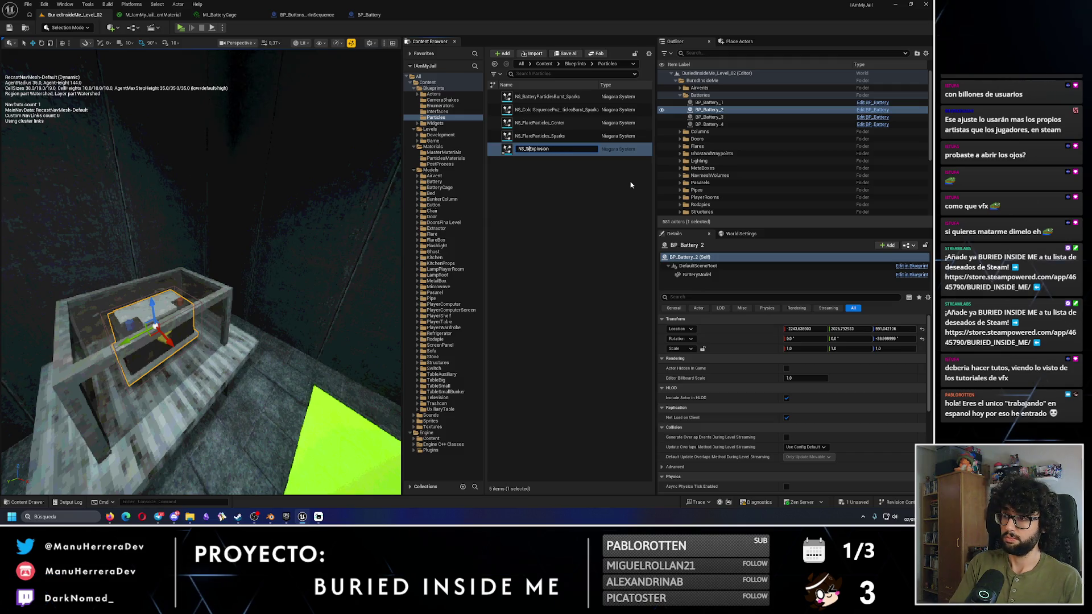
pyautogui.write('t')
pyautogui.press('Return')
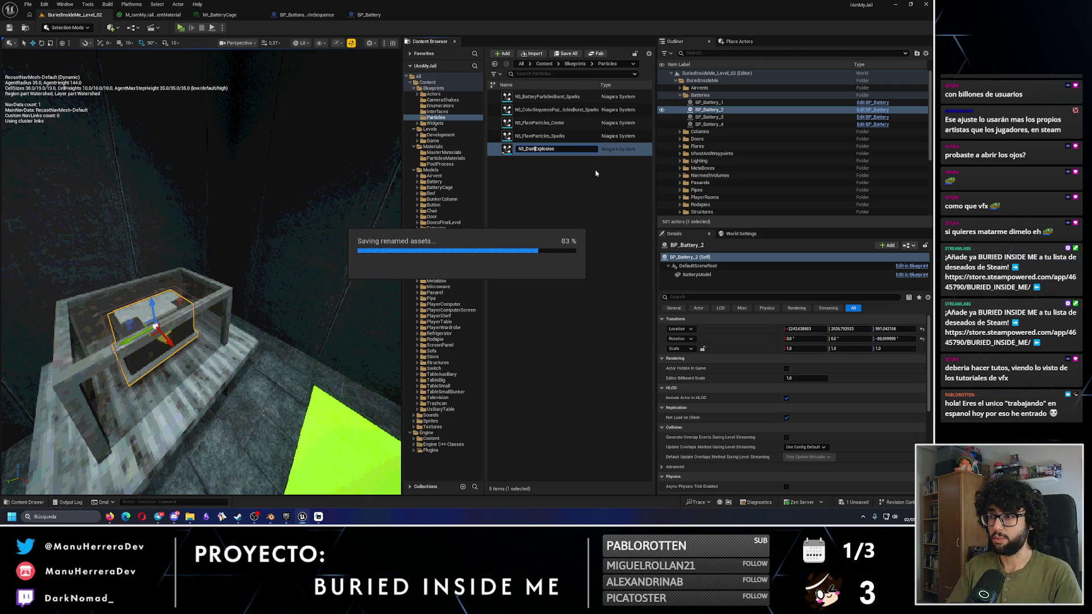
# Step: Place NS_DustExplosion into the level beside the table
pyautogui.scroll(-5, 258, 192)
pyautogui.moveTo(533, 123); pyautogui.dragTo(235, 324)
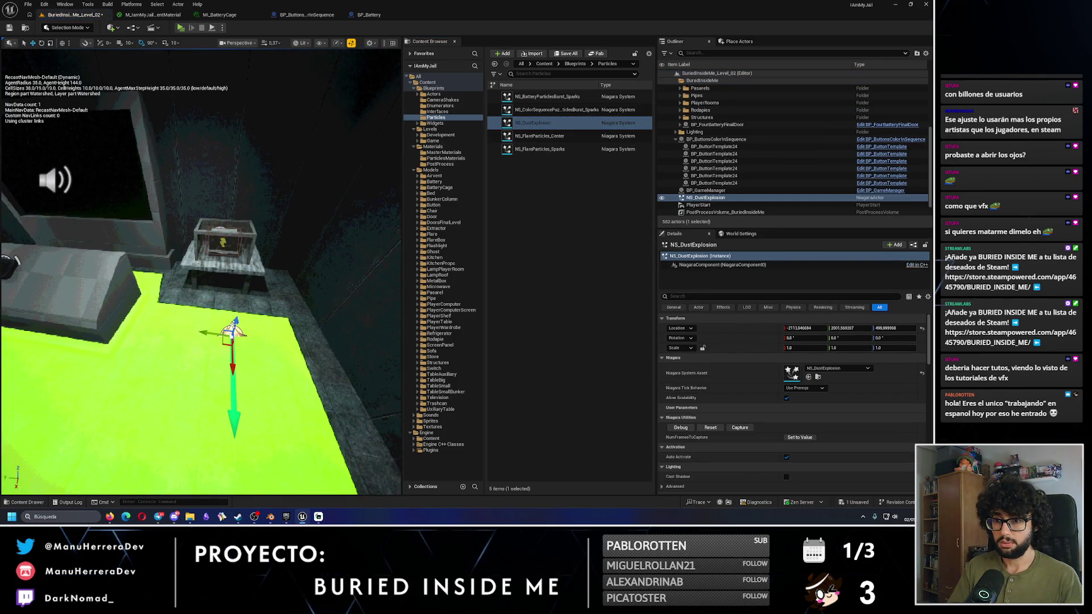
pyautogui.scroll(5, 234, 324)
pyautogui.scroll(-5, 235, 324)
# Step: Open NS_DustExplosion in the Niagara editor, closing the battery cage material editor and widening the window
pyautogui.click(529, 124)
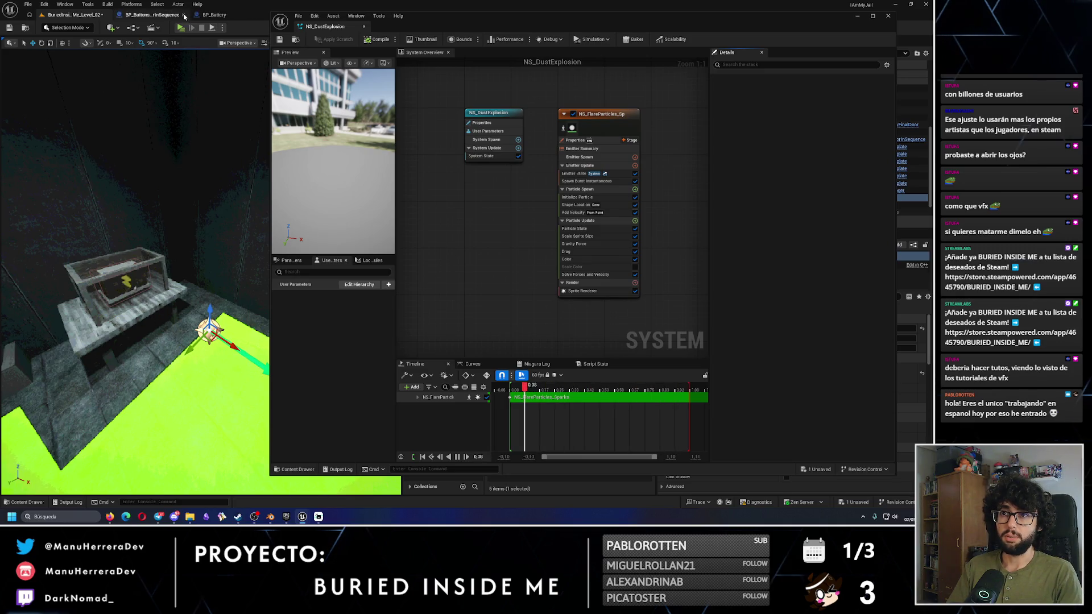
pyautogui.click(184, 16)
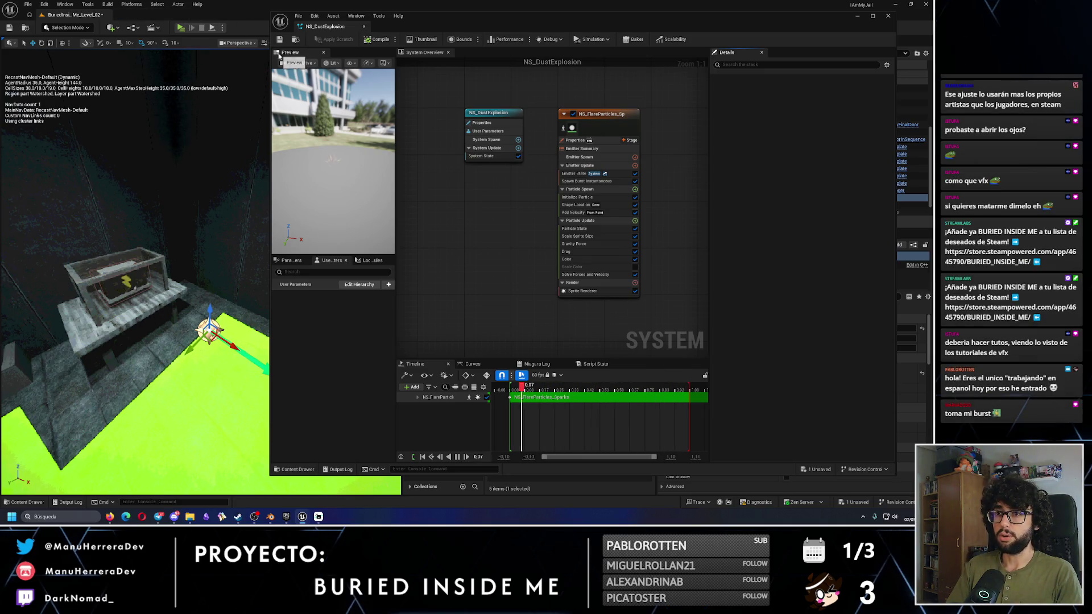
pyautogui.moveTo(271, 67); pyautogui.dragTo(31, 68)
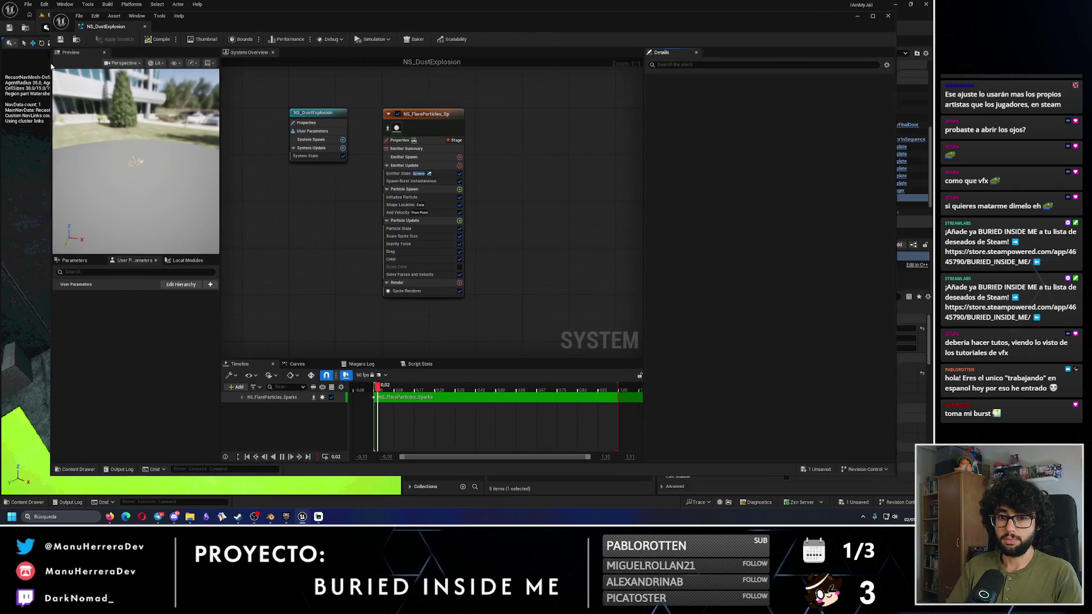
pyautogui.moveTo(582, 9); pyautogui.dragTo(592, 24)
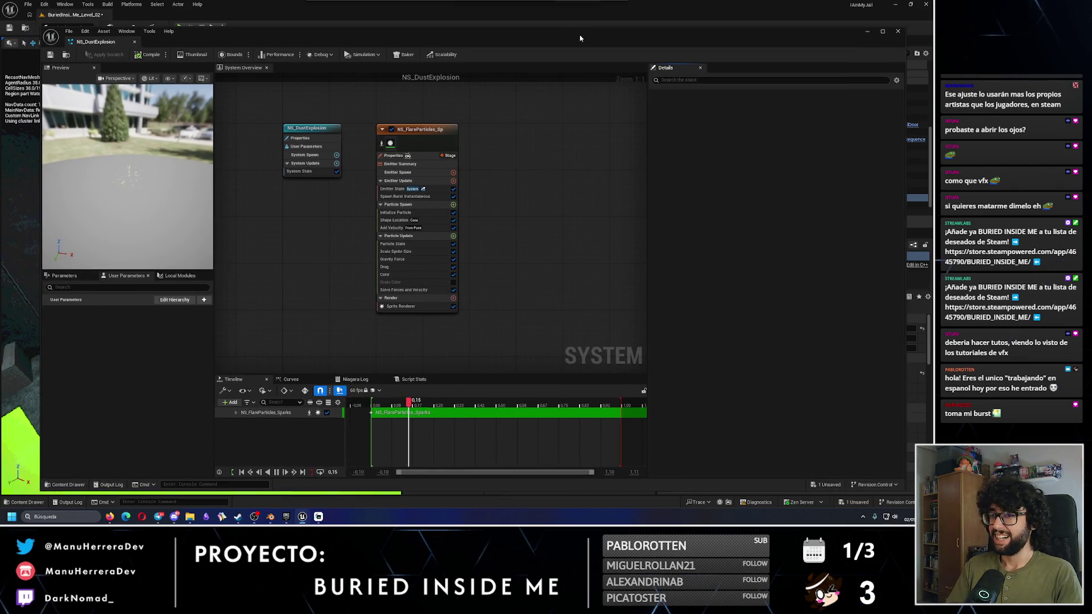
# Step: Select the flare sparks emitter, stop and rewind the preview, and set the burst spawn count to 50
pyautogui.click(399, 162)
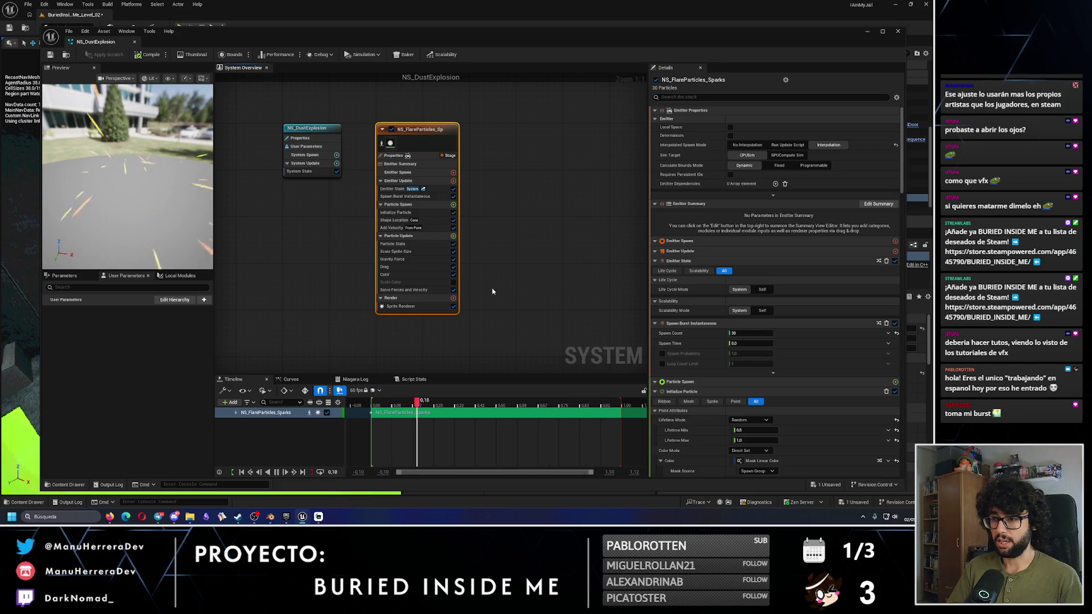
pyautogui.press('space')
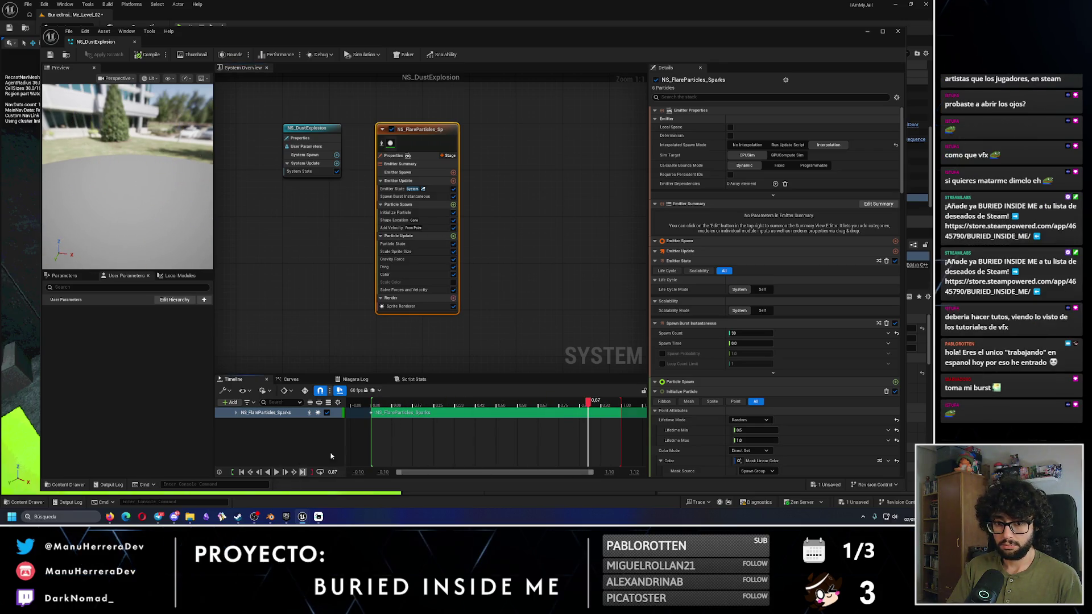
pyautogui.moveTo(598, 406); pyautogui.dragTo(372, 406)
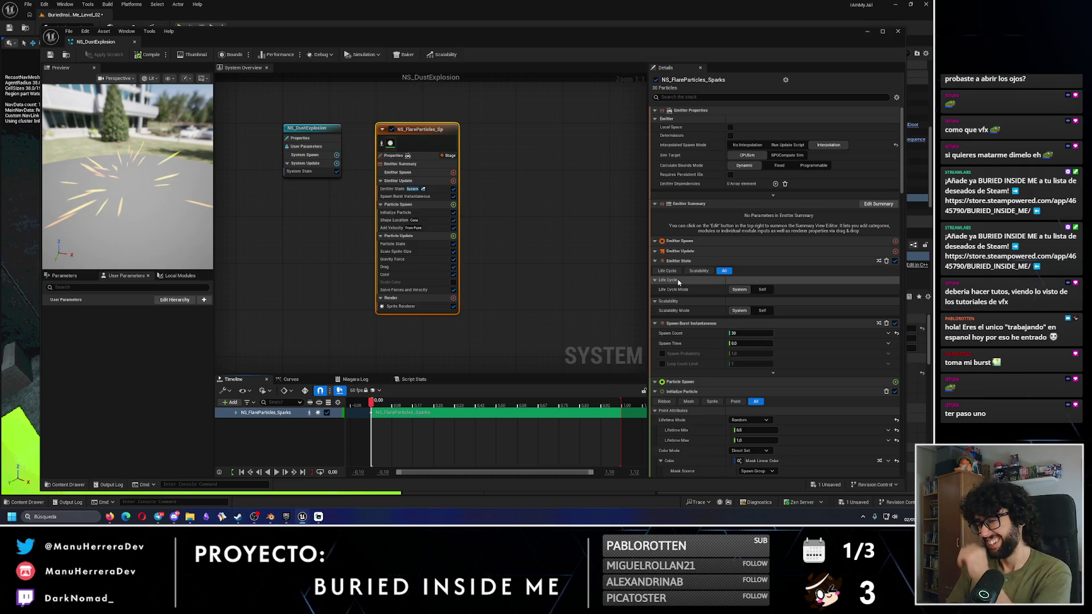
pyautogui.click(743, 334)
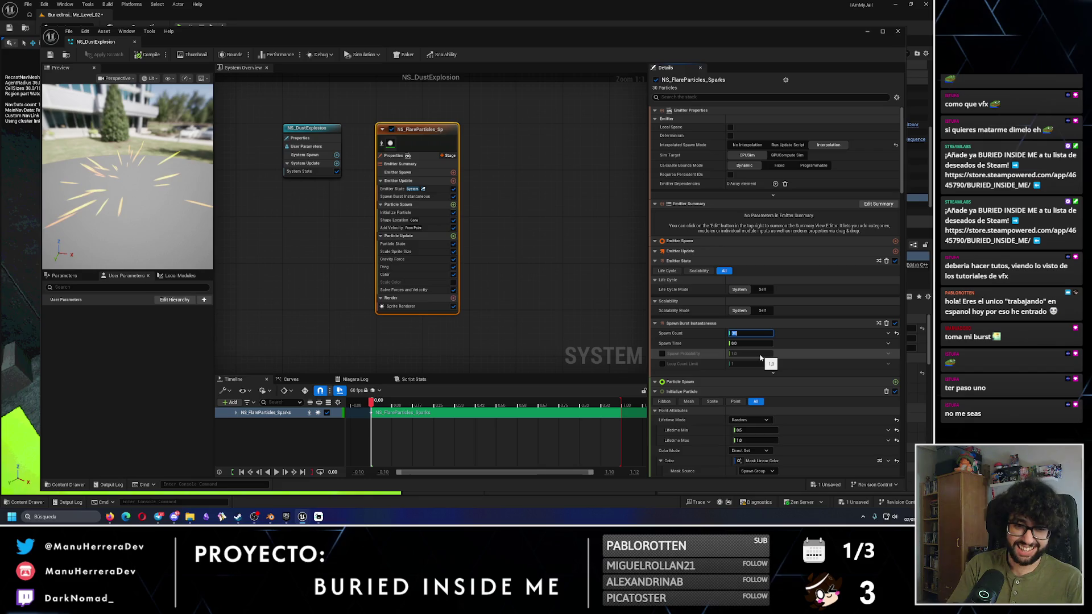
pyautogui.write('50')
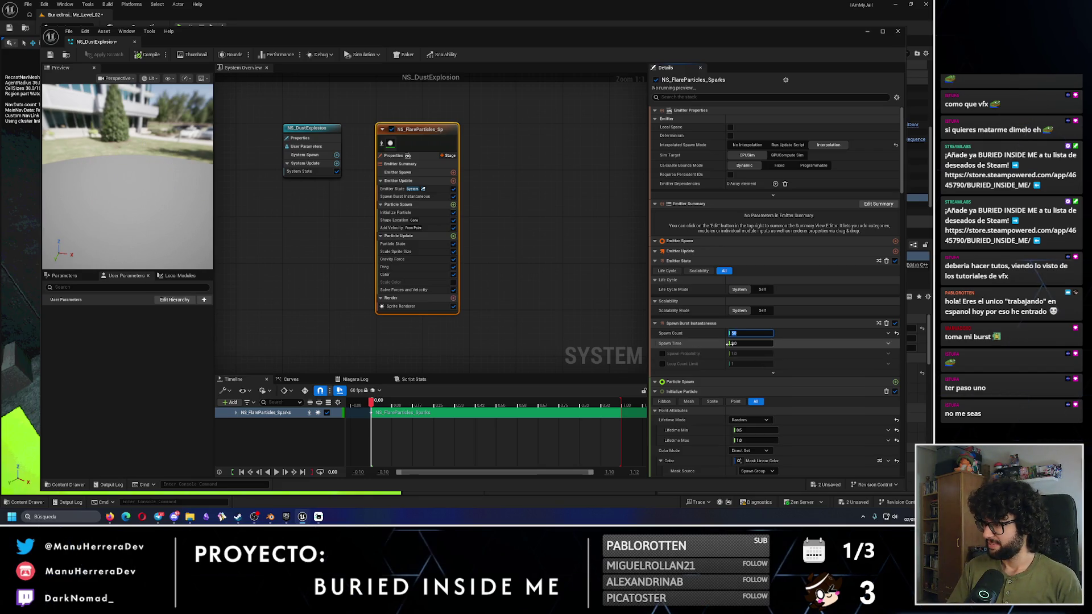
# Step: Edit the sparks emitter's maximum and minimum particle lifetime values
pyautogui.scroll(-1, 760, 405)
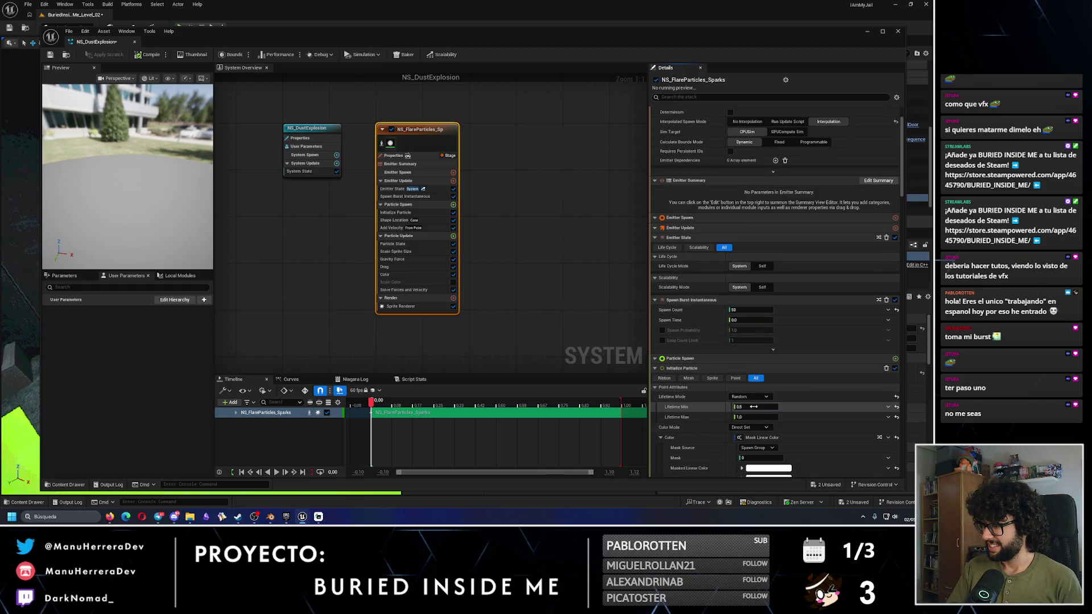
pyautogui.click(762, 416)
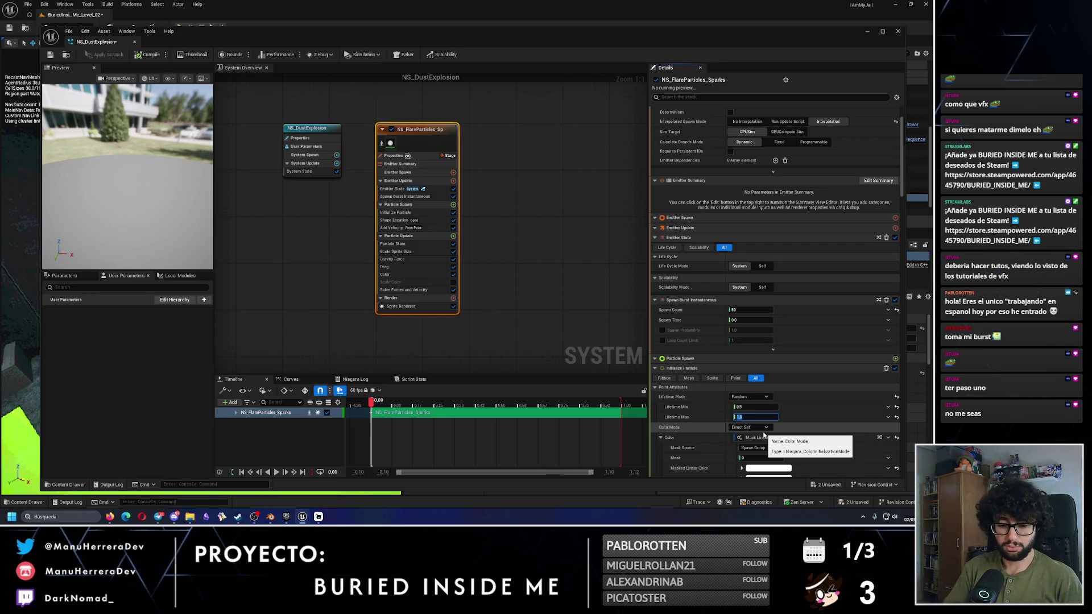
pyautogui.click(756, 407)
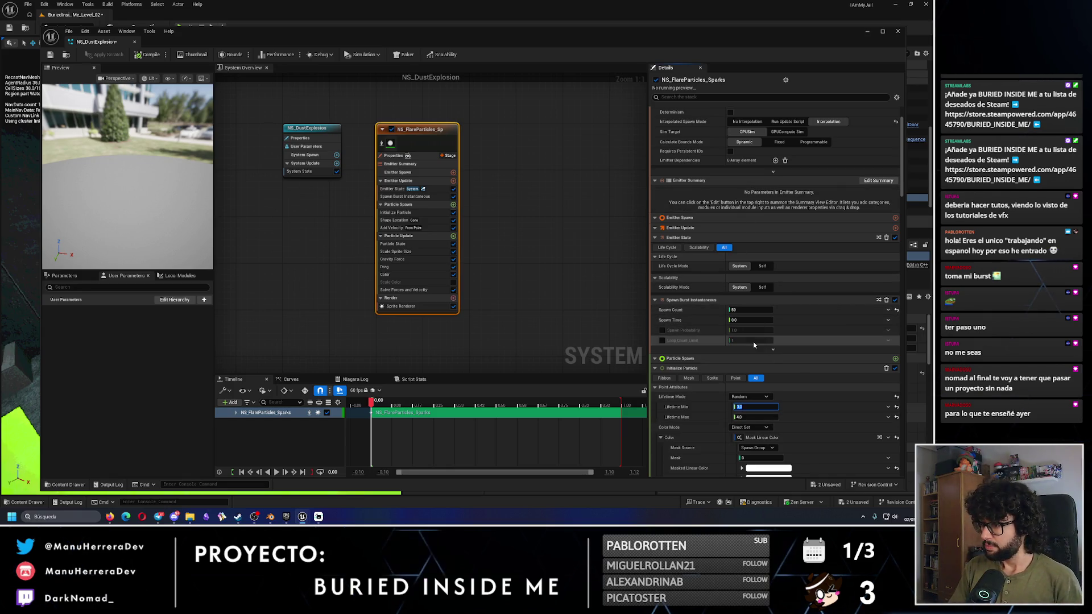
pyautogui.scroll(-3, 757, 340)
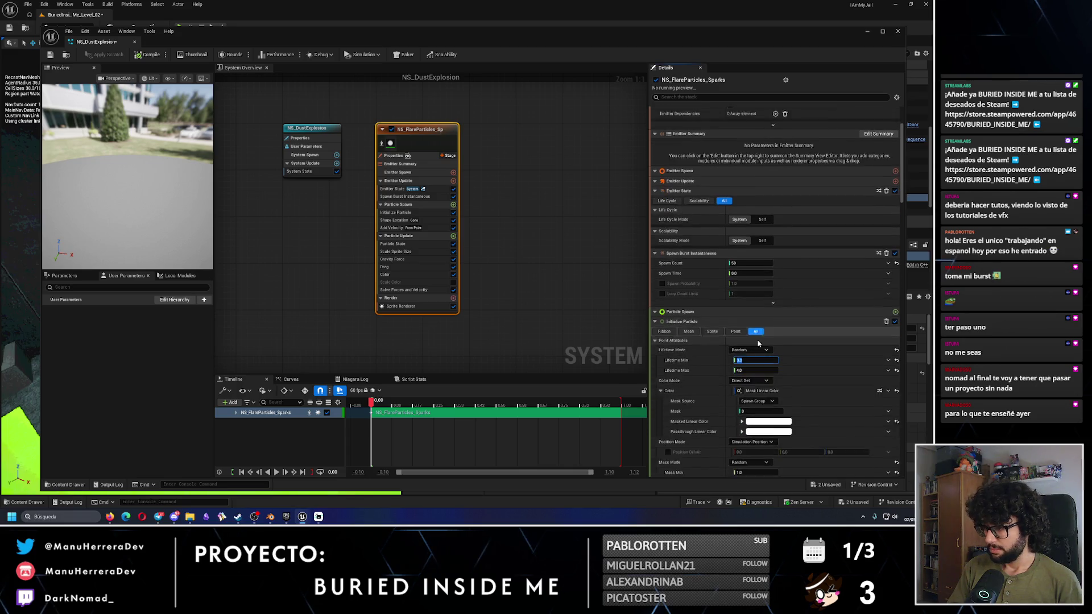
pyautogui.scroll(-1, 757, 370)
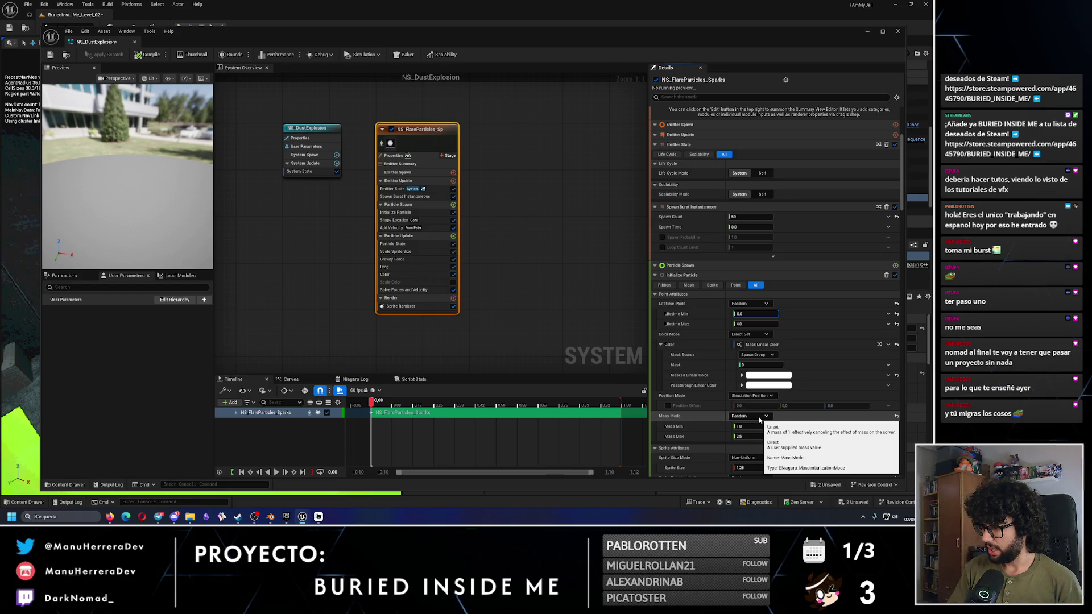
pyautogui.scroll(-3, 768, 427)
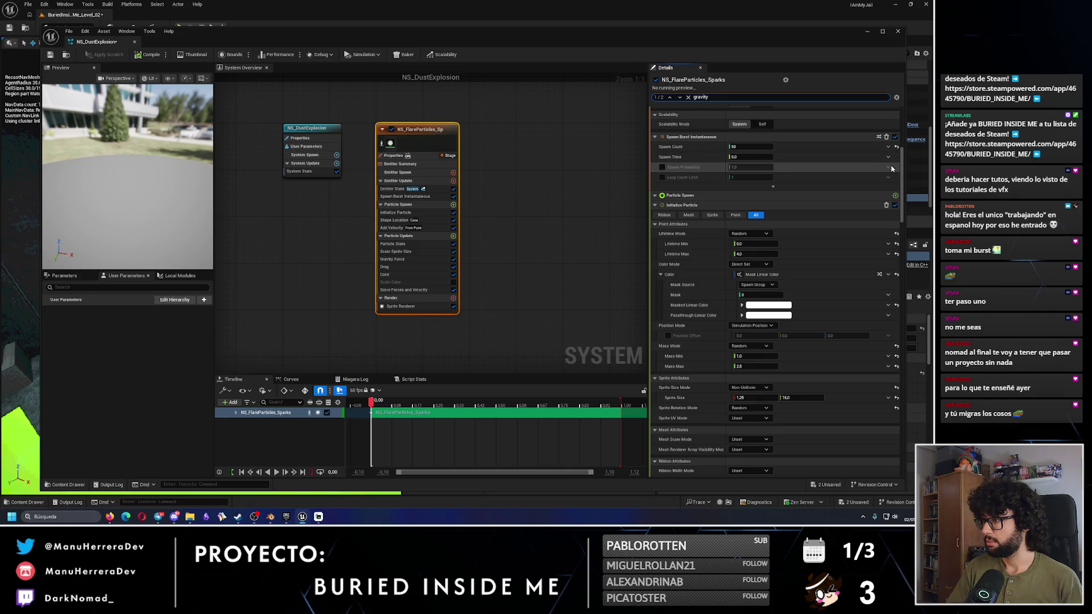
pyautogui.scroll(7, 878, 129)
# Step: Search the stack for gravity, change the Gravity Force Z value from -500, then clear the search
pyautogui.hotkey('ctrl', 'f')
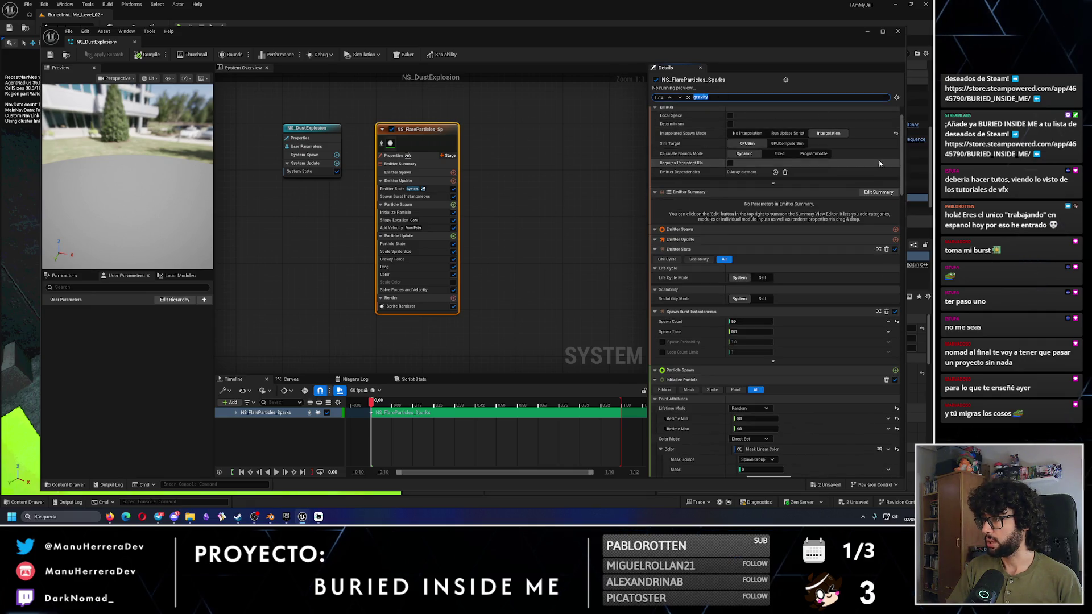
pyautogui.scroll(1, 902, 149)
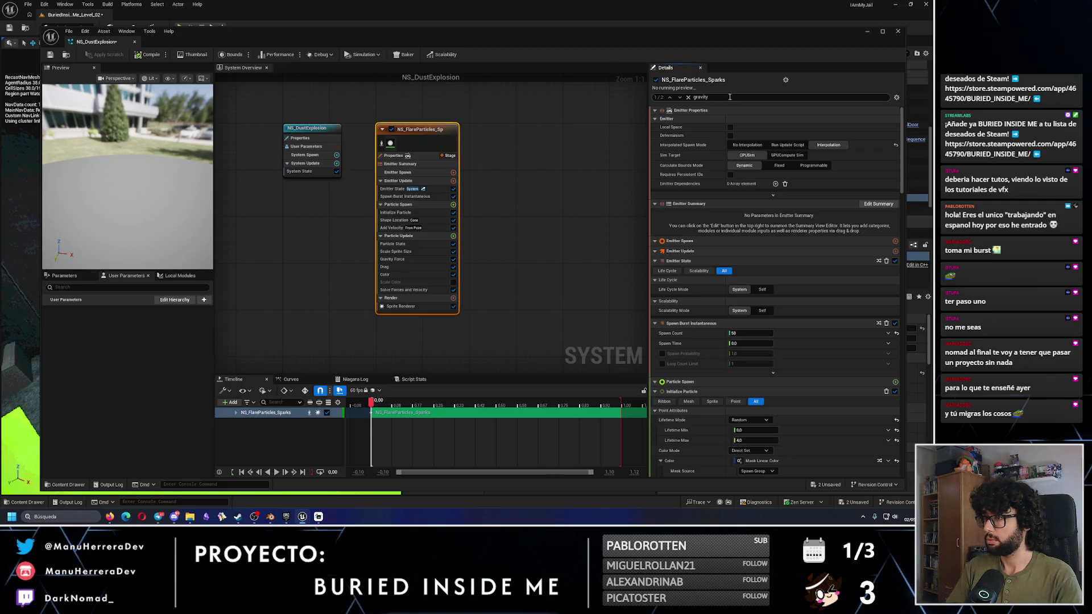
pyautogui.click(679, 98)
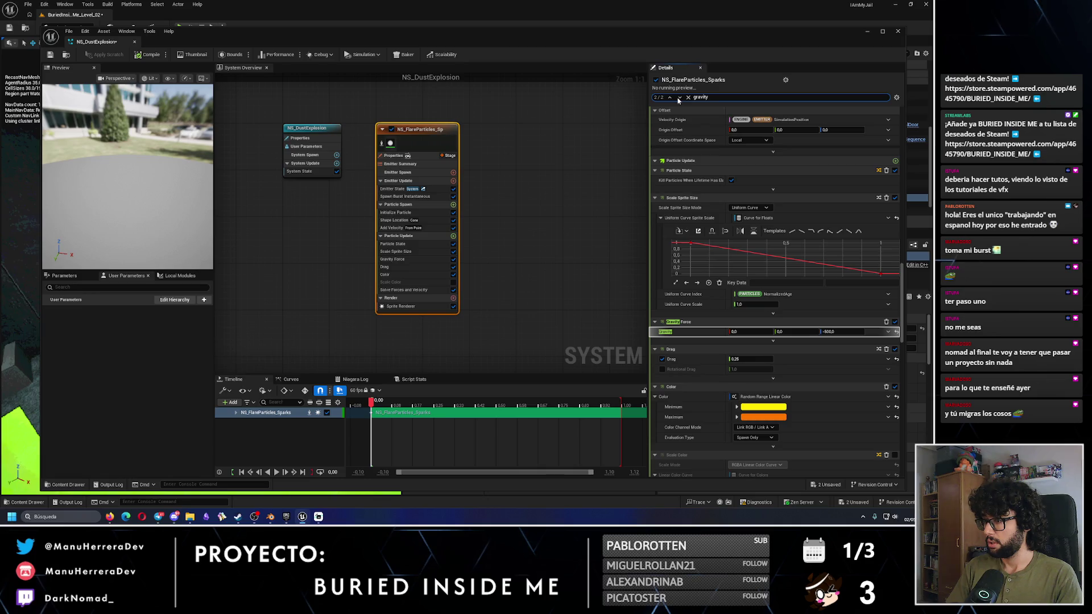
pyautogui.click(843, 332)
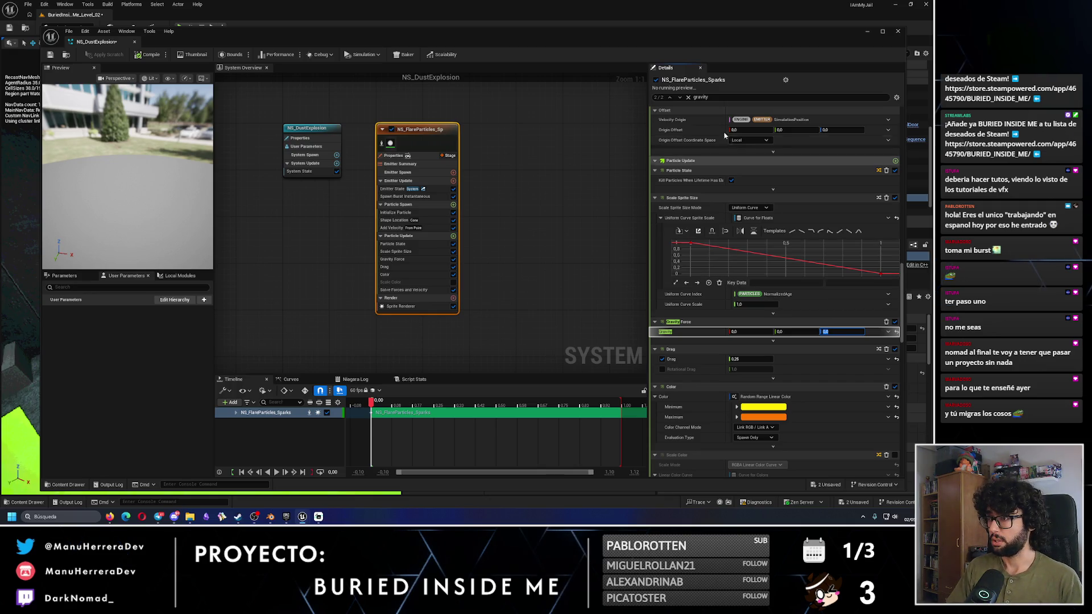
pyautogui.click(670, 98)
pyautogui.click(670, 99)
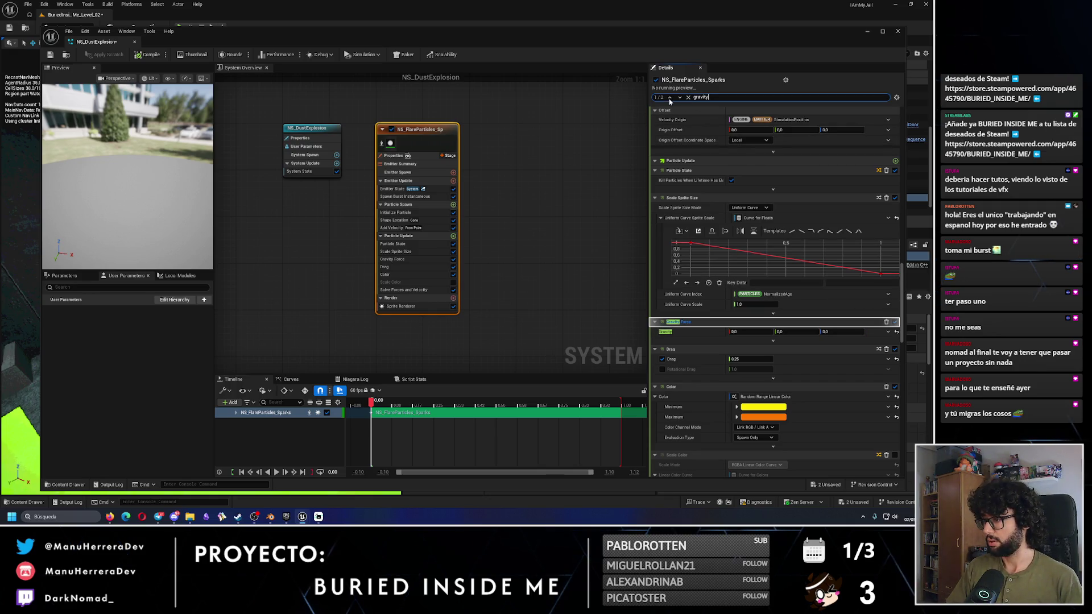
pyautogui.click(689, 98)
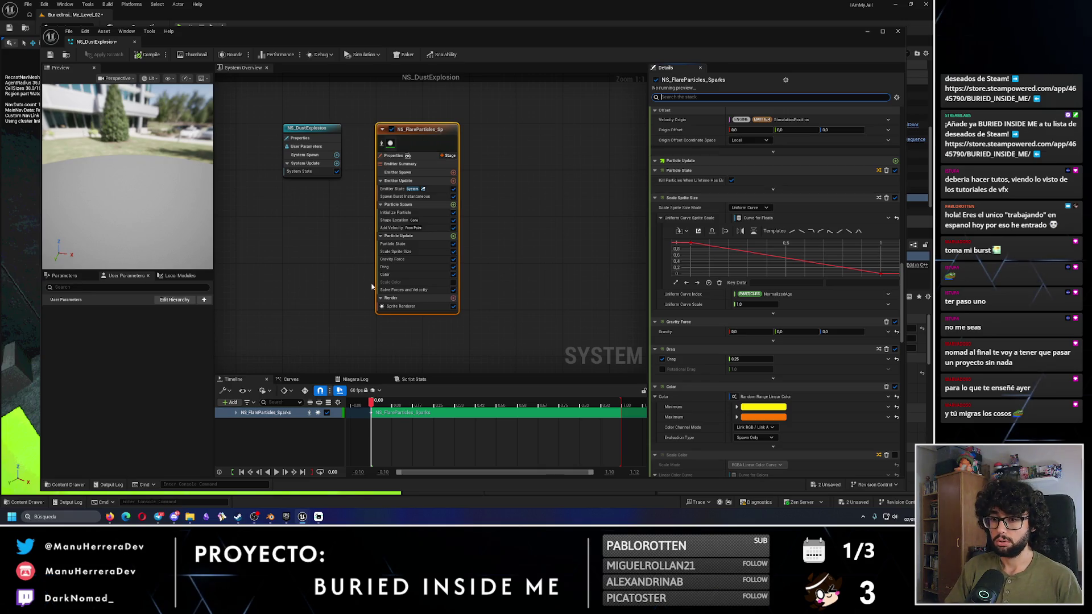
# Step: Play the preview and change the Color module's minimum to grey and maximum to black
pyautogui.click(276, 472)
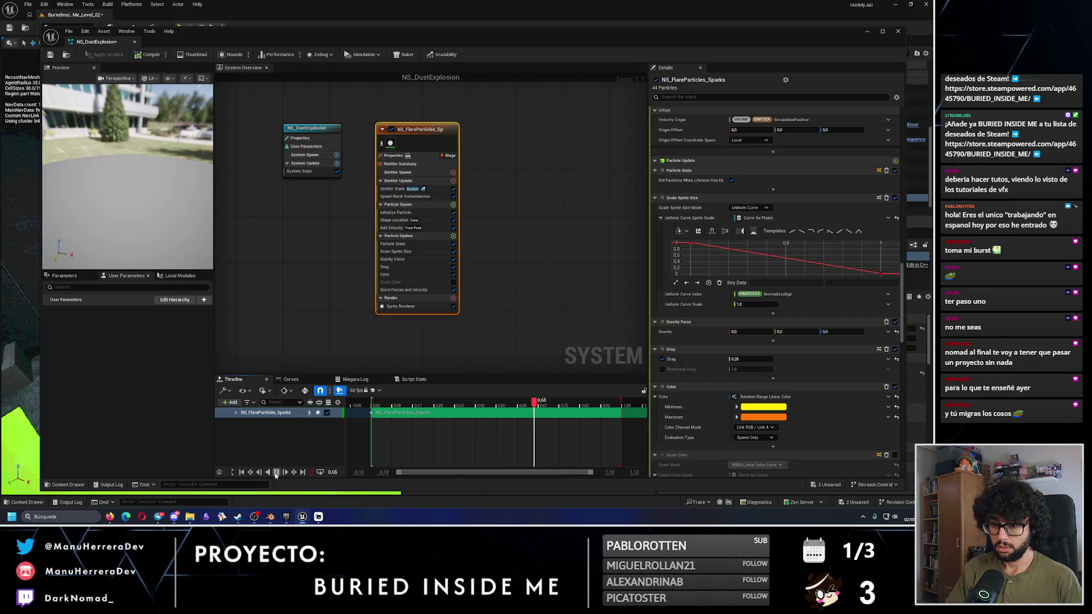
pyautogui.click(276, 473)
pyautogui.click(763, 407)
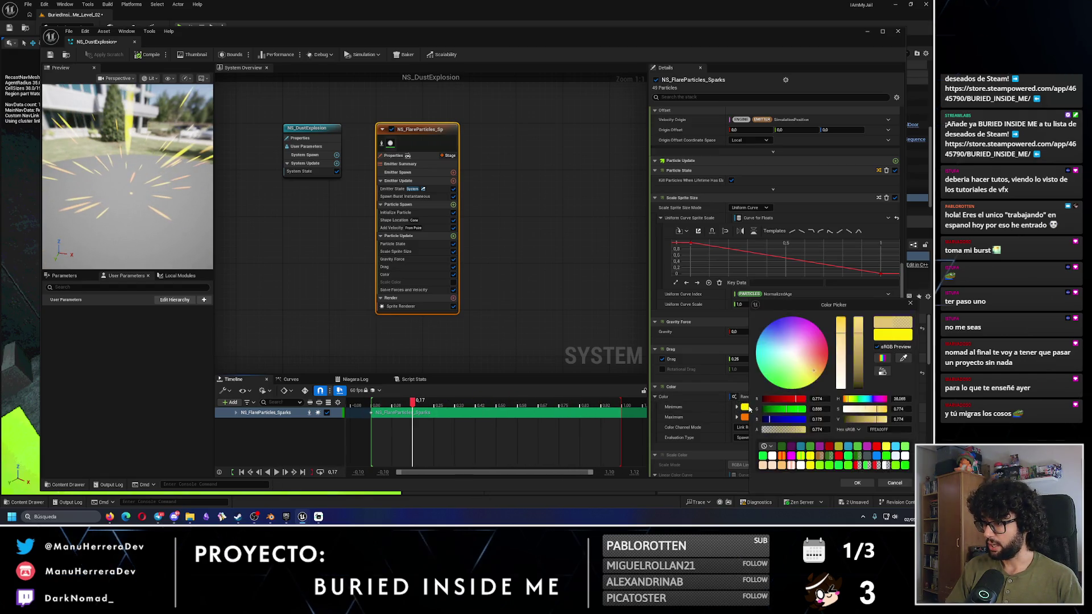
pyautogui.moveTo(851, 382)
pyautogui.mouseDown()
pyautogui.moveTo(859, 392)
pyautogui.moveTo(844, 409)
pyautogui.moveTo(858, 375)
pyautogui.mouseUp()
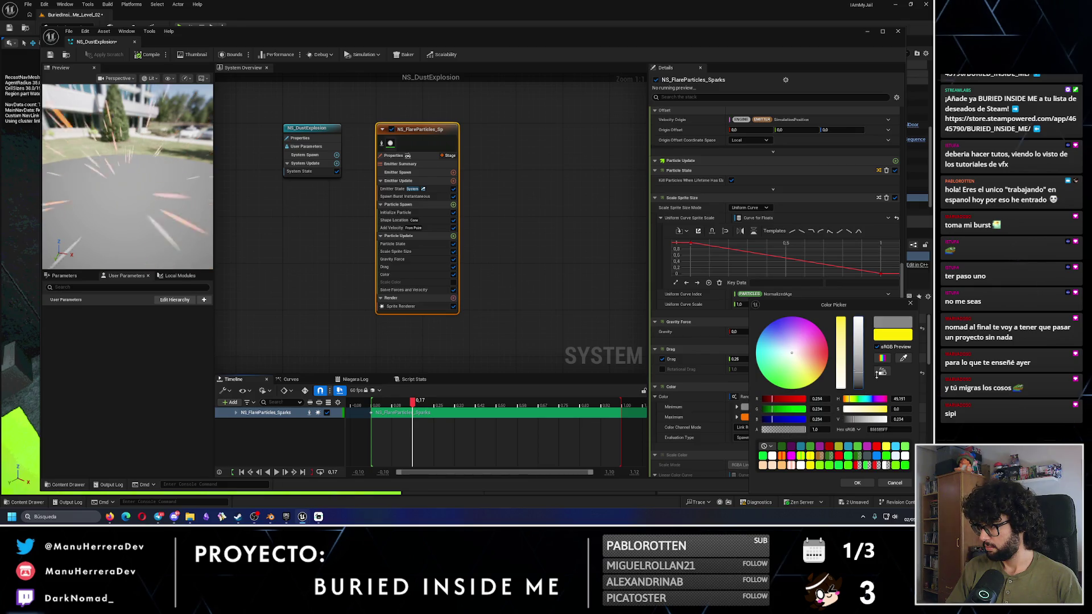
pyautogui.click(860, 484)
pyautogui.click(748, 417)
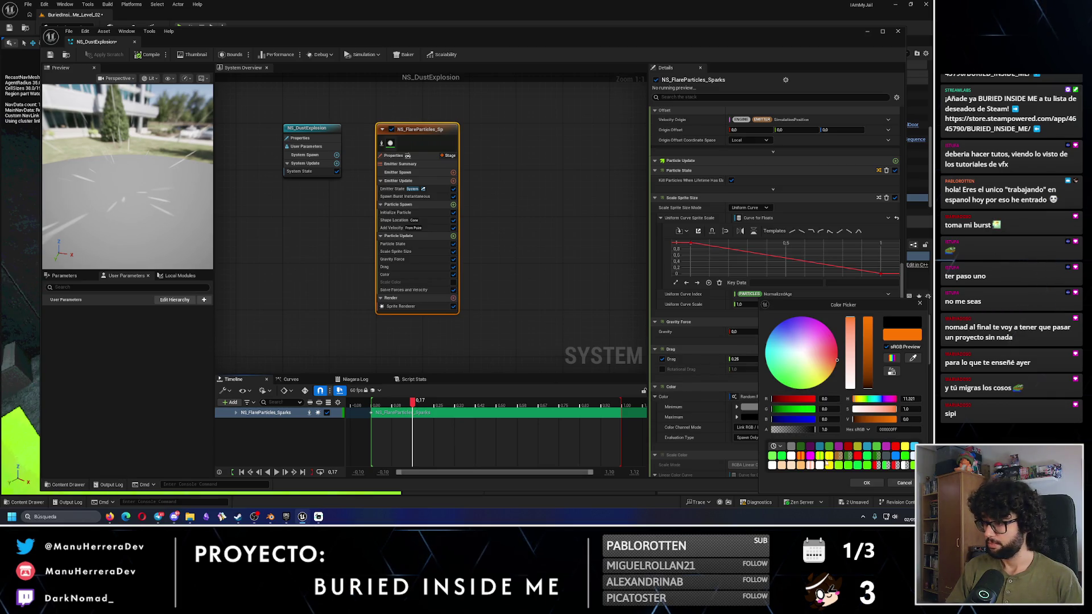
pyautogui.click(419, 393)
# Step: Scrub the preview to 0.08 s and readjust the minimum spark colour to grey (0.746)
pyautogui.moveTo(412, 405); pyautogui.dragTo(392, 403)
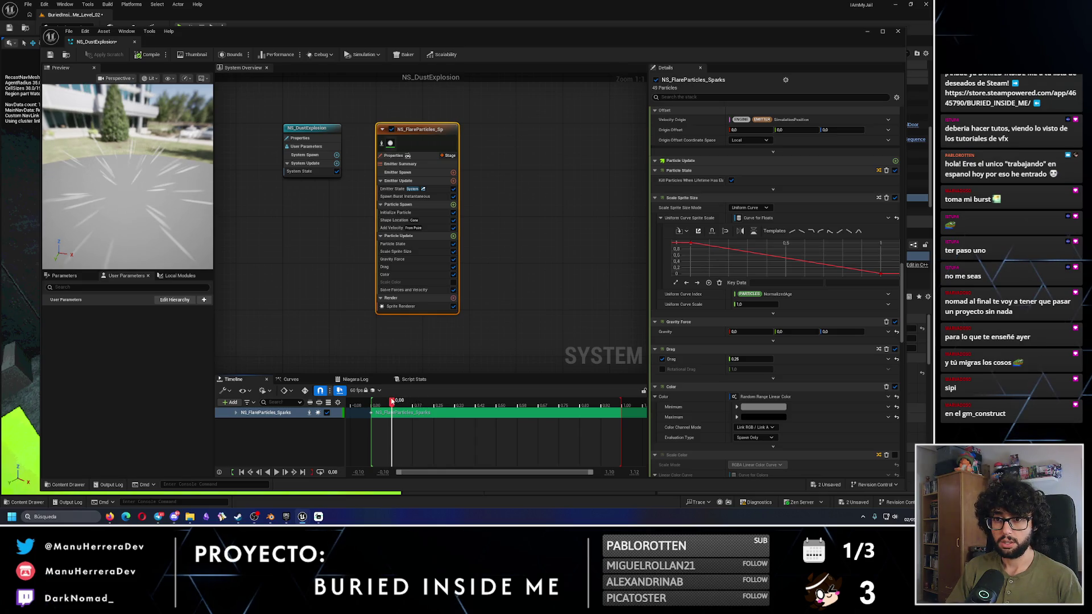
pyautogui.click(759, 408)
pyautogui.moveTo(868, 378); pyautogui.dragTo(868, 389)
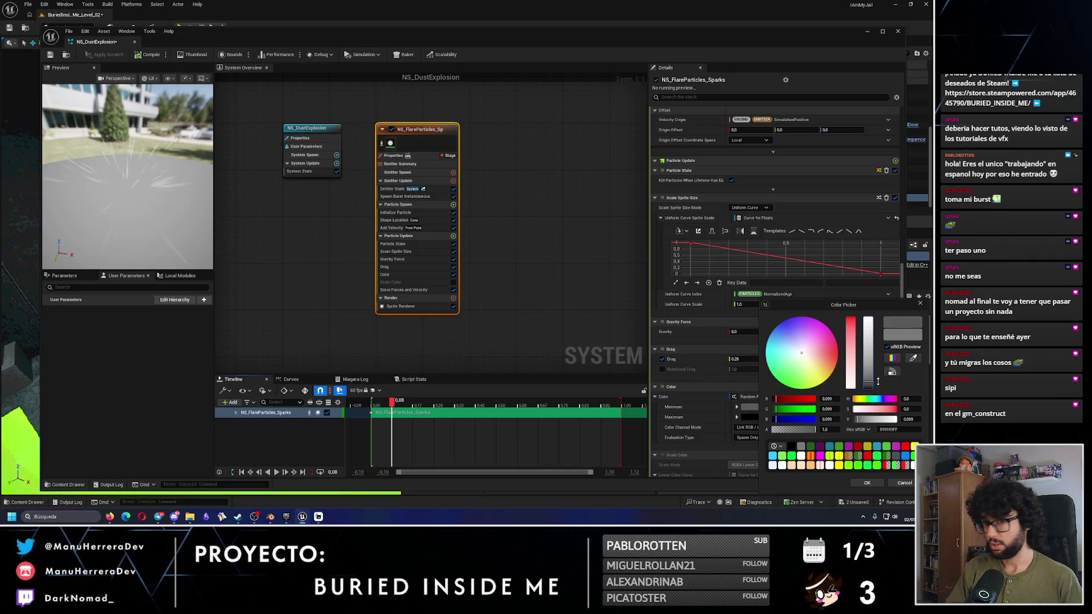
pyautogui.moveTo(802, 305)
pyautogui.mouseDown()
pyautogui.moveTo(796, 272)
pyautogui.moveTo(834, 241)
pyautogui.mouseUp()
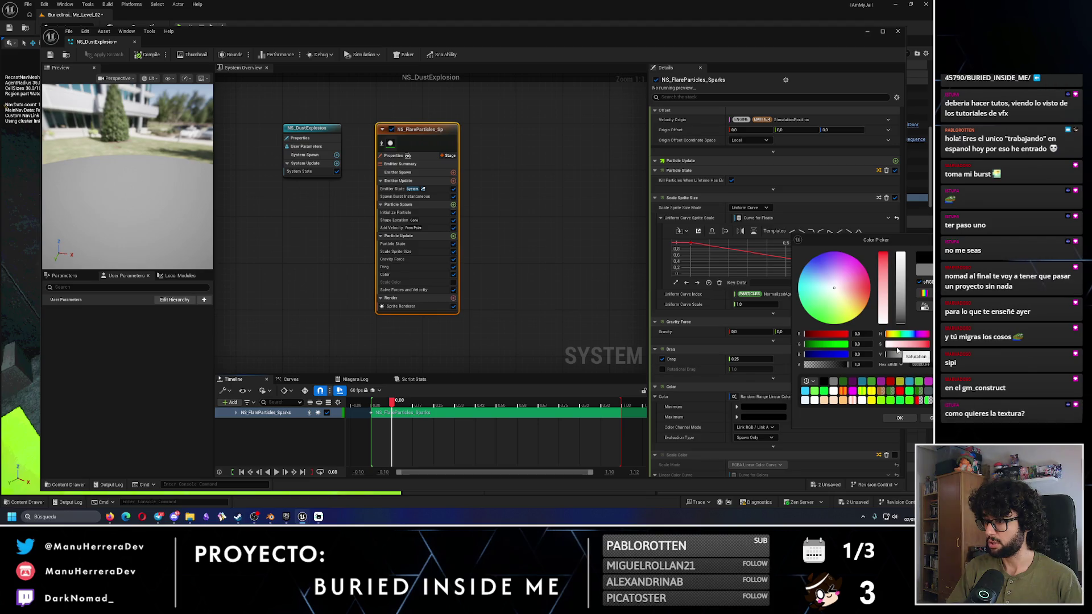
pyautogui.moveTo(906, 323)
pyautogui.mouseDown()
pyautogui.moveTo(913, 212)
pyautogui.moveTo(918, 313)
pyautogui.mouseUp()
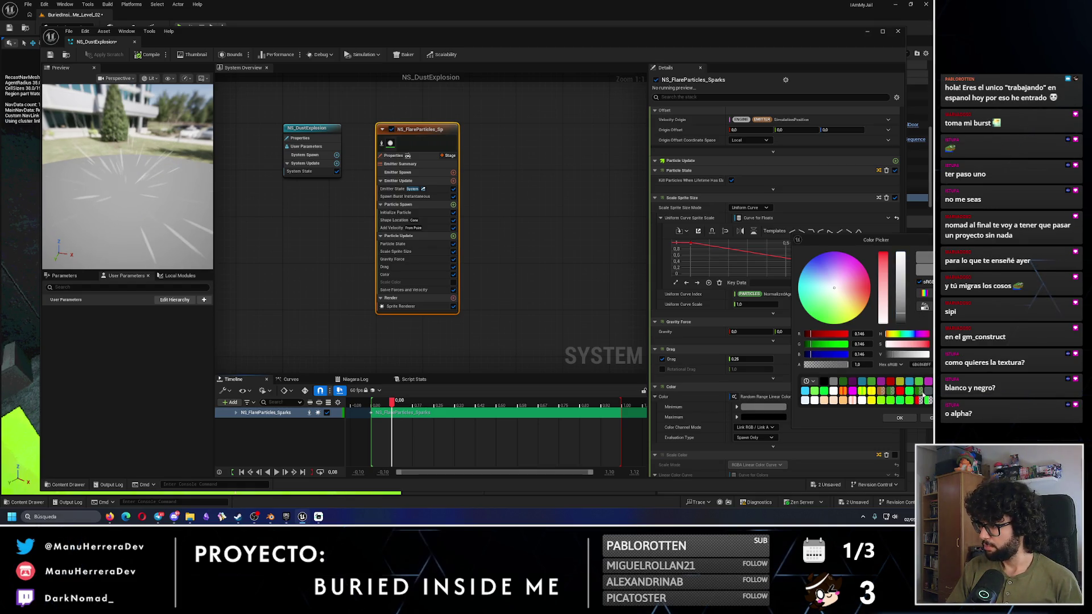
pyautogui.moveTo(814, 254); pyautogui.dragTo(628, 226)
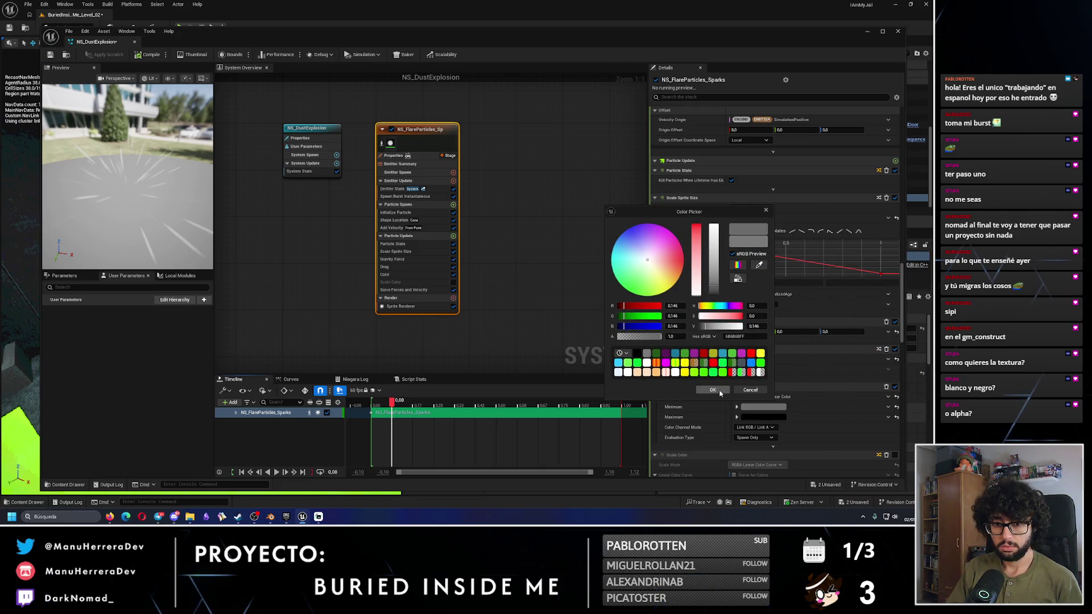
pyautogui.click(718, 391)
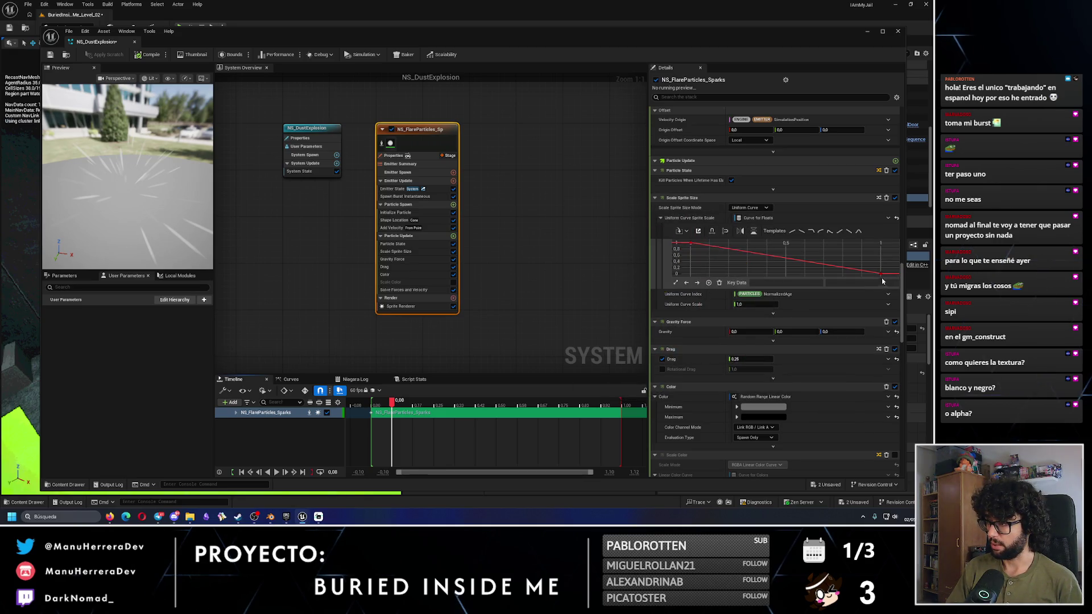
pyautogui.moveTo(902, 284); pyautogui.dragTo(906, 306)
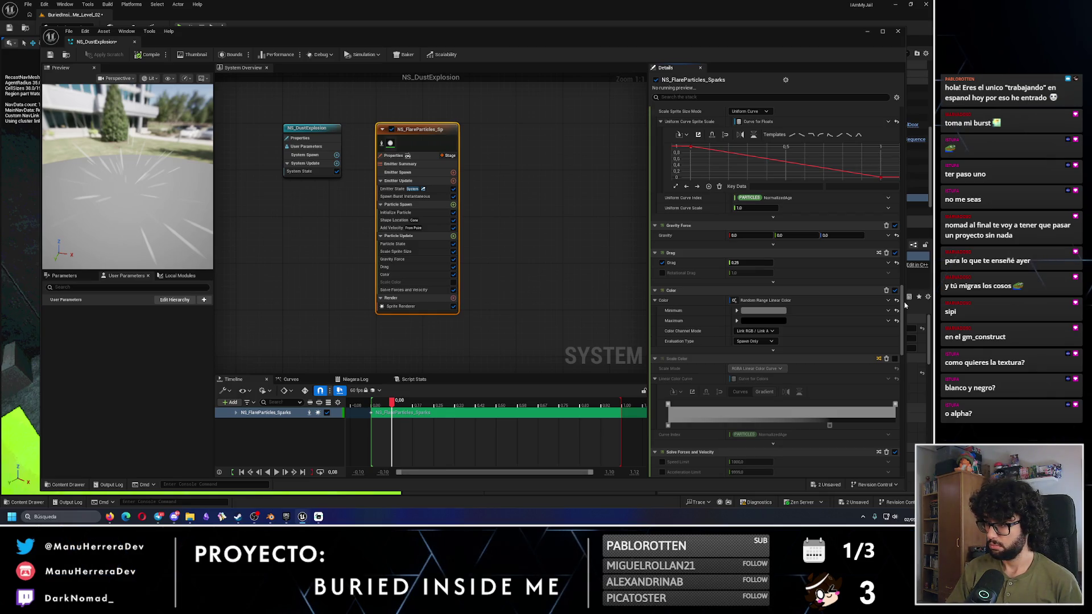
# Step: Find the Sprite Renderer's DefaultSpriteMaterial in the Niagara DefaultAssets folder of the Content Browser
pyautogui.scroll(-2, 841, 364)
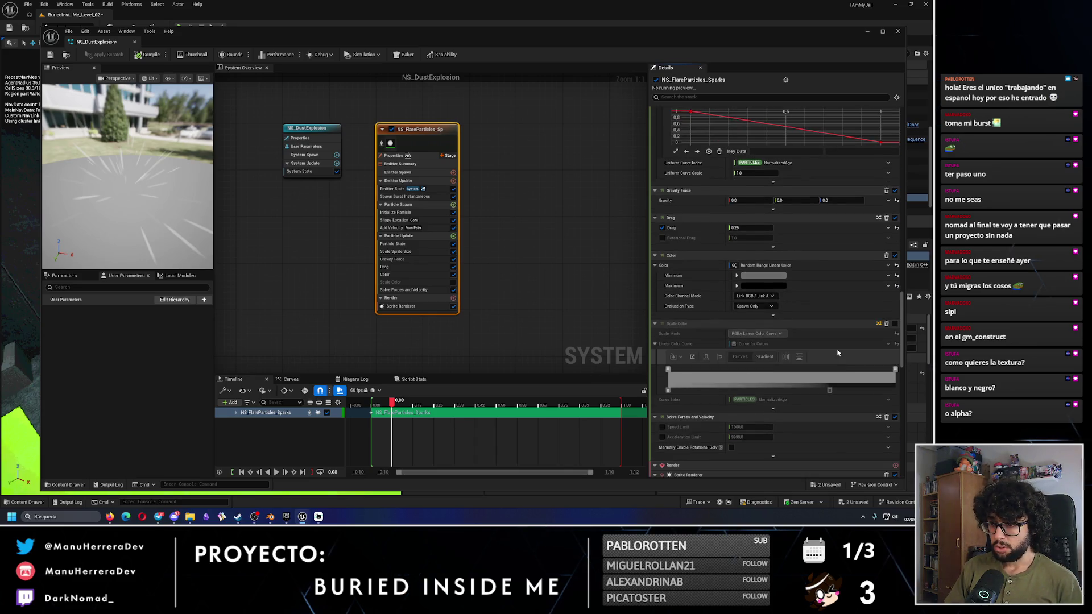
pyautogui.click(402, 306)
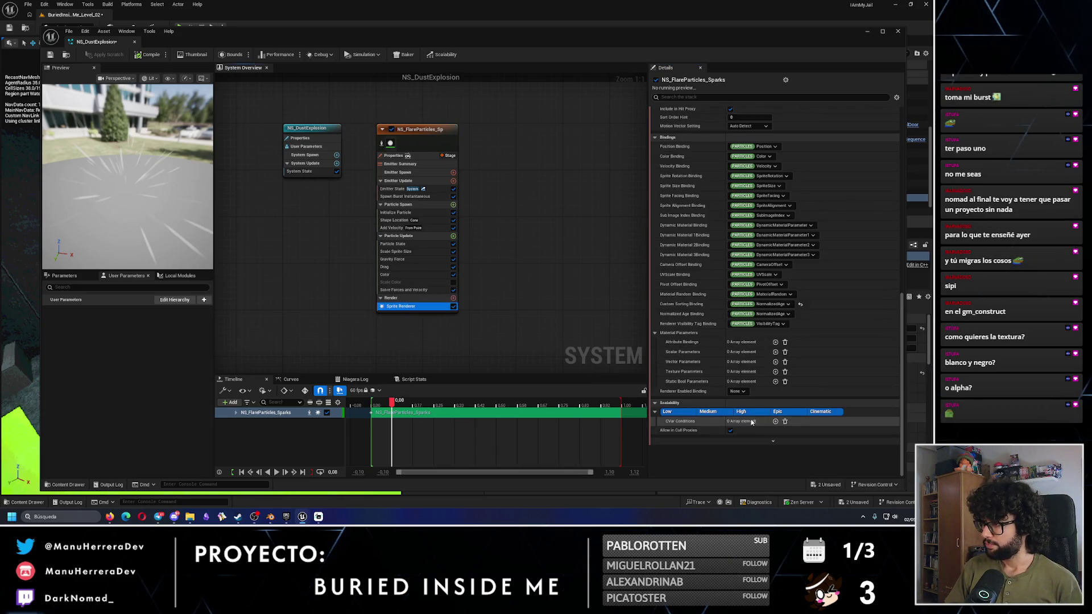
pyautogui.click(406, 300)
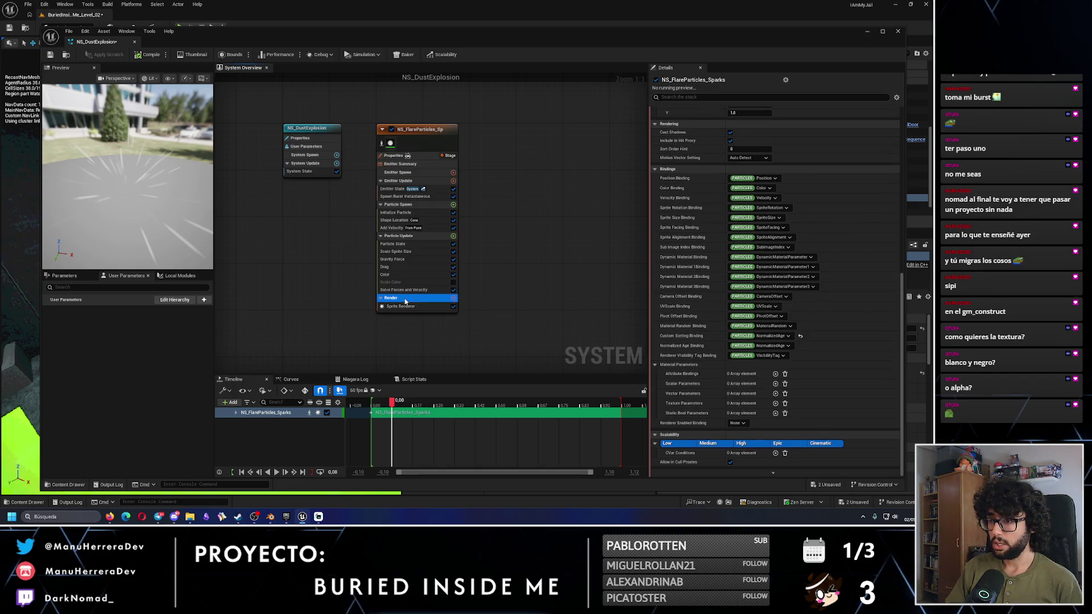
pyautogui.scroll(3, 901, 205)
pyautogui.scroll(6, 901, 205)
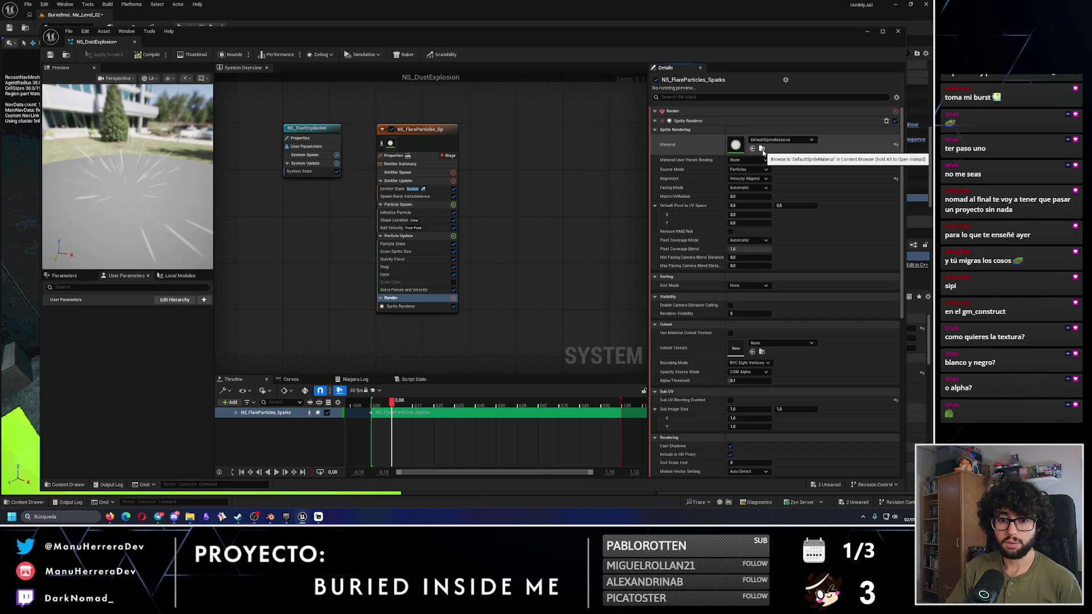
pyautogui.click(763, 149)
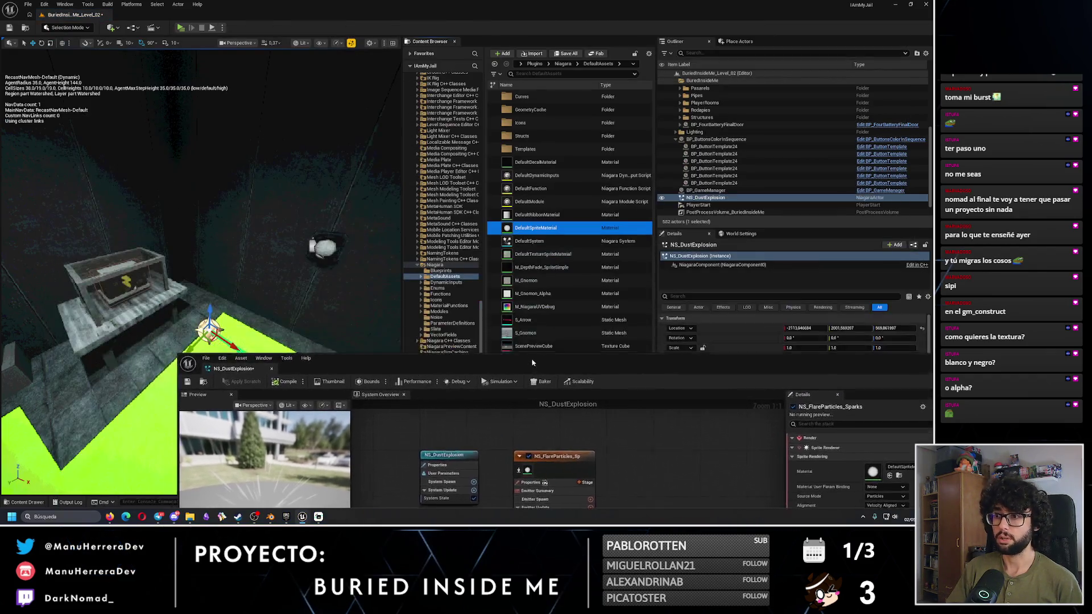
pyautogui.moveTo(532, 363); pyautogui.dragTo(461, 312)
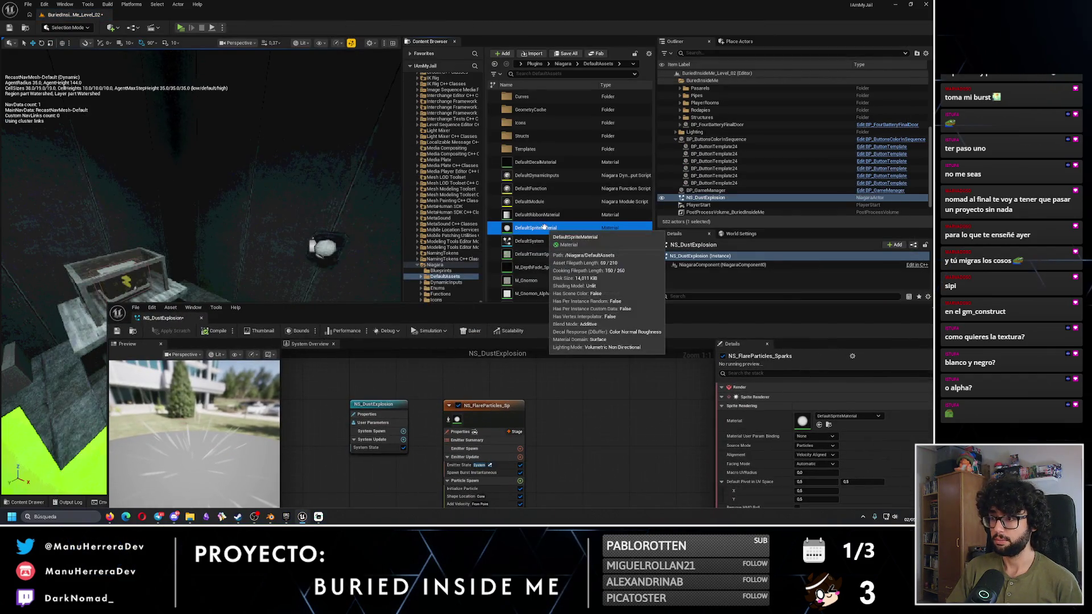
# Step: Open DefaultSpriteMaterial in the material editor and dock the NS_DustExplosion editor as a tab
pyautogui.doubleClick(545, 229)
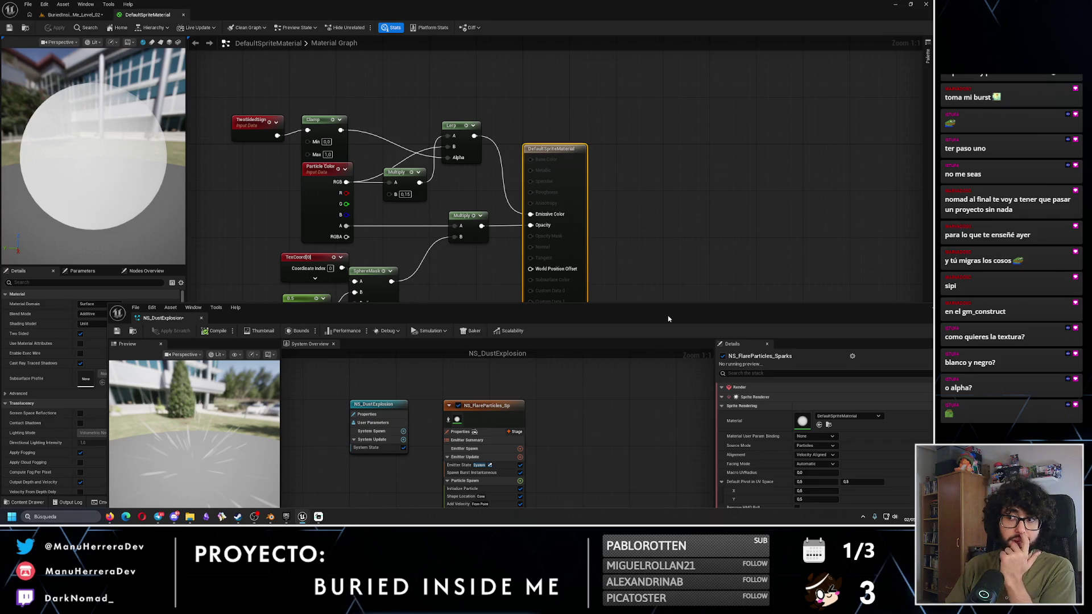
pyautogui.moveTo(669, 319); pyautogui.dragTo(622, 61)
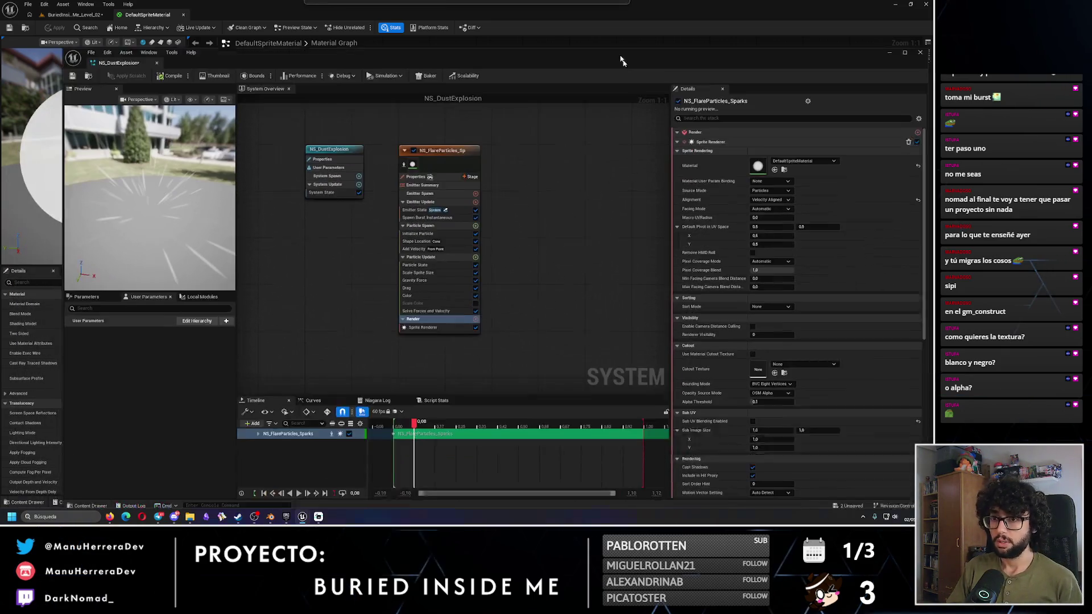
pyautogui.click(75, 17)
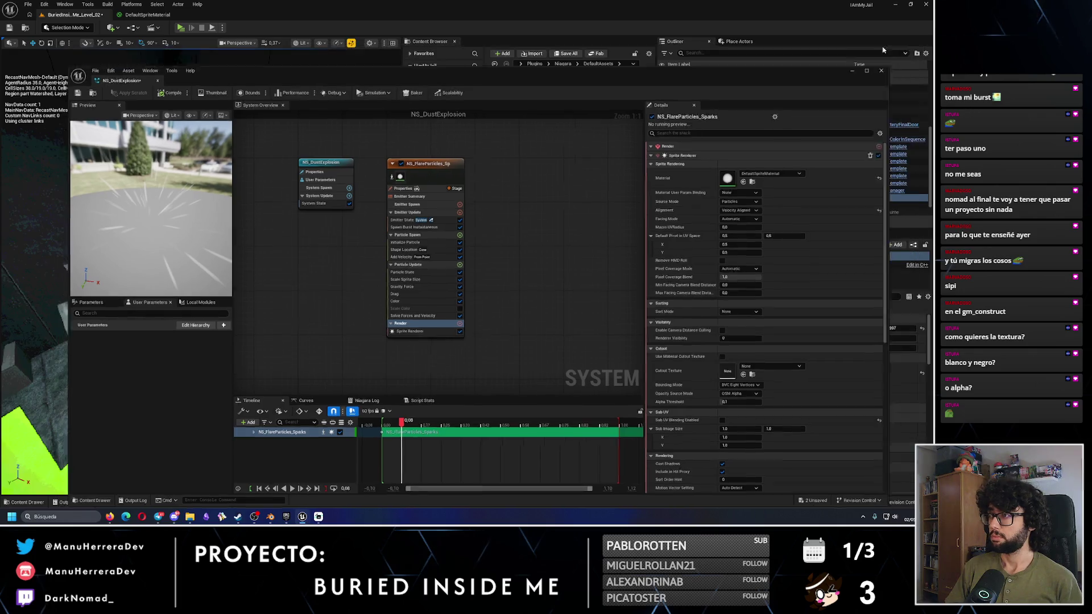
pyautogui.click(885, 47)
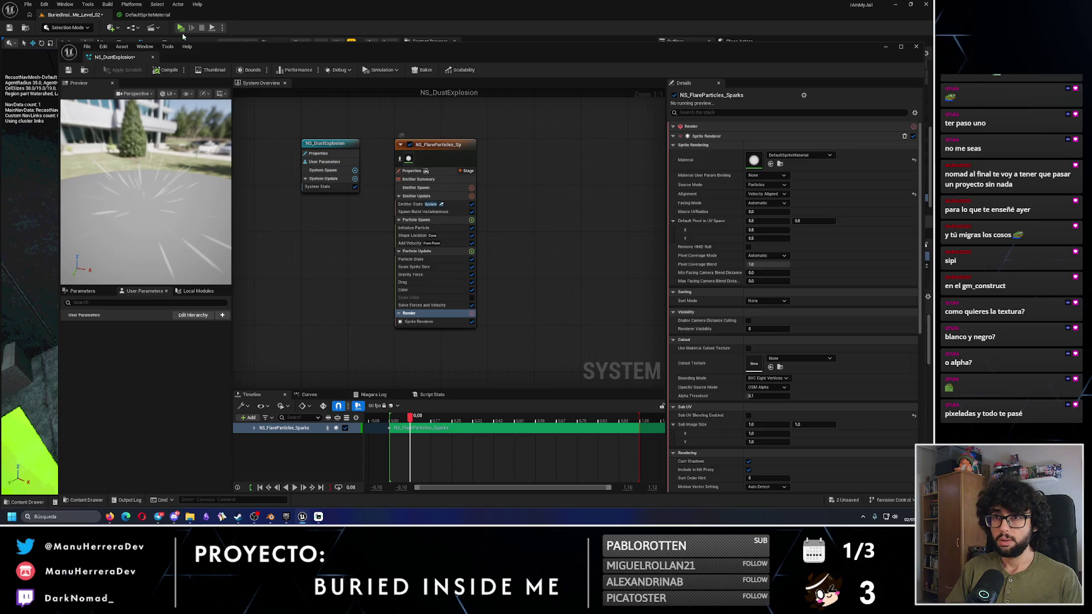
pyautogui.click(153, 15)
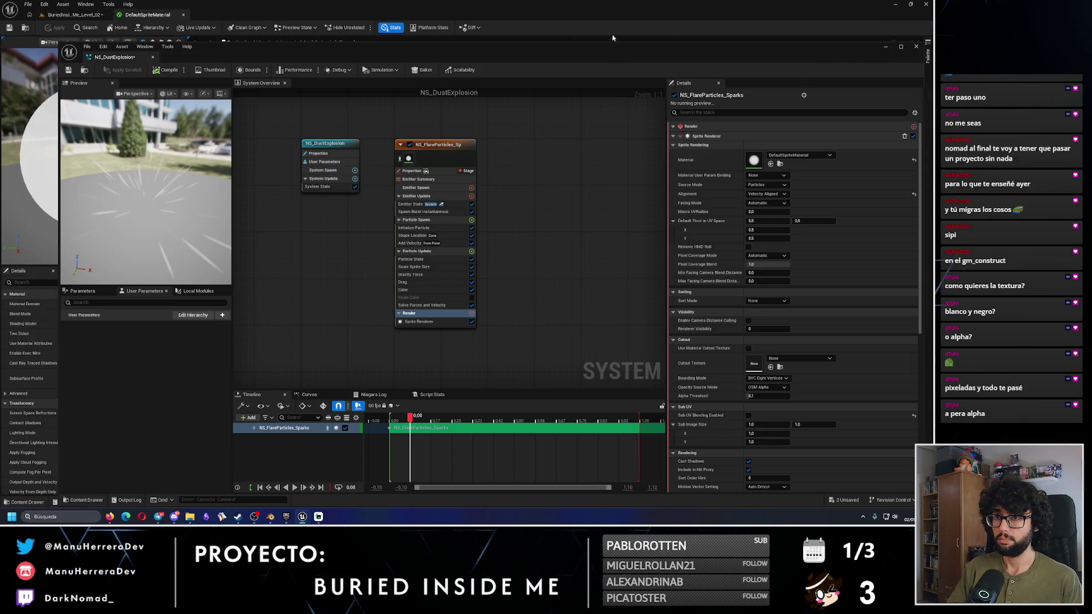
pyautogui.moveTo(127, 60); pyautogui.dragTo(221, 16)
pyautogui.click(147, 14)
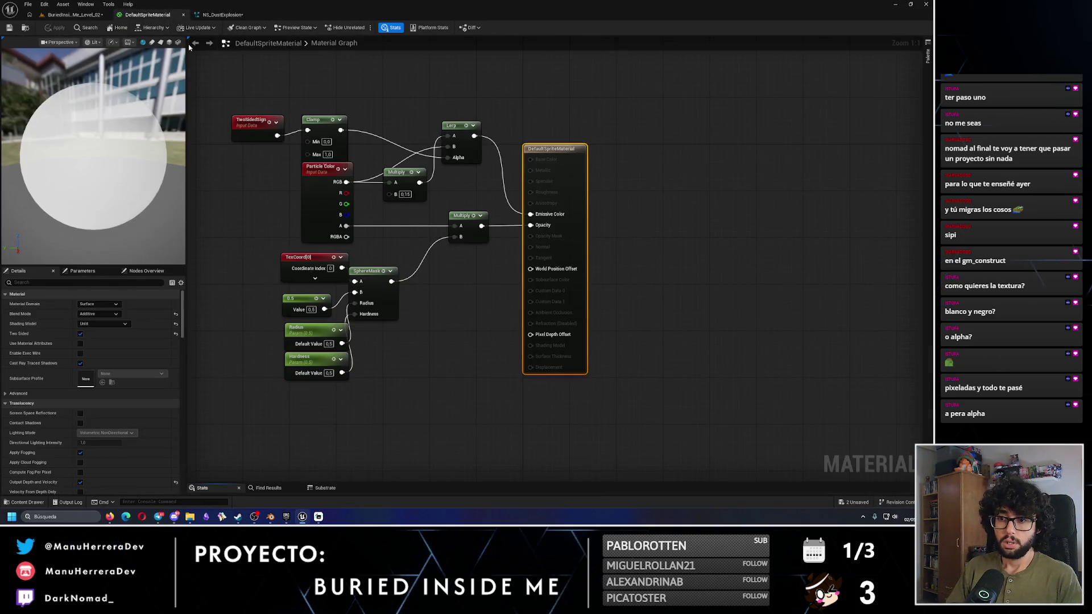
# Step: Inspect DefaultSpriteMaterial's TwoSidedSign node, then return to the level editor's Content Browser
pyautogui.click(241, 120)
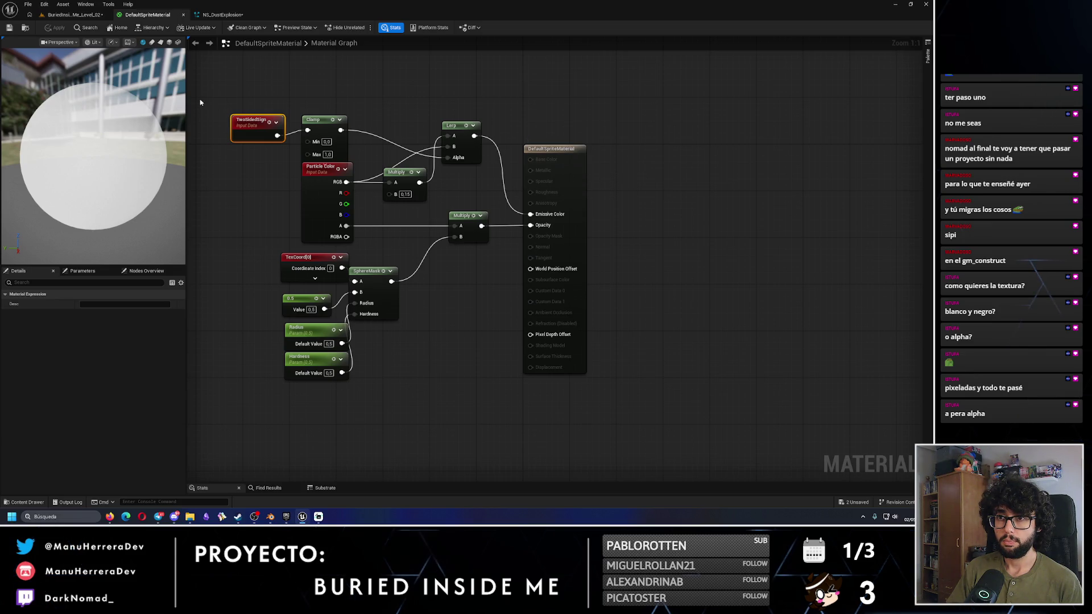
pyautogui.click(221, 14)
pyautogui.click(79, 16)
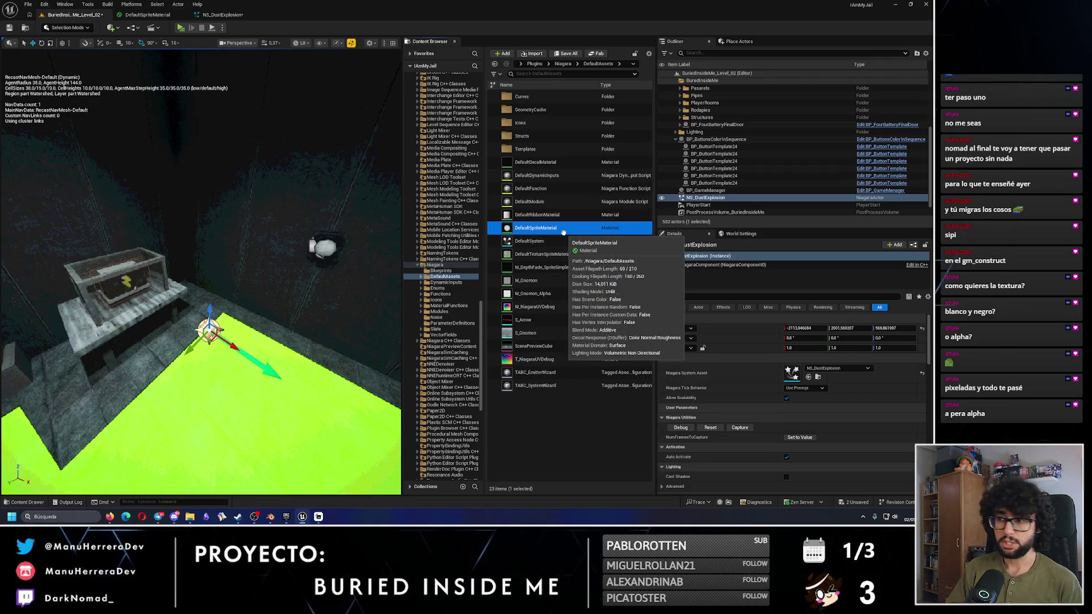
pyautogui.doubleClick(560, 229)
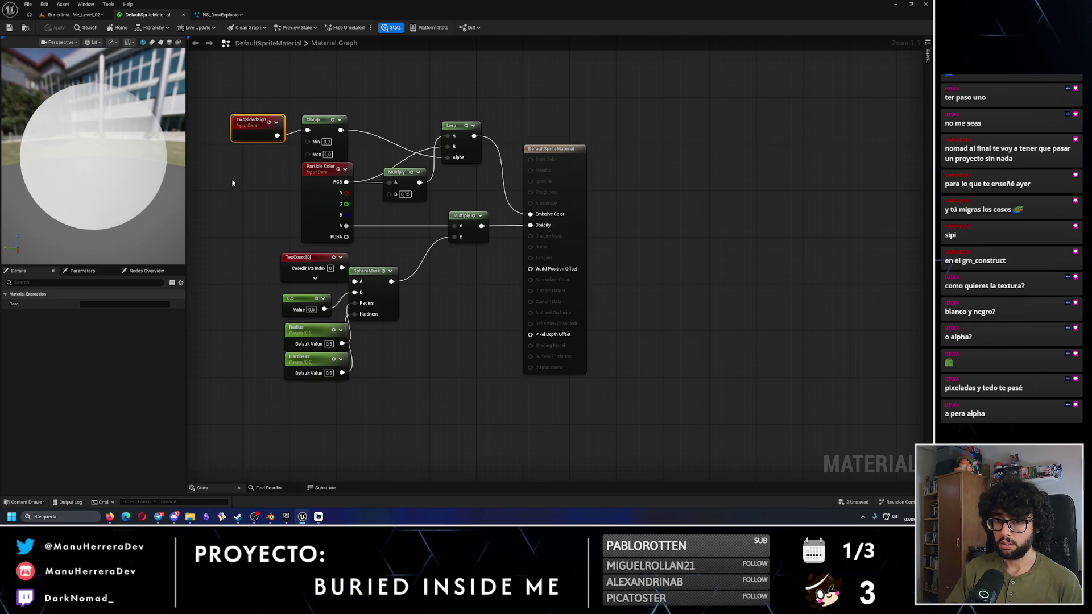
pyautogui.click(72, 14)
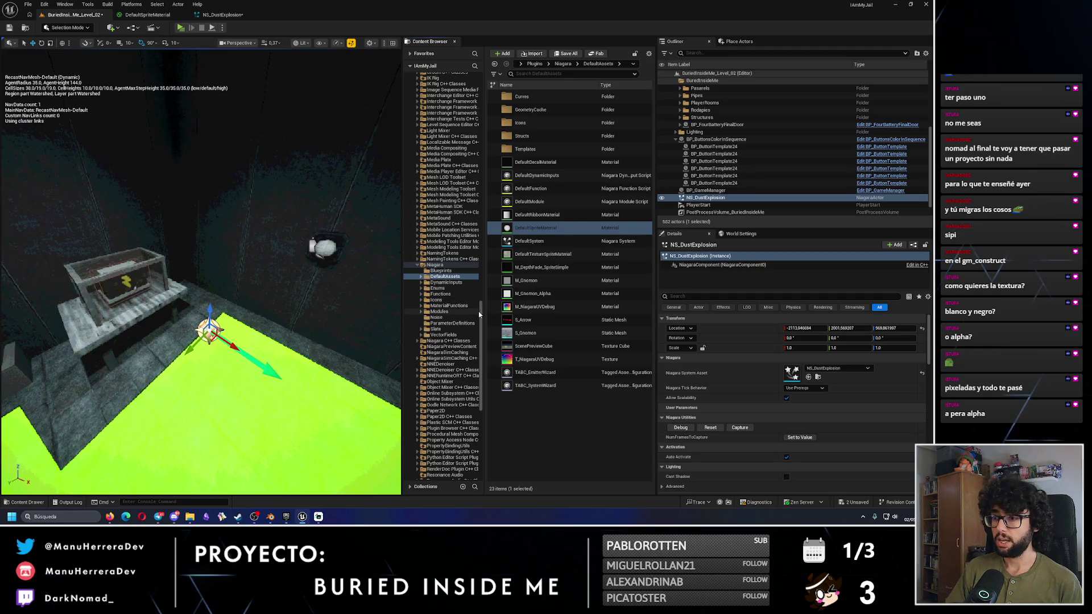
pyautogui.moveTo(480, 315); pyautogui.dragTo(486, 71)
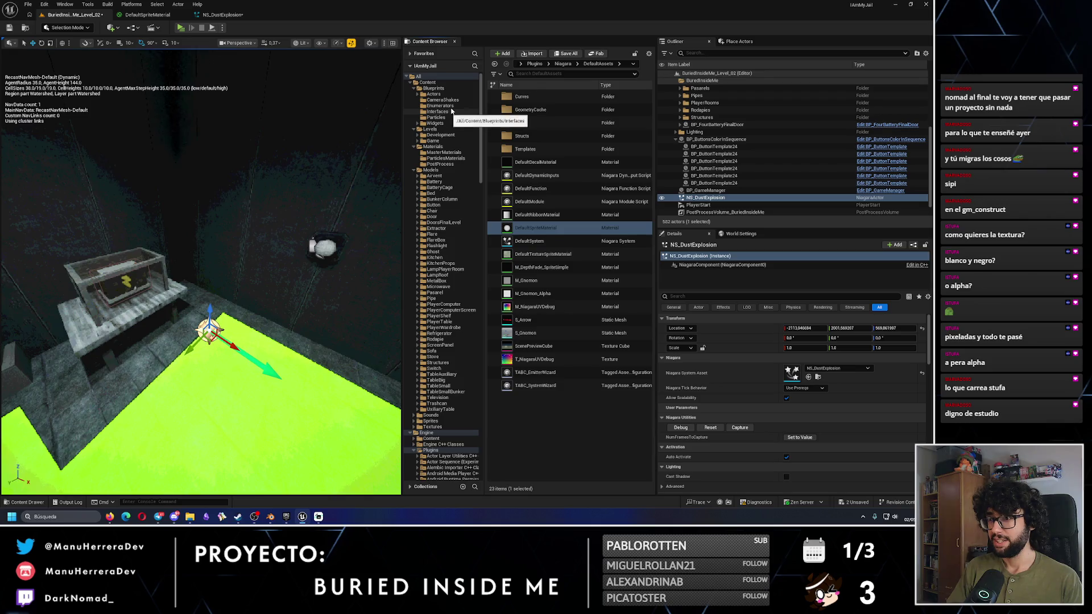
# Step: Create a new Materials folder inside Blueprints > Particles
pyautogui.click(450, 117)
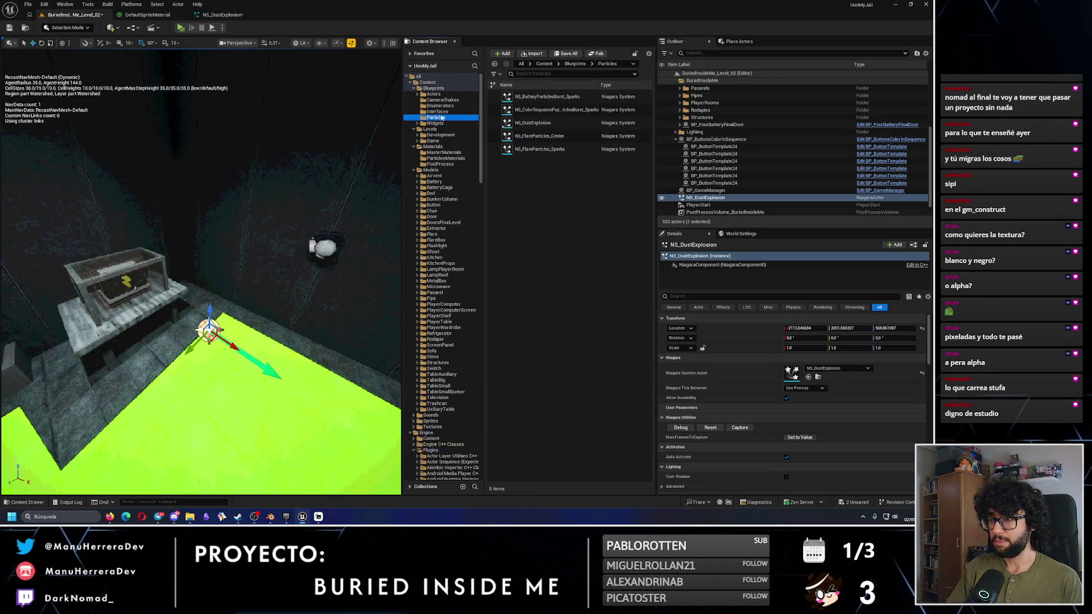
pyautogui.rightClick(570, 196)
pyautogui.click(593, 263)
pyautogui.write('Materials')
pyautogui.press('Return')
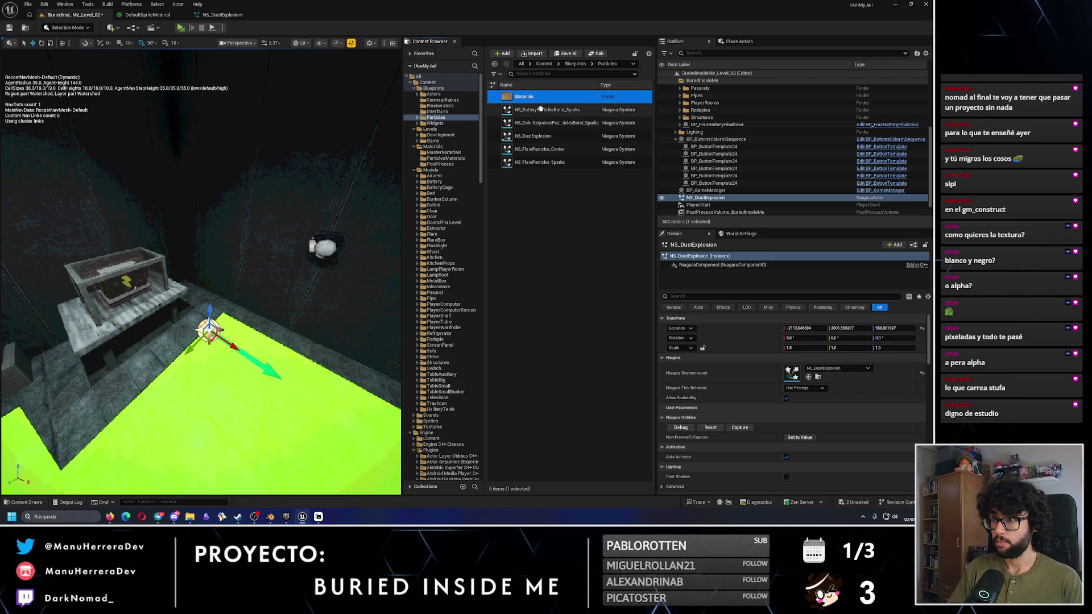
# Step: Create a Material Instance named MI_DustExplosionSprite in Materials and open it
pyautogui.doubleClick(523, 96)
pyautogui.rightClick(551, 205)
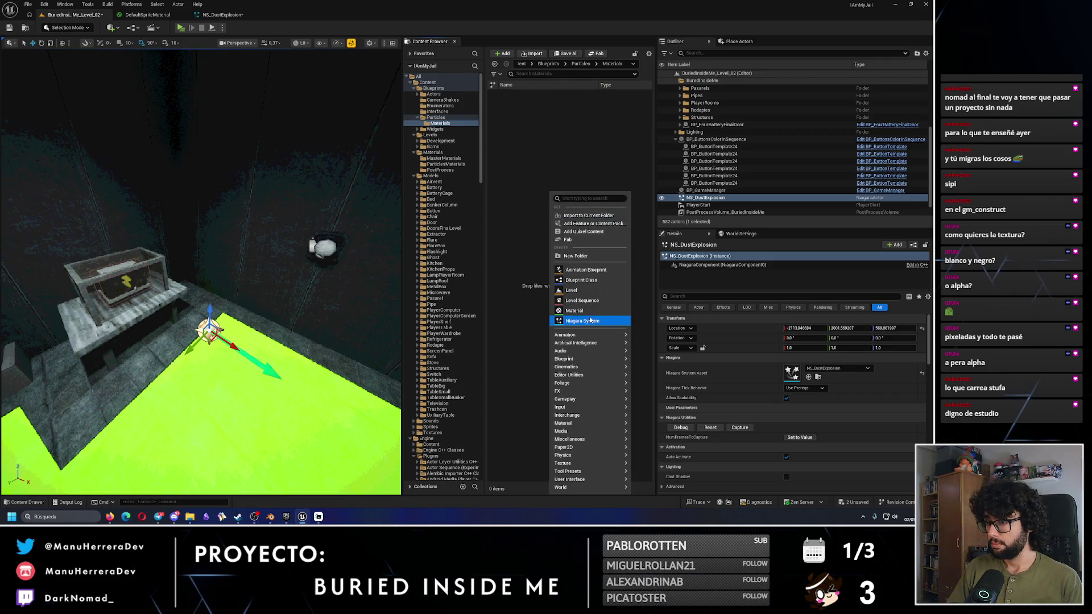
pyautogui.moveTo(596, 337)
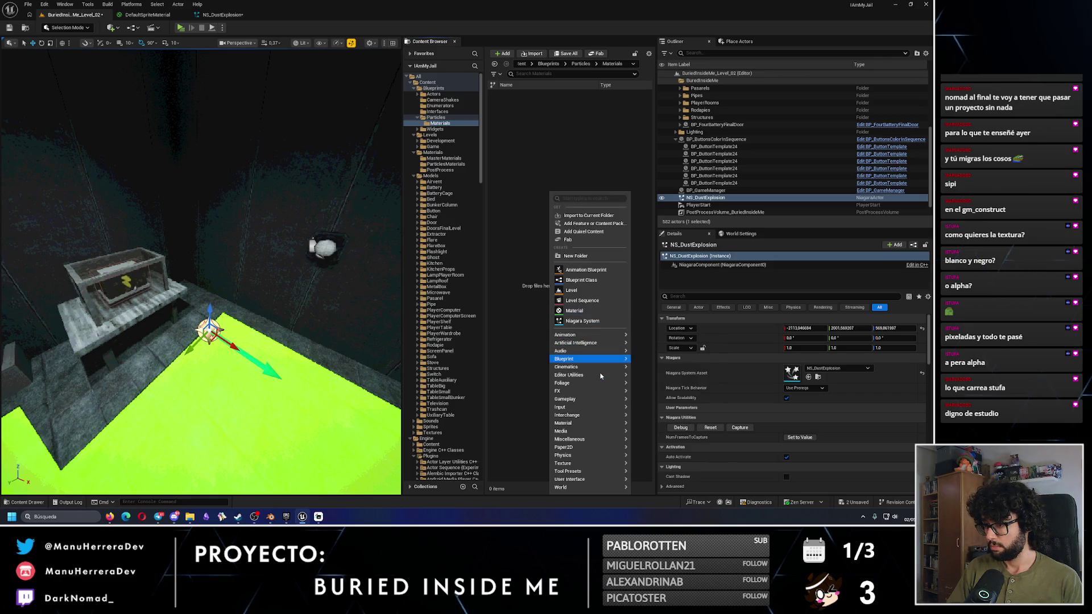
pyautogui.moveTo(623, 424)
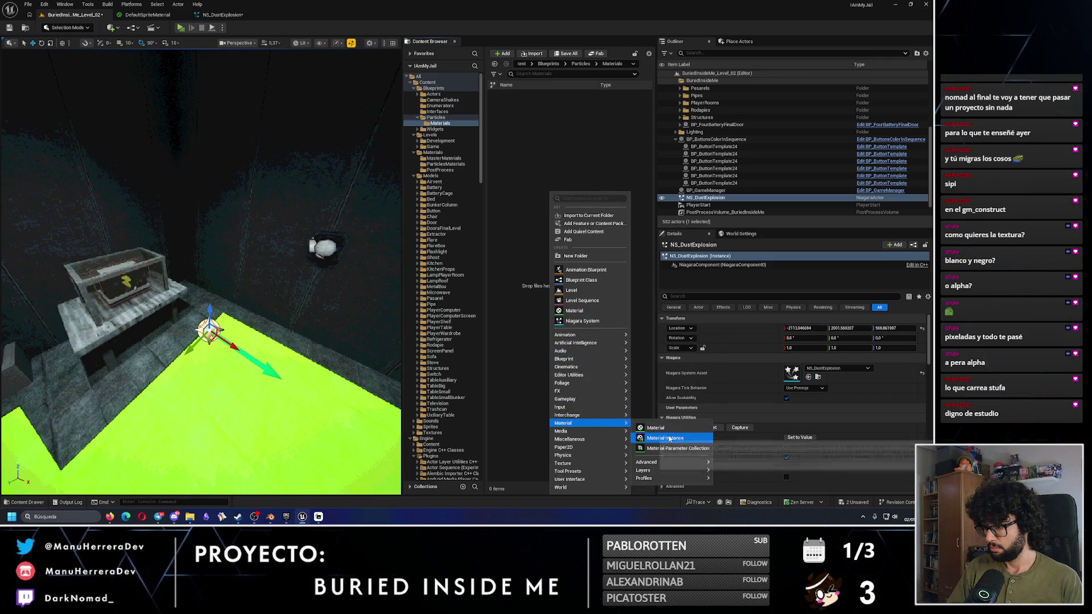
pyautogui.click(665, 438)
pyautogui.write('DustExplosionSp')
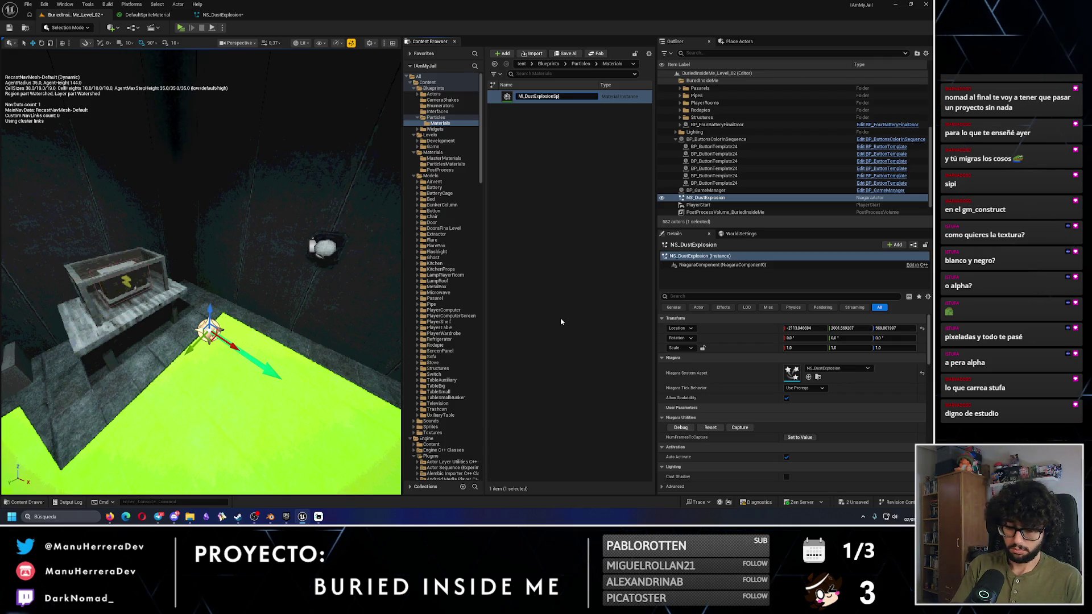
pyautogui.write('rite')
pyautogui.press('Return')
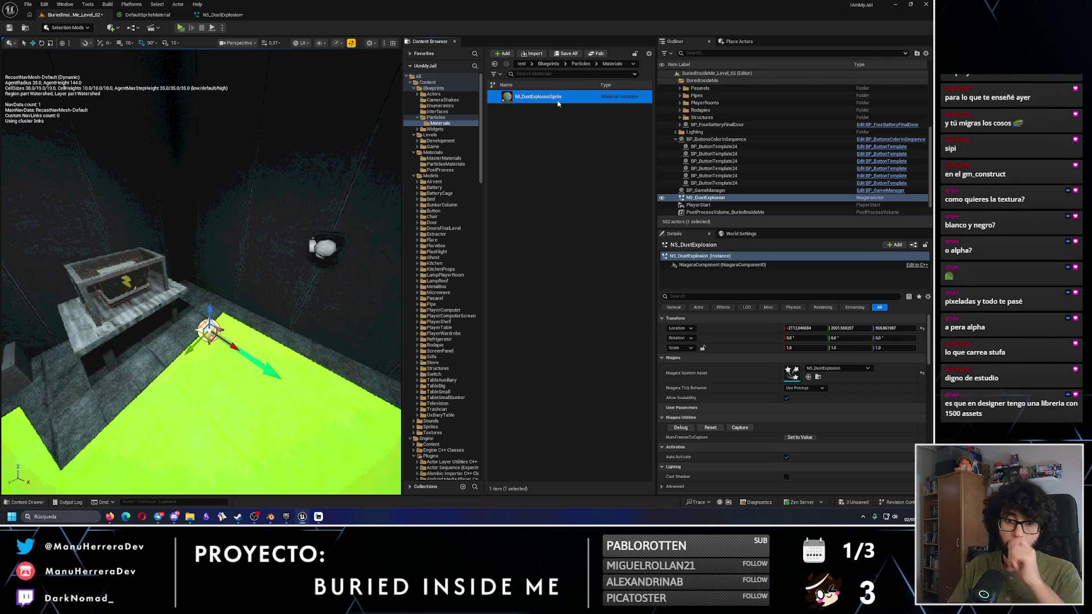
pyautogui.doubleClick(557, 101)
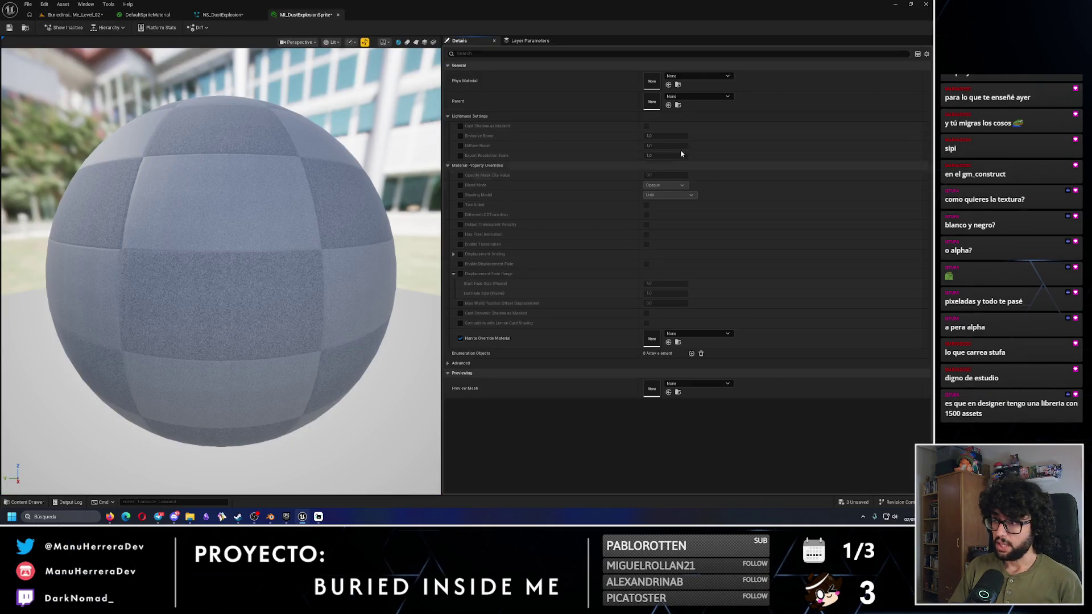
# Step: Set the instance's parent material to DefaultSpriteMaterial, after briefly trying DefaultParticle
pyautogui.click(699, 98)
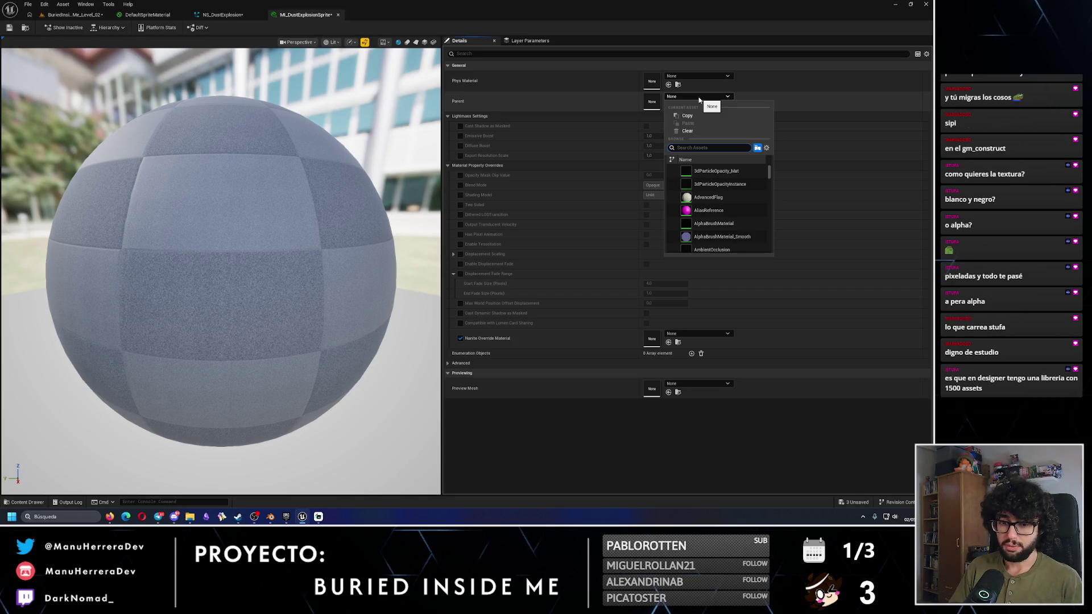
pyautogui.write('particle')
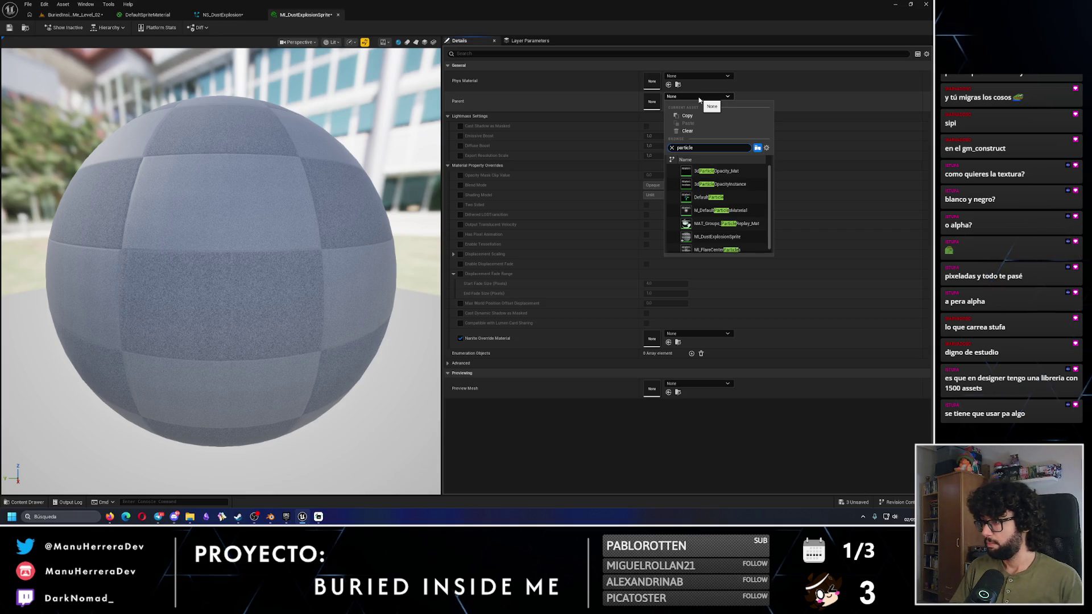
pyautogui.click(704, 202)
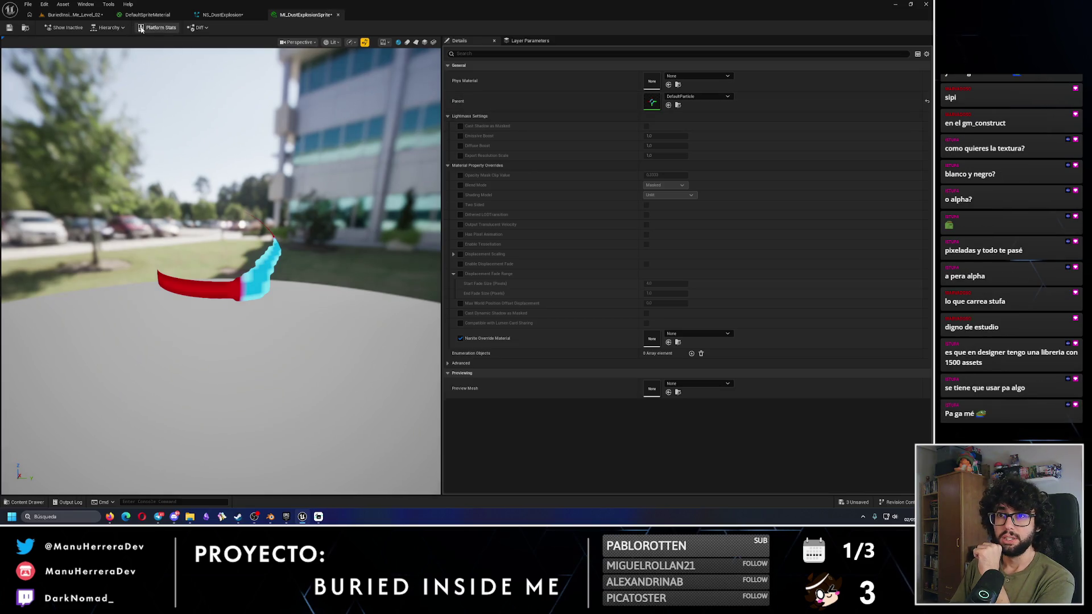
pyautogui.click(711, 100)
pyautogui.write('faultsprite')
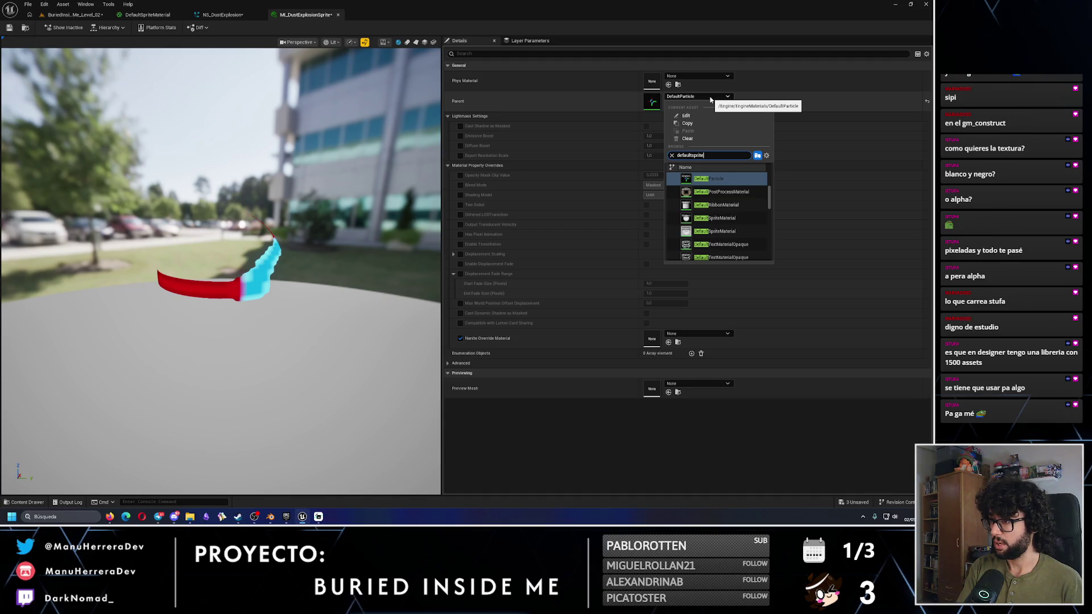
pyautogui.click(715, 181)
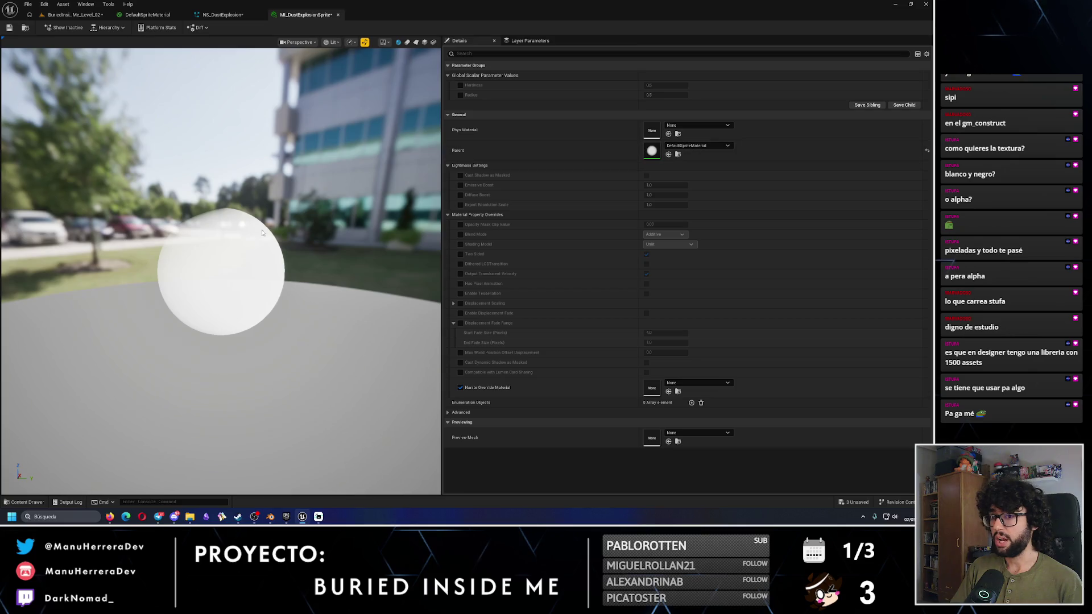
pyautogui.click(696, 145)
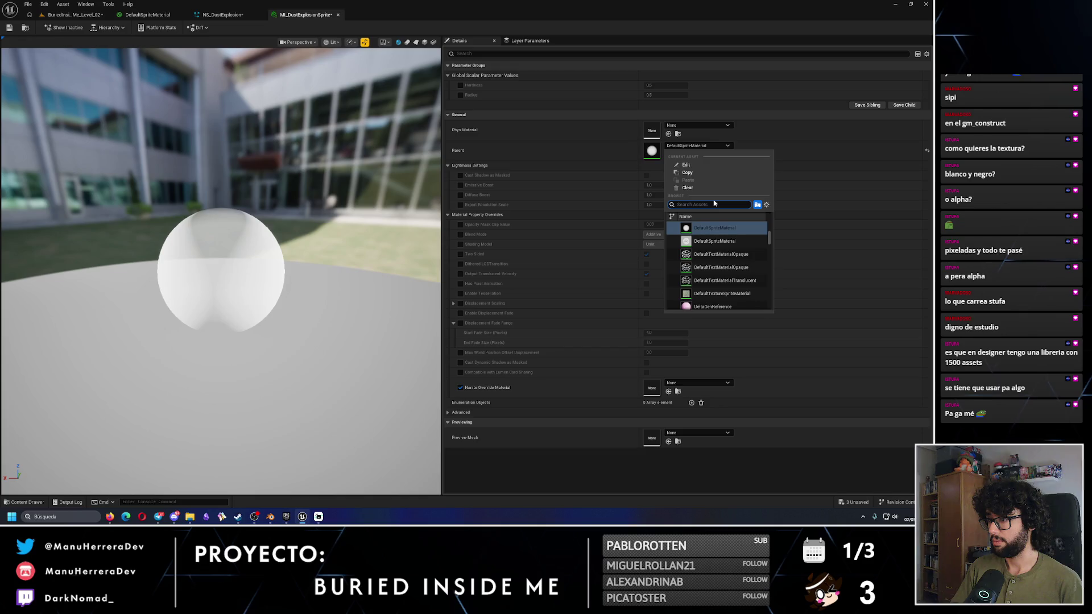
pyautogui.click(723, 241)
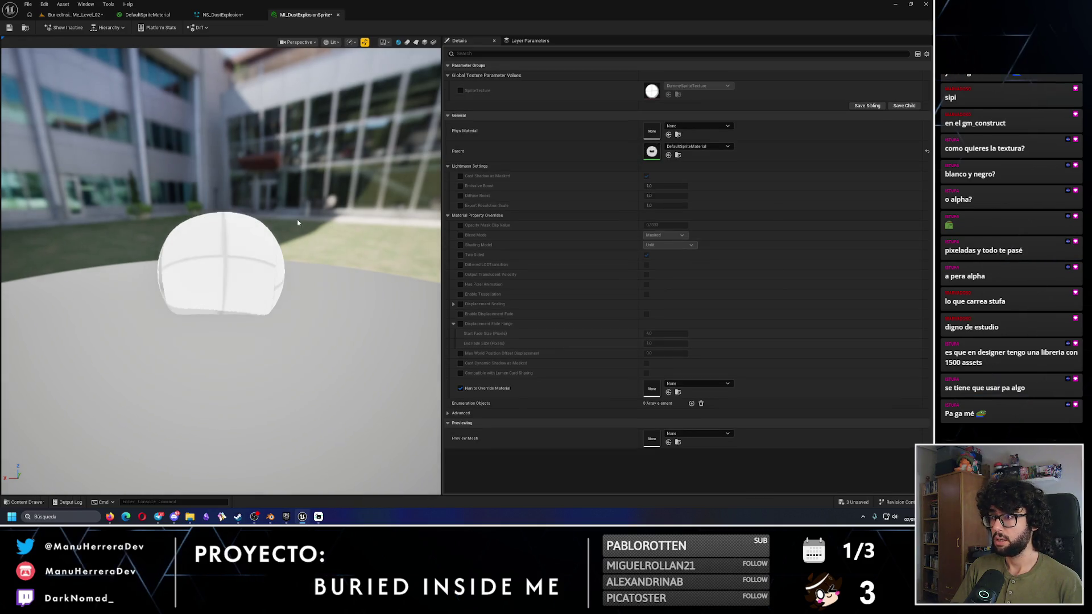
# Step: Enable the SpriteTexture parameter override, then go back to the Particles folder in the level editor
pyautogui.click(461, 90)
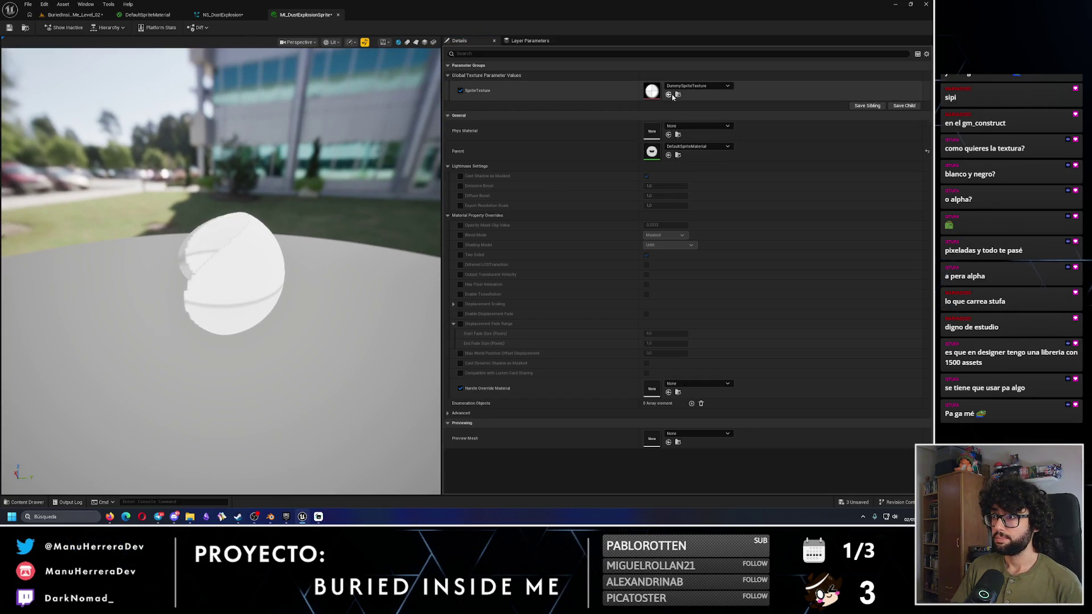
pyautogui.click(71, 15)
pyautogui.click(435, 117)
pyautogui.rightClick(436, 117)
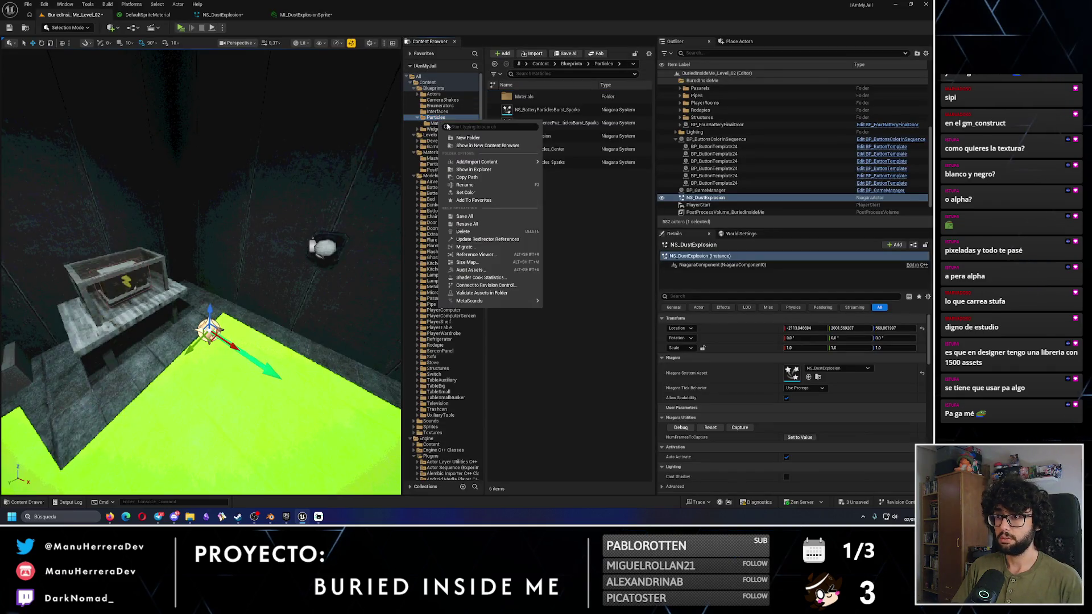
# Step: Create a Textures folder inside Particles, then bring the MI_DustExplosionSprite editor back to front
pyautogui.click(458, 137)
pyautogui.write('R')
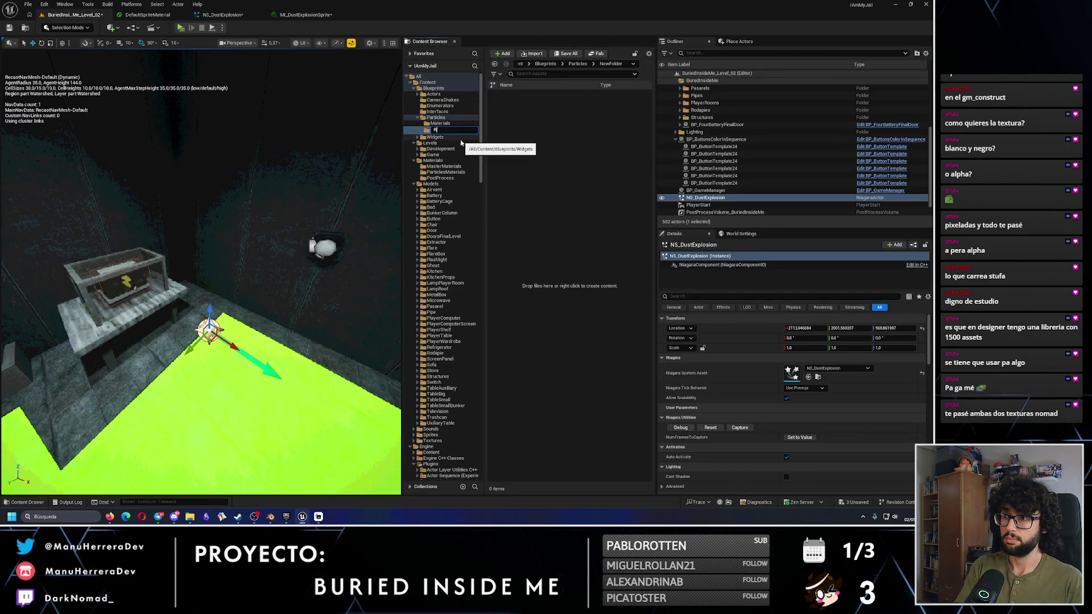
pyautogui.write('extures')
pyautogui.press('Return')
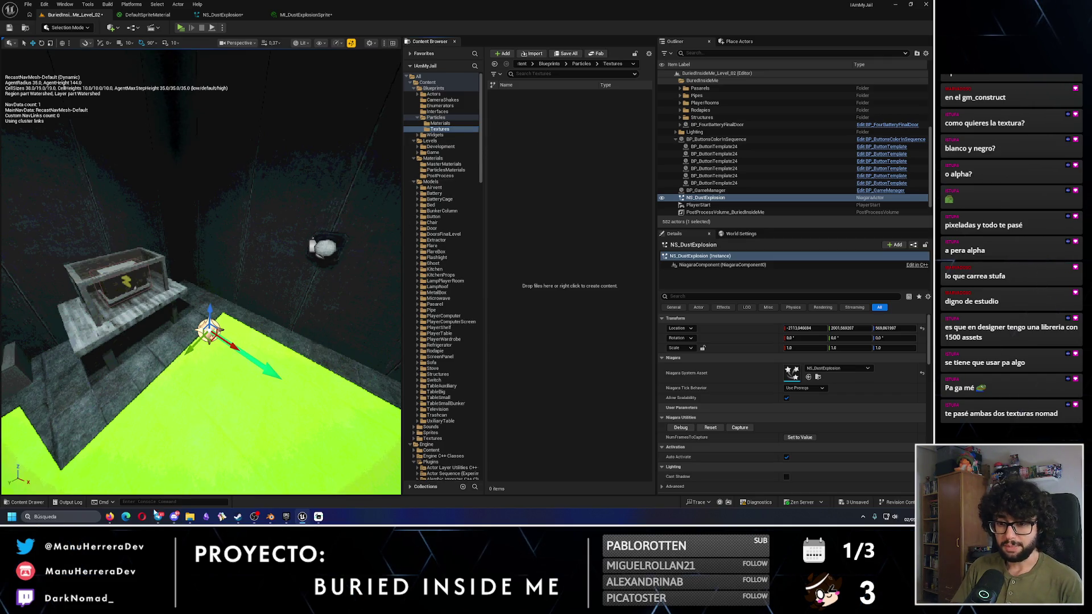
pyautogui.click(191, 521)
pyautogui.click(190, 521)
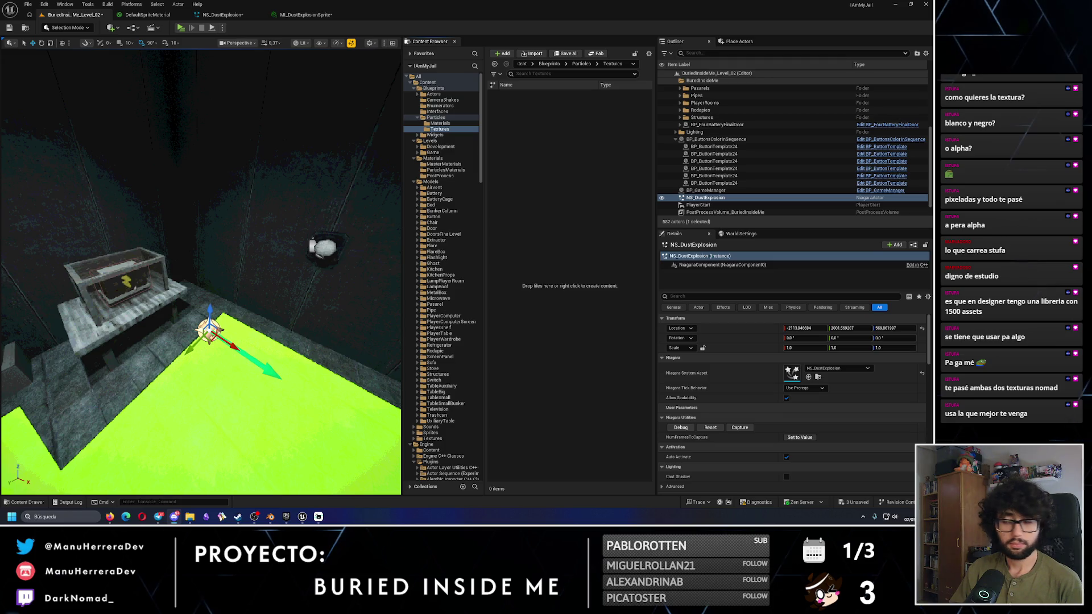
pyautogui.click(296, 18)
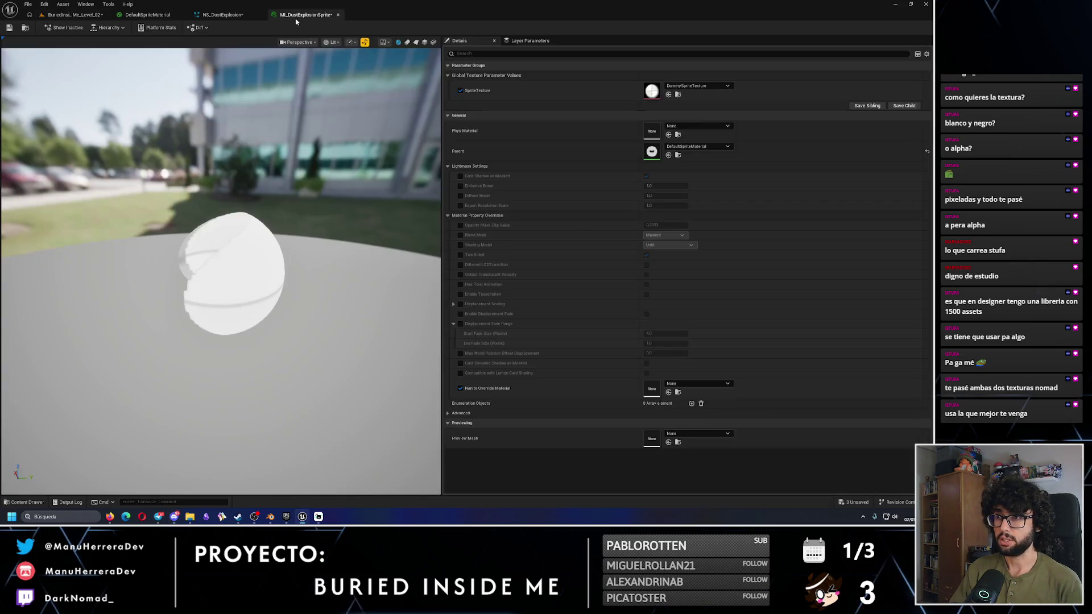
# Step: Export Paper2D's DummySpriteTexture to Downloads as SmokeSprite.png, then list the Paper2D folder's assets
pyautogui.click(678, 94)
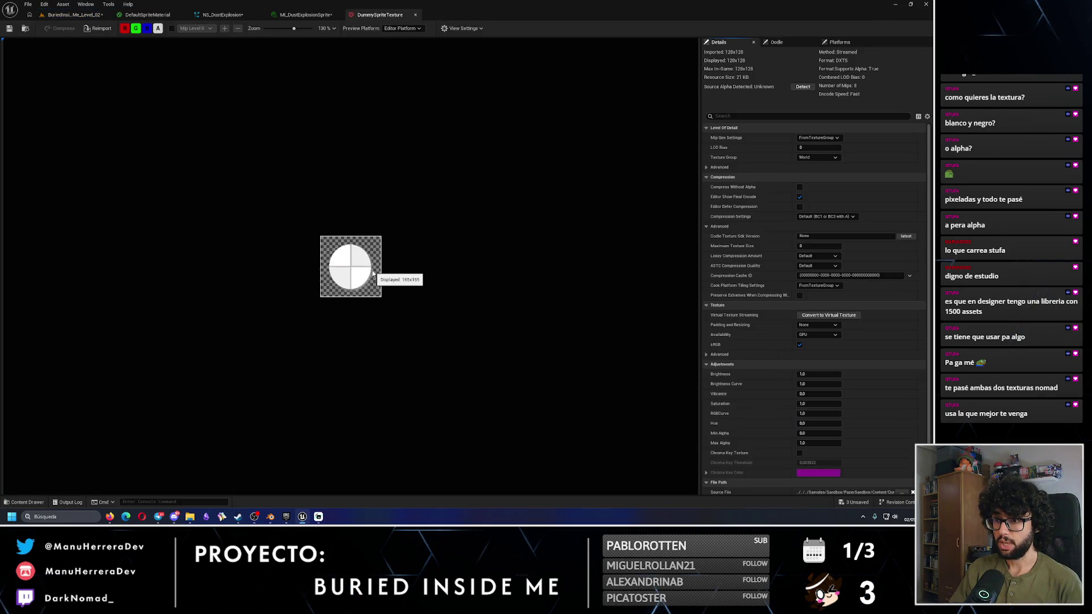
pyautogui.click(416, 15)
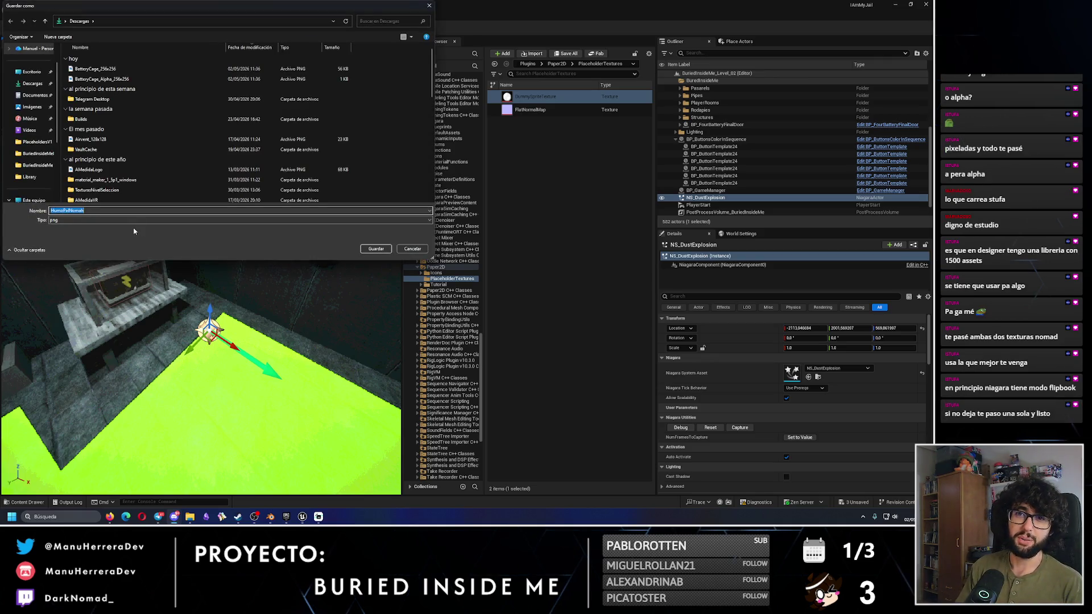
pyautogui.write('SmokeTe')
pyautogui.press('BackSpace')
pyautogui.press('BackSpace')
pyautogui.write('Sprite')
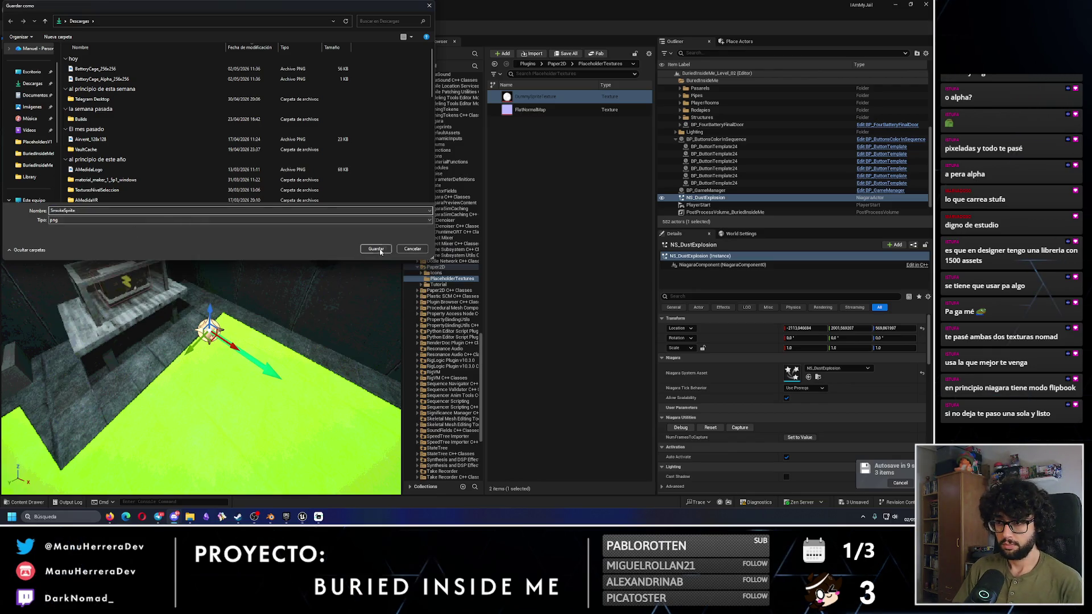
pyautogui.click(376, 250)
pyautogui.click(419, 121)
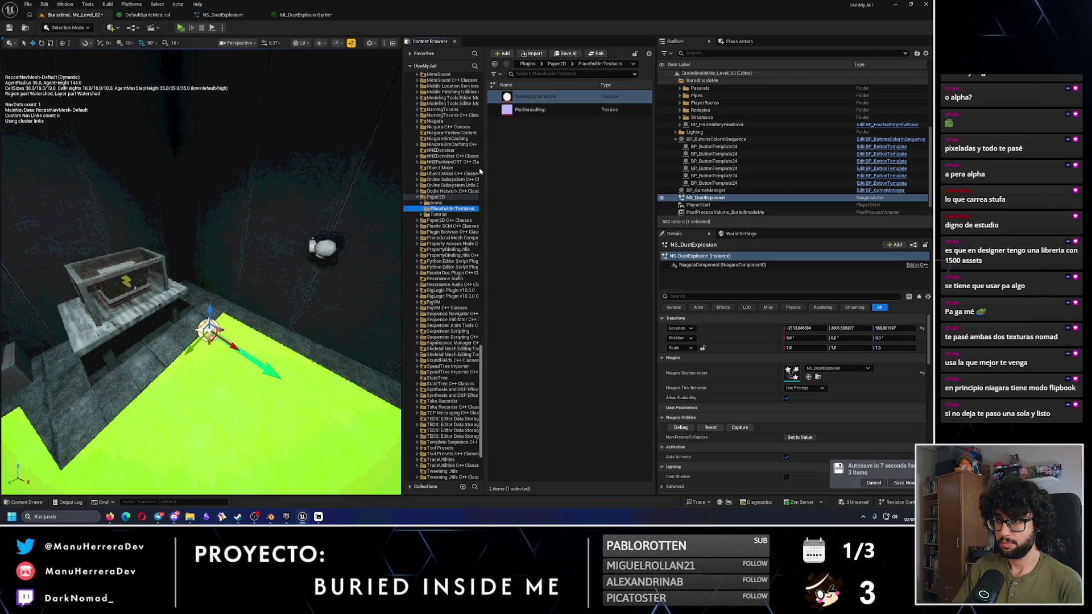
pyautogui.click(435, 197)
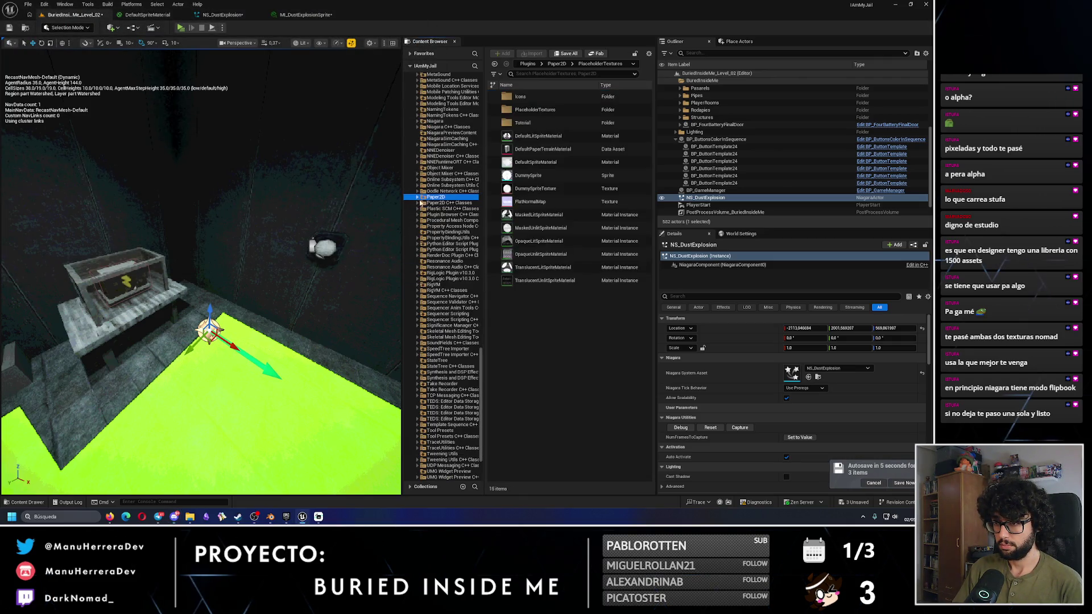
# Step: Import SmokeSprite from the Downloads folder into Particles/Textures
pyautogui.moveTo(481, 398); pyautogui.dragTo(478, 53)
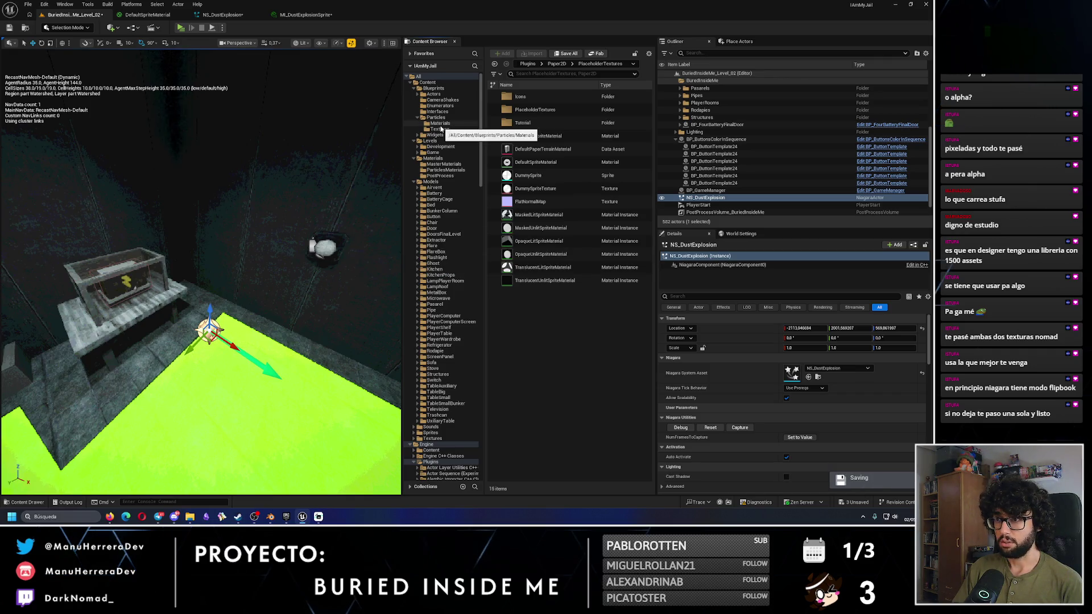
pyautogui.click(443, 125)
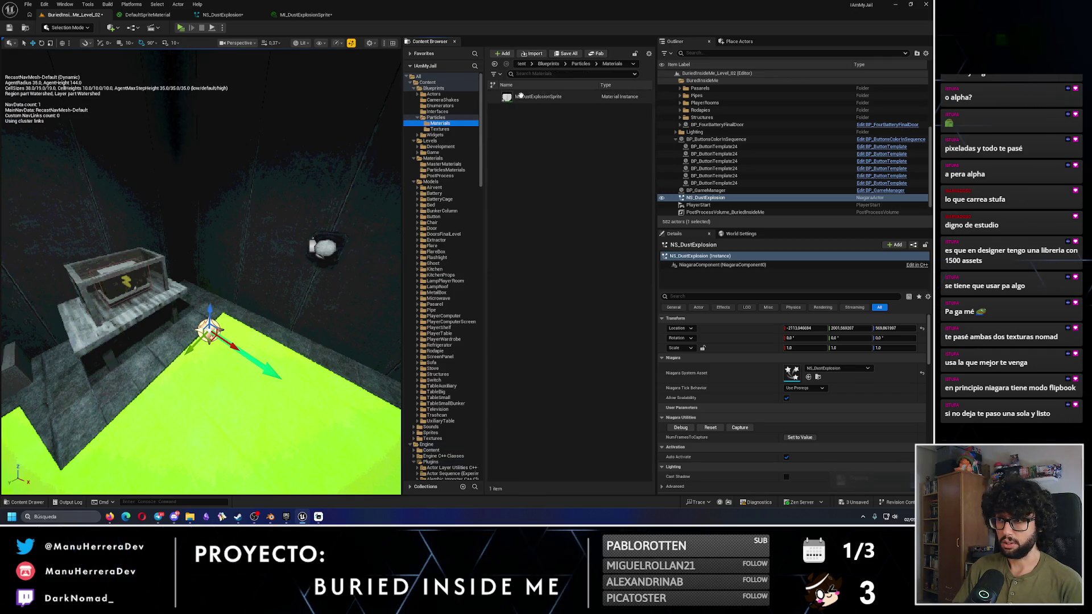
pyautogui.click(441, 129)
pyautogui.click(532, 54)
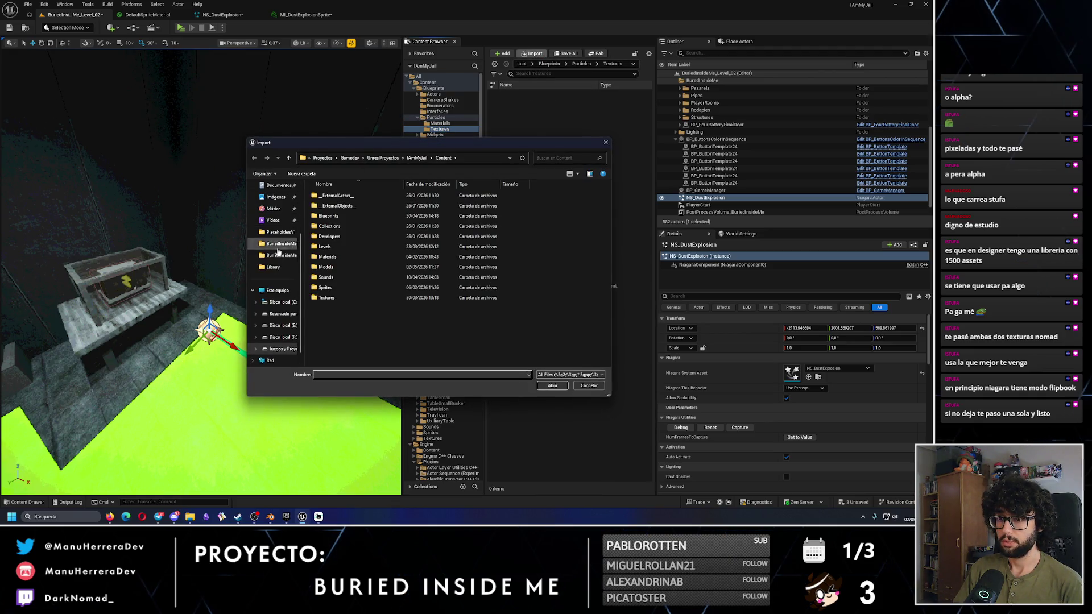
pyautogui.click(285, 245)
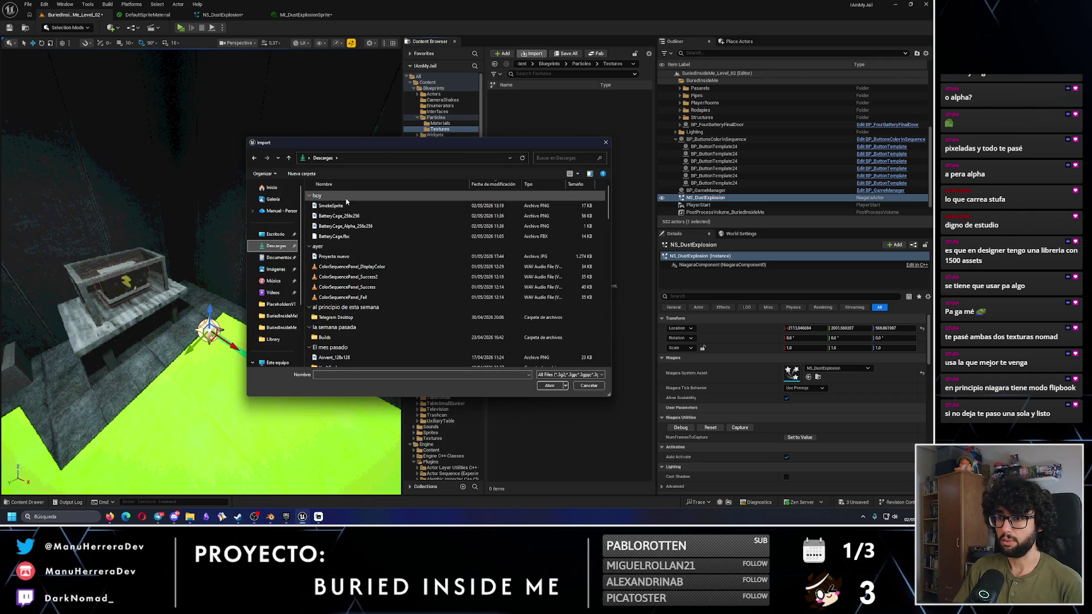
pyautogui.click(341, 206)
pyautogui.click(549, 386)
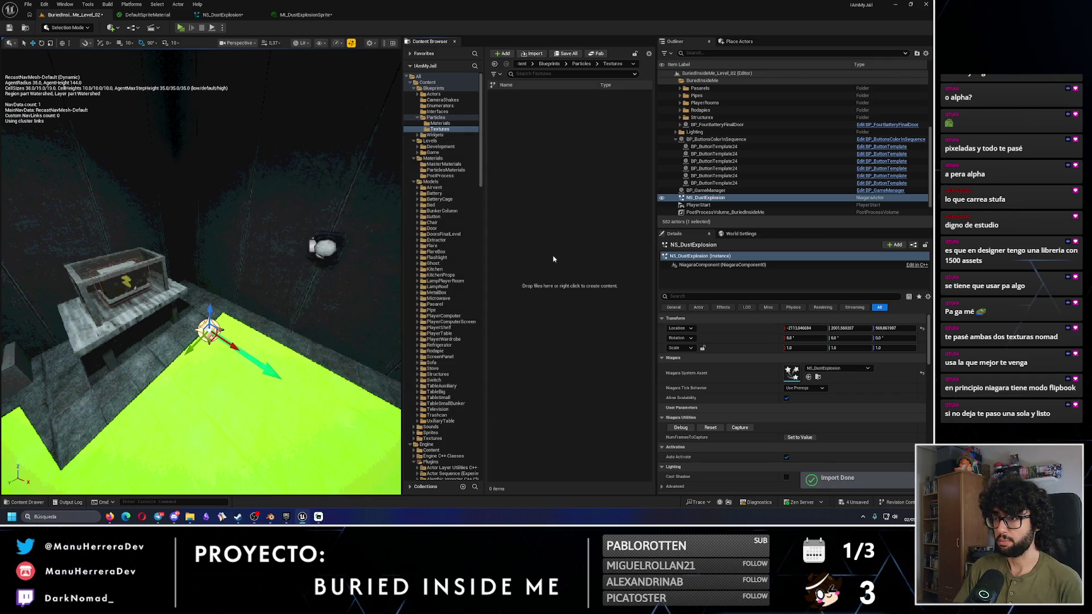
# Step: Rename the dust explosion sprite material instance in Particles/Materials to MI_SmokeExplosionSprite
pyautogui.click(439, 123)
pyautogui.click(545, 96)
pyautogui.click(545, 97)
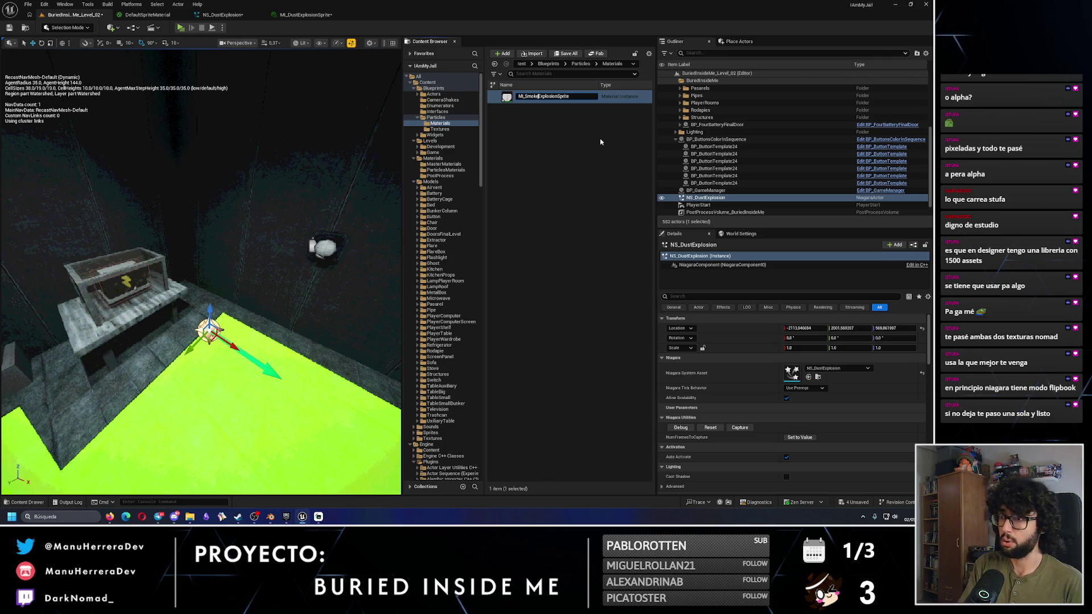
pyautogui.press('Return')
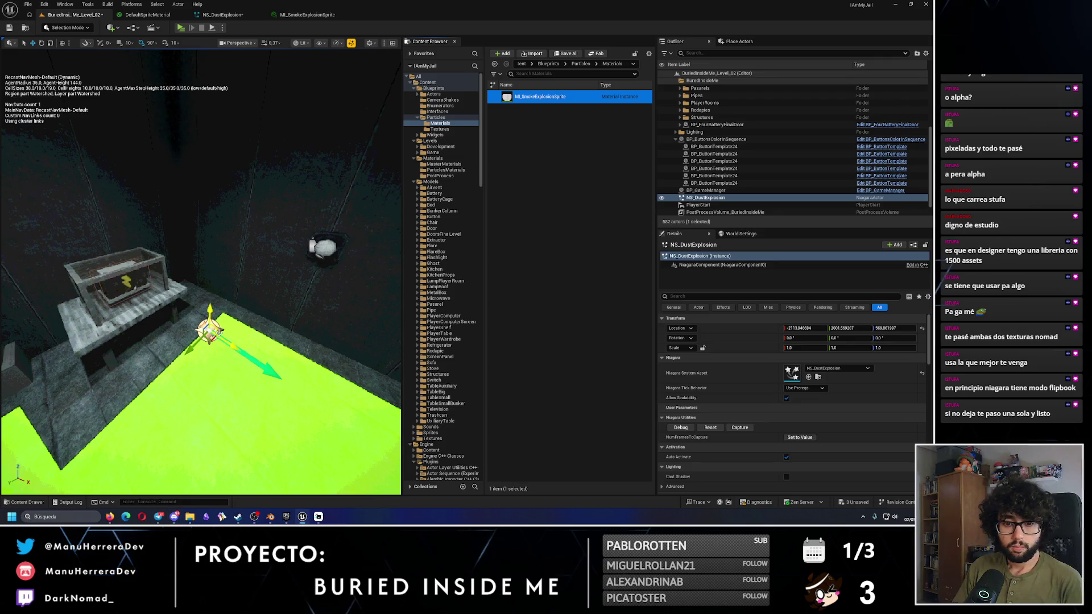
pyautogui.click(222, 15)
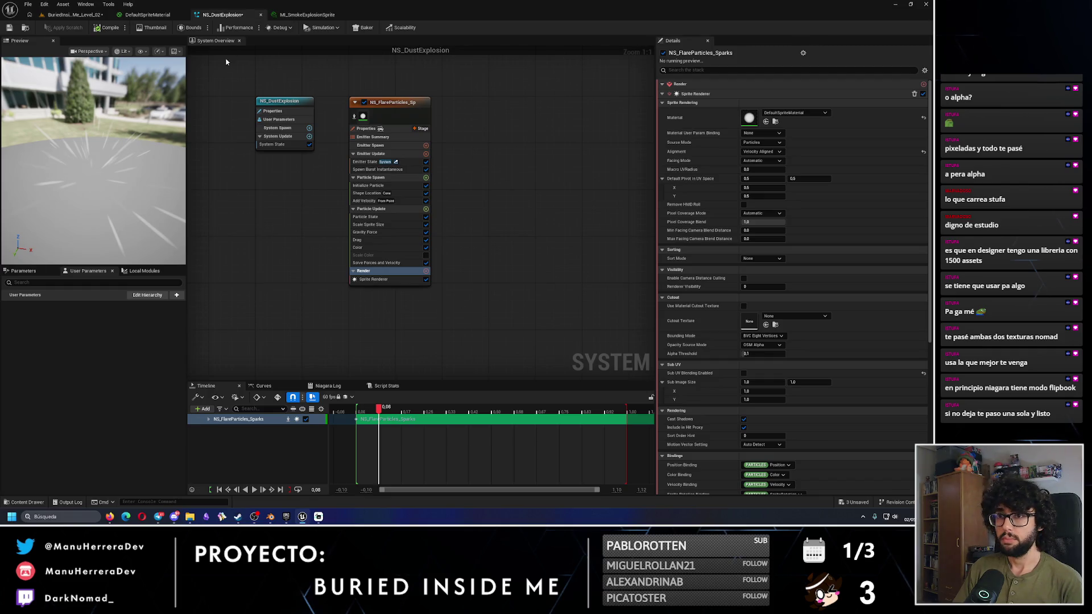
pyautogui.click(94, 16)
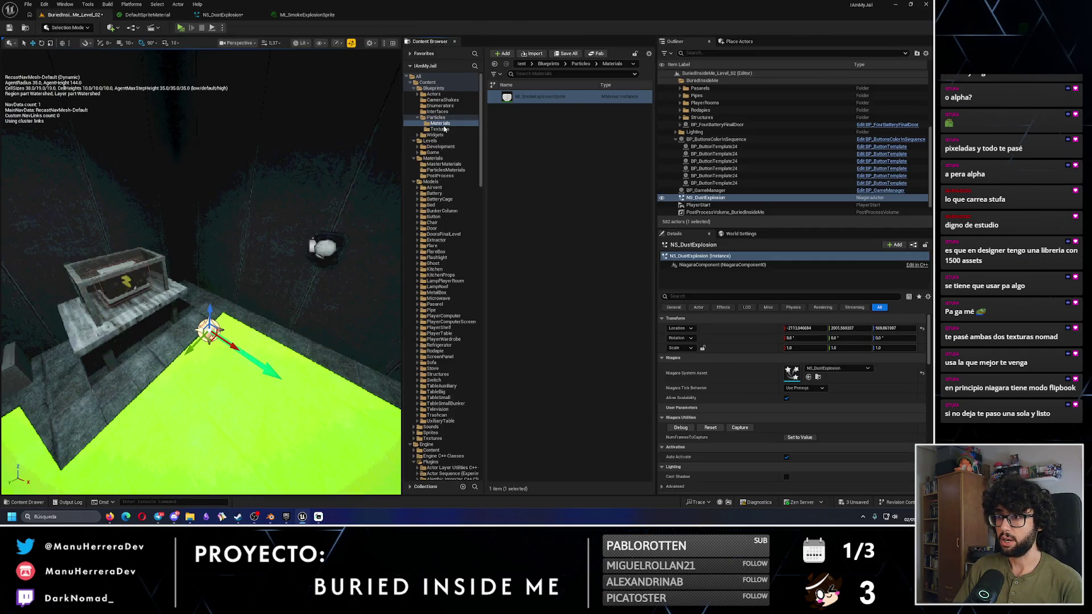
# Step: Rename the Particles folder's NS_DustExplosion Niagara system to NS_SmokeExplosion
pyautogui.click(436, 117)
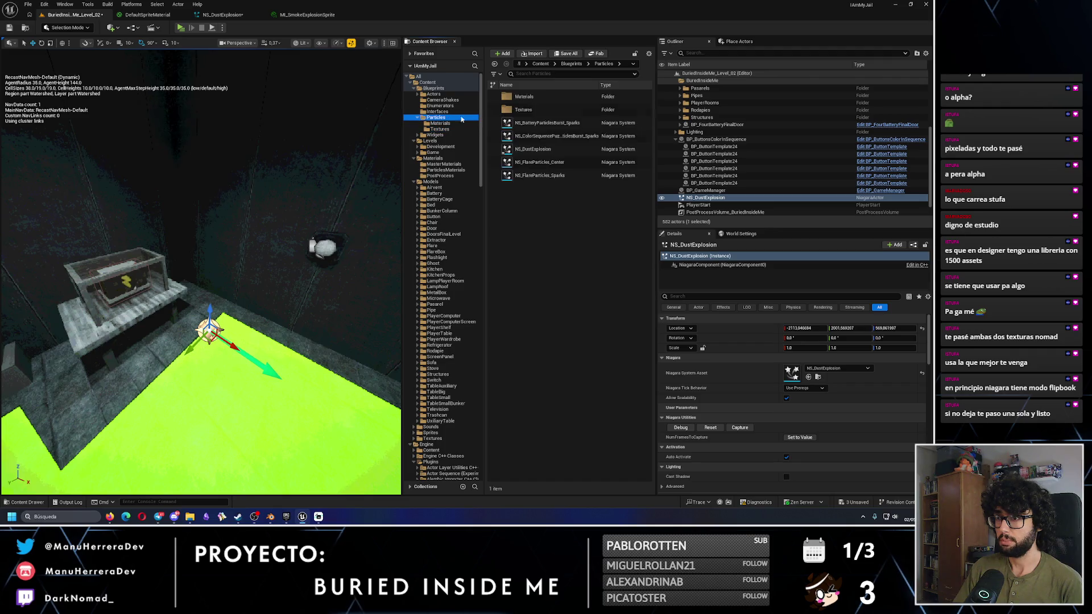
pyautogui.click(546, 149)
pyautogui.press('F2')
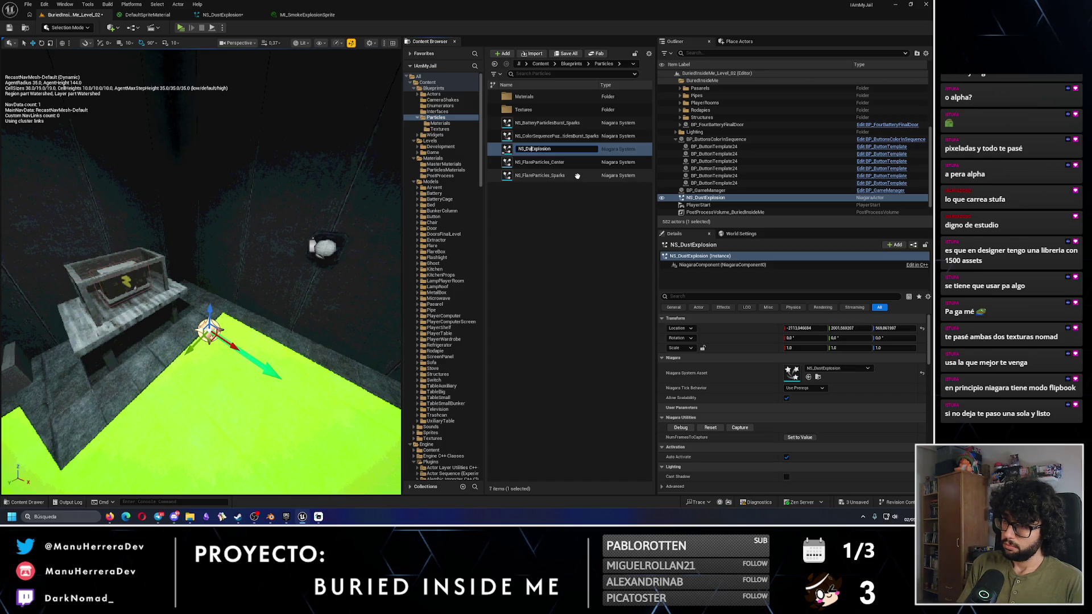
pyautogui.write('Smoke')
pyautogui.press('Return')
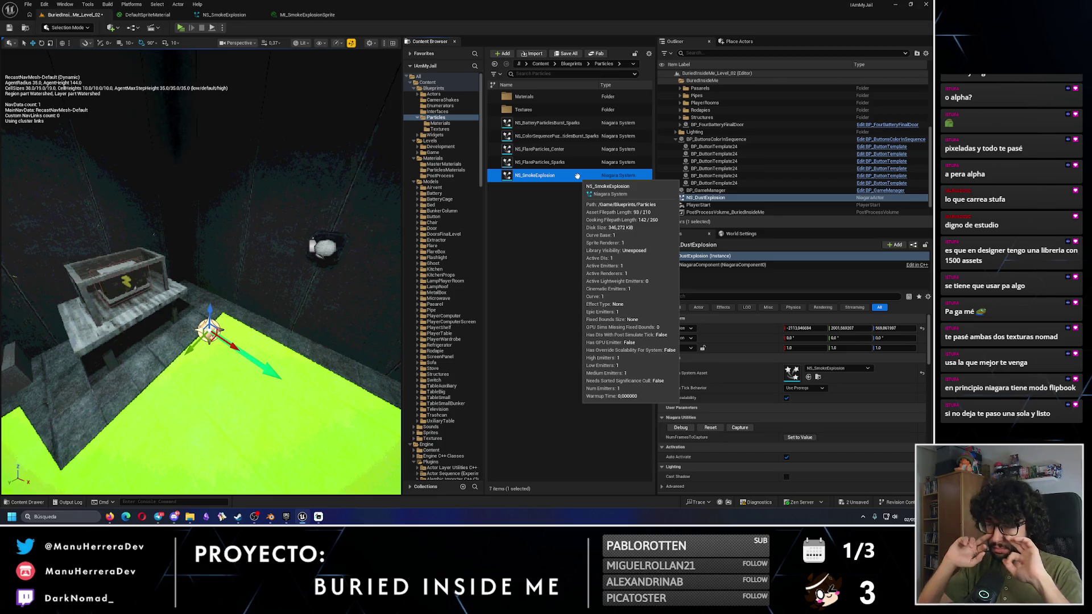
pyautogui.click(316, 13)
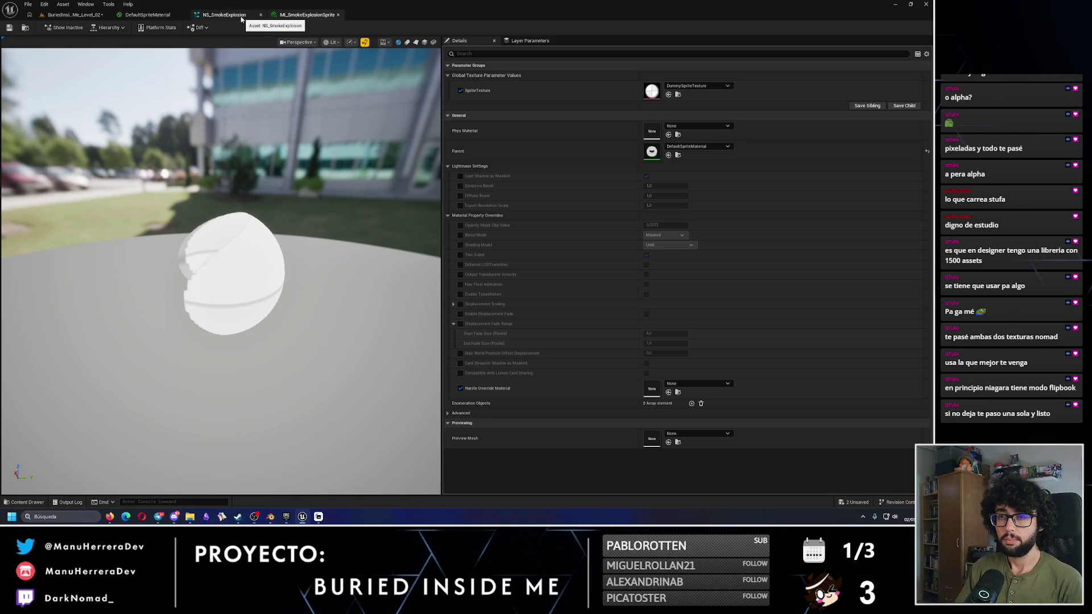
# Step: Set MI_SmokeExplosionSprite's SpriteTexture parameter to SmokeSprite and inspect the smoke preview
pyautogui.click(687, 86)
pyautogui.write('smoke')
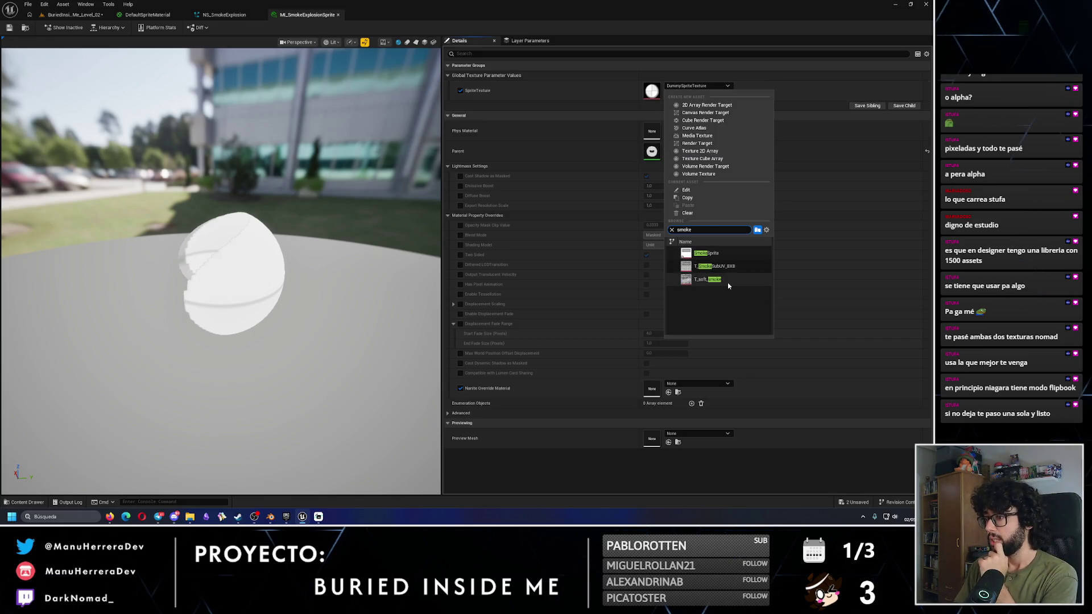
pyautogui.click(705, 253)
pyautogui.moveTo(239, 191); pyautogui.dragTo(279, 245)
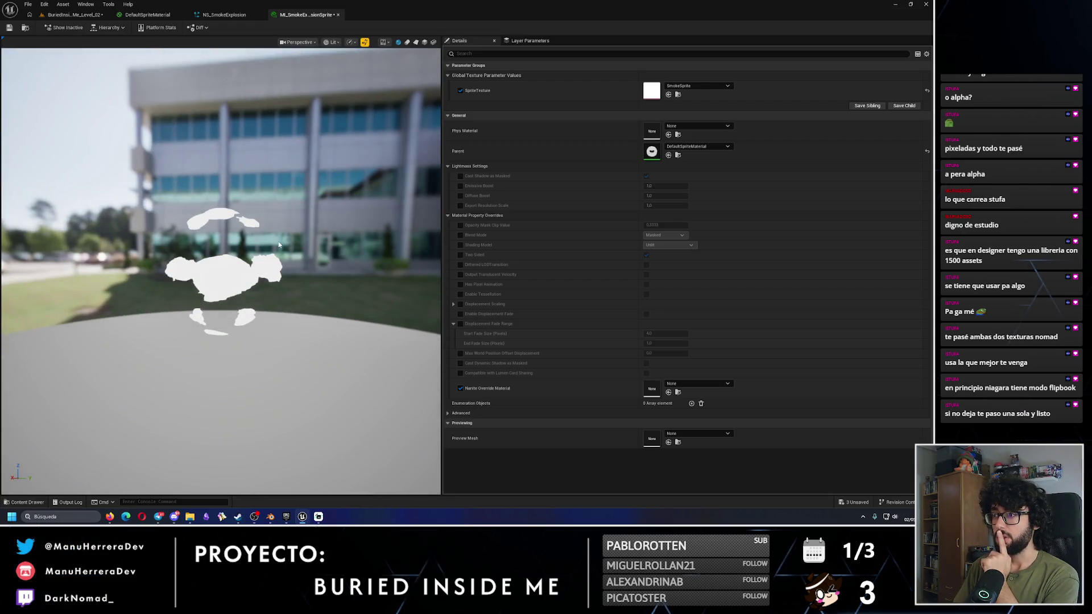
pyautogui.moveTo(235, 287); pyautogui.dragTo(244, 280)
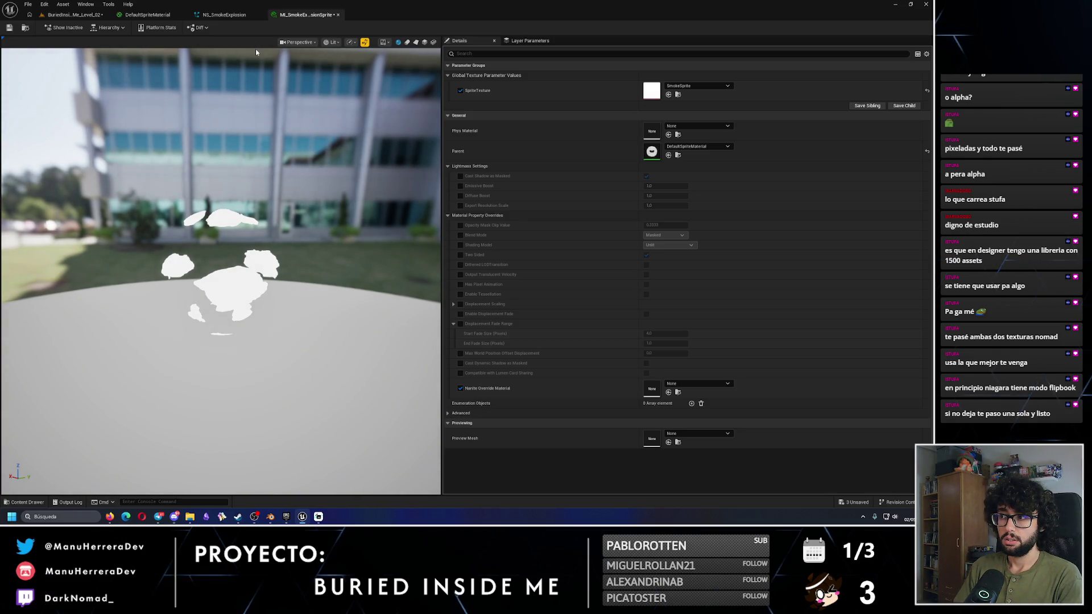
pyautogui.click(678, 155)
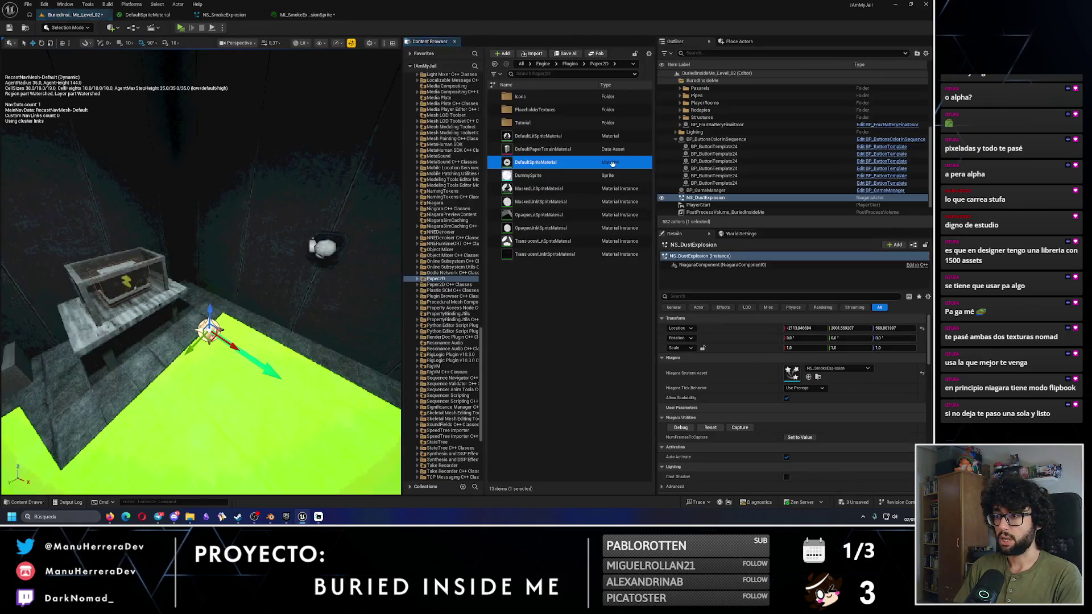
# Step: Rearrange the Vertex Color and TexCoord nodes in DefaultSpriteMaterial's graph
pyautogui.press('Return')
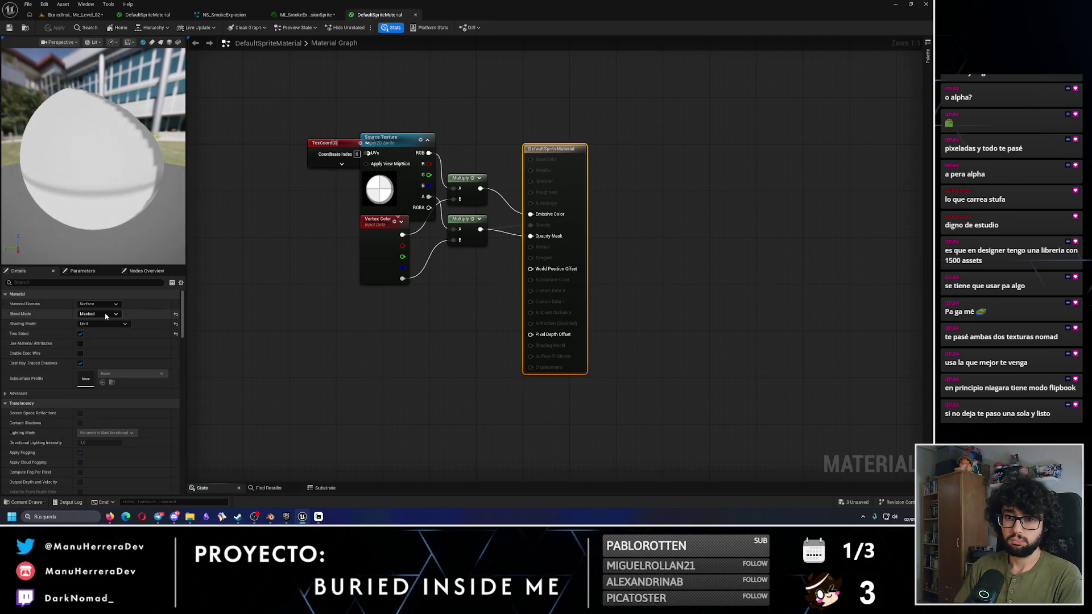
pyautogui.moveTo(373, 251); pyautogui.dragTo(373, 274)
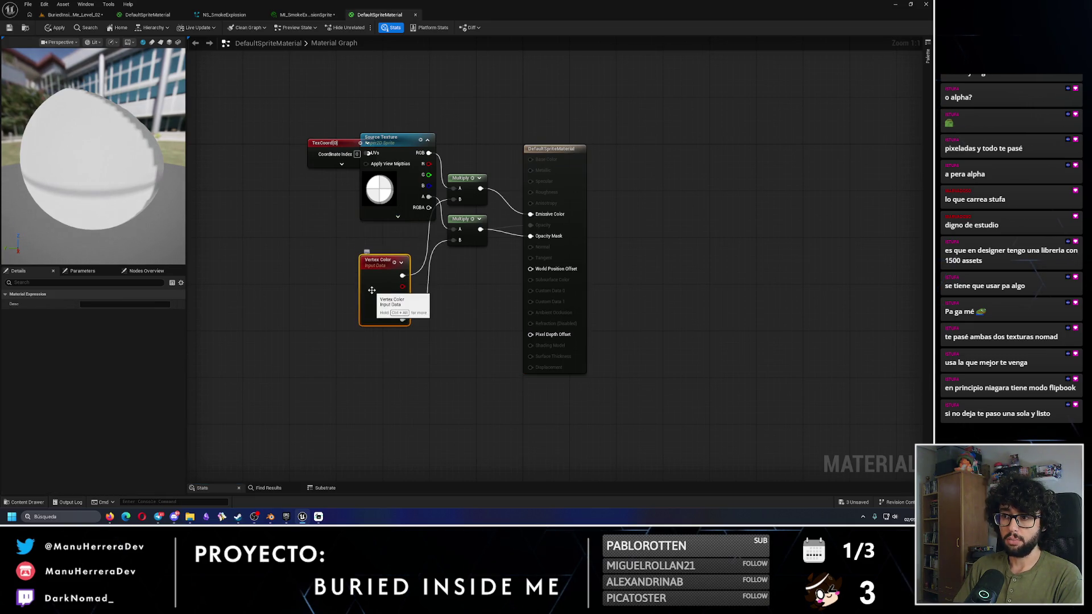
pyautogui.click(399, 372)
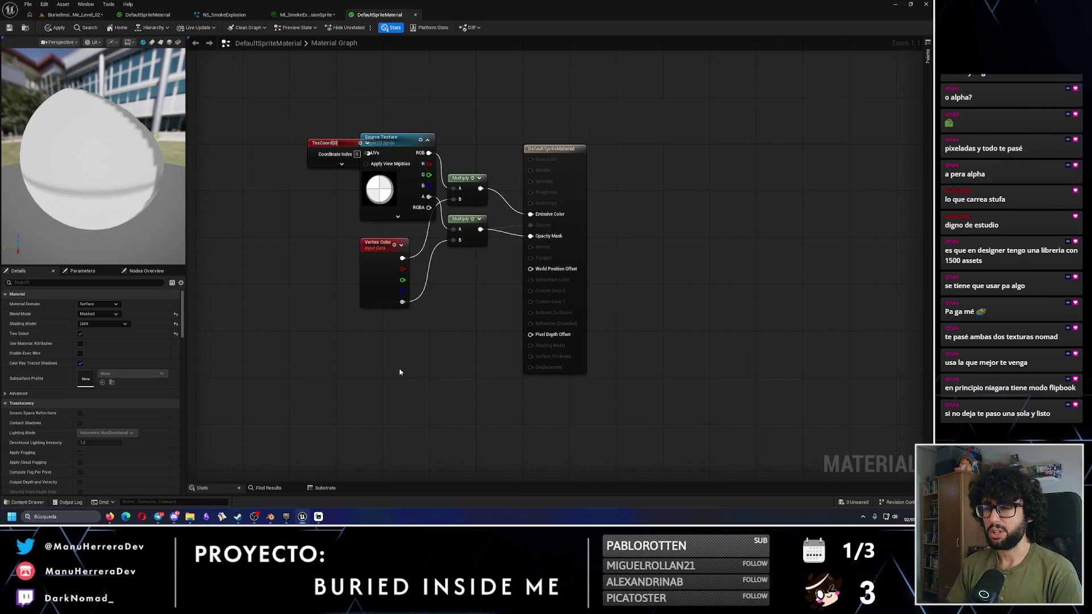
pyautogui.moveTo(332, 144); pyautogui.dragTo(295, 144)
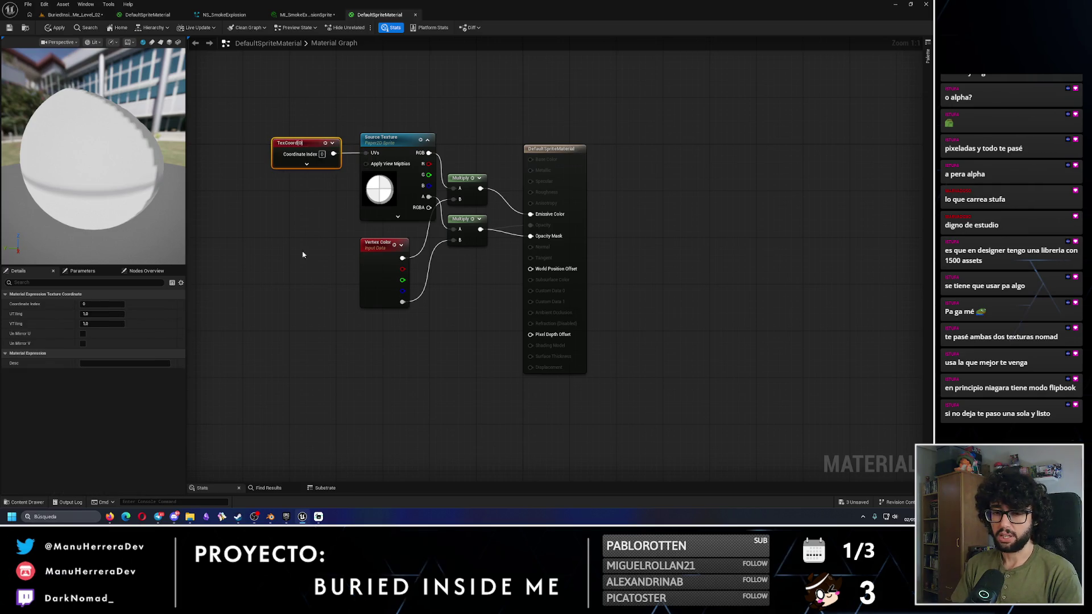
pyautogui.click(399, 371)
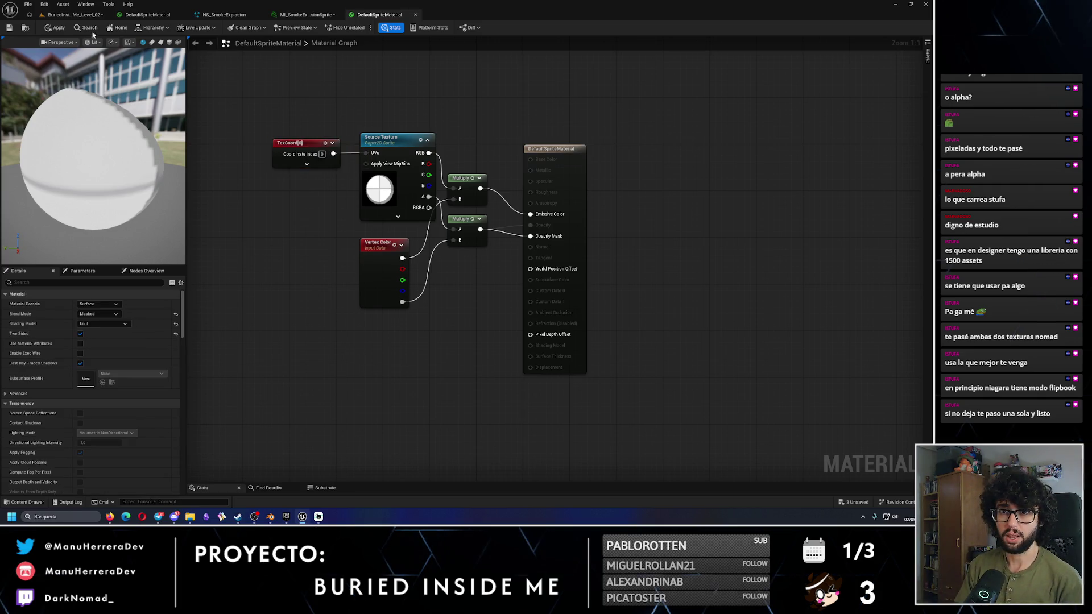
pyautogui.click(72, 14)
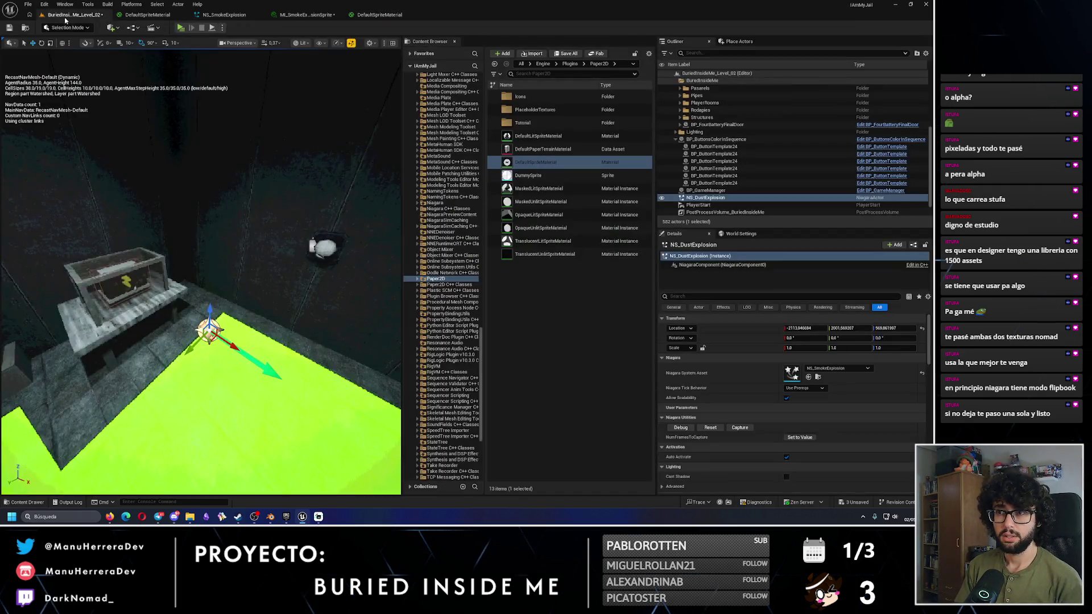
# Step: Duplicate DefaultSpriteMaterial and name the copy TransparentSpriteMaterial
pyautogui.click(545, 162)
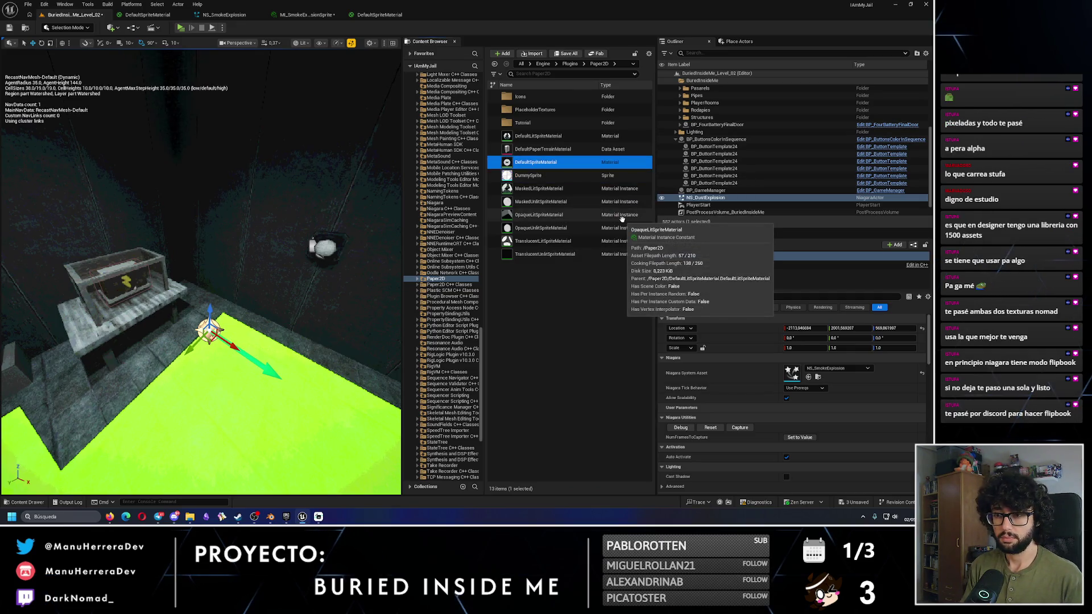
pyautogui.hotkey('ctrl', 'd')
pyautogui.press('End')
pyautogui.press('BackSpace')
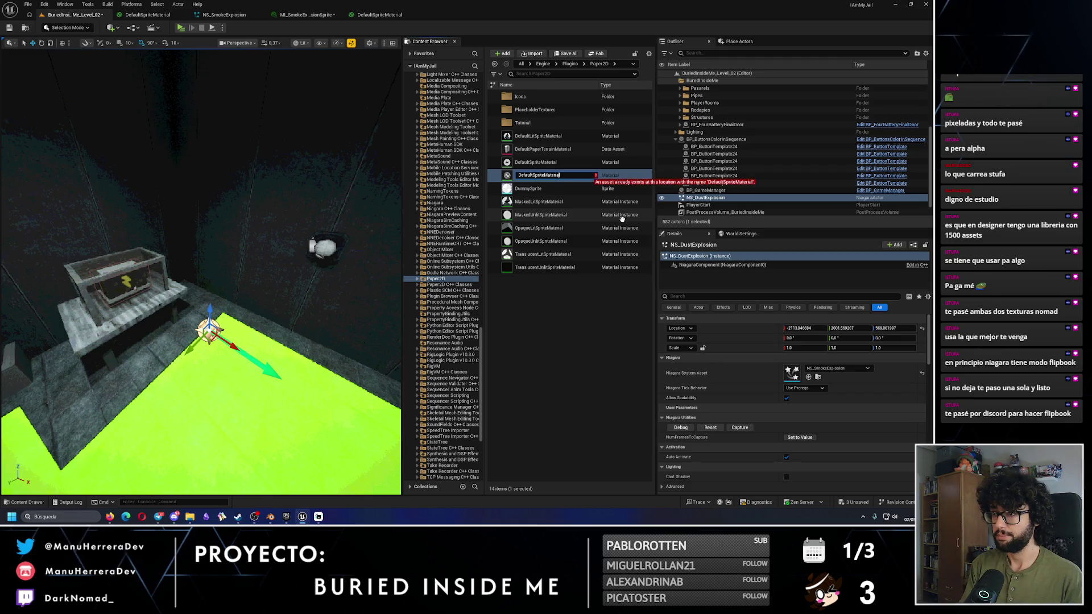
pyautogui.press('Delete')
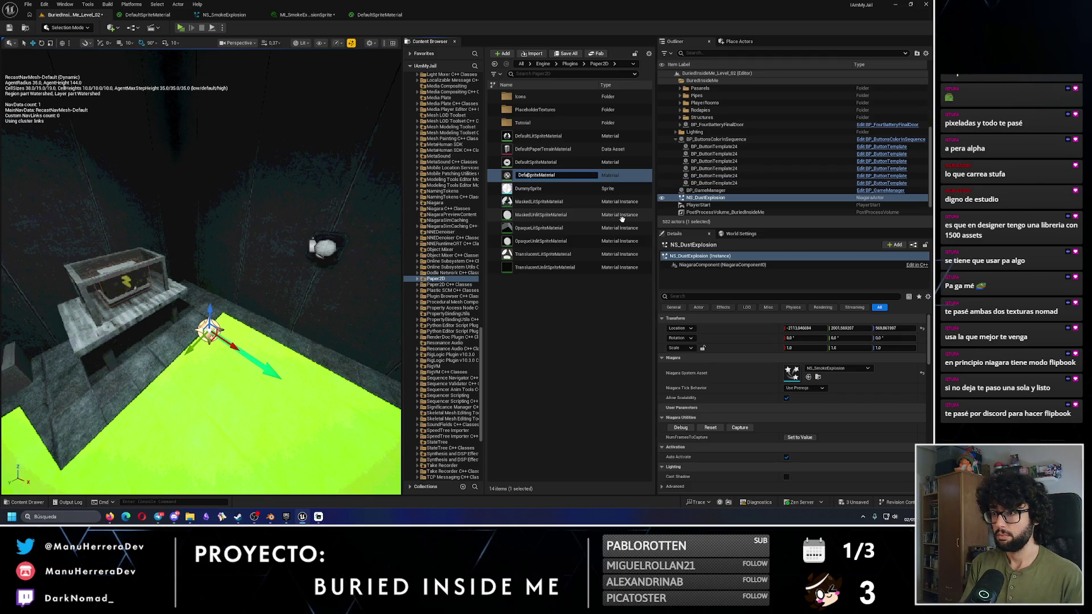
pyautogui.write('Transparent')
pyautogui.press('Return')
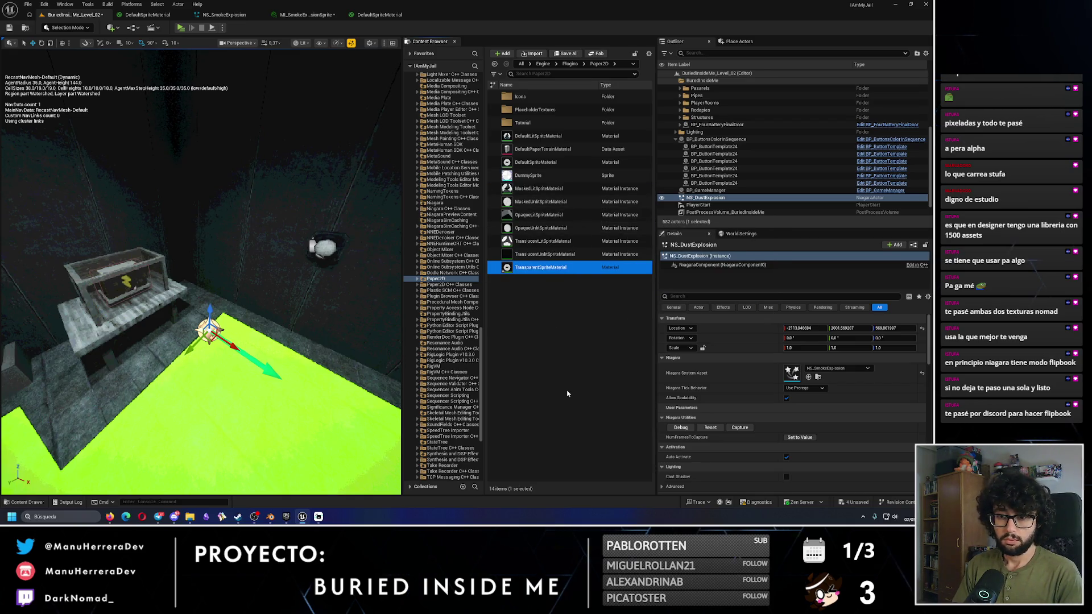
# Step: Set TransparentSpriteMaterial's Blend Mode to Translucent and apply the change
pyautogui.press('Return')
pyautogui.click(108, 314)
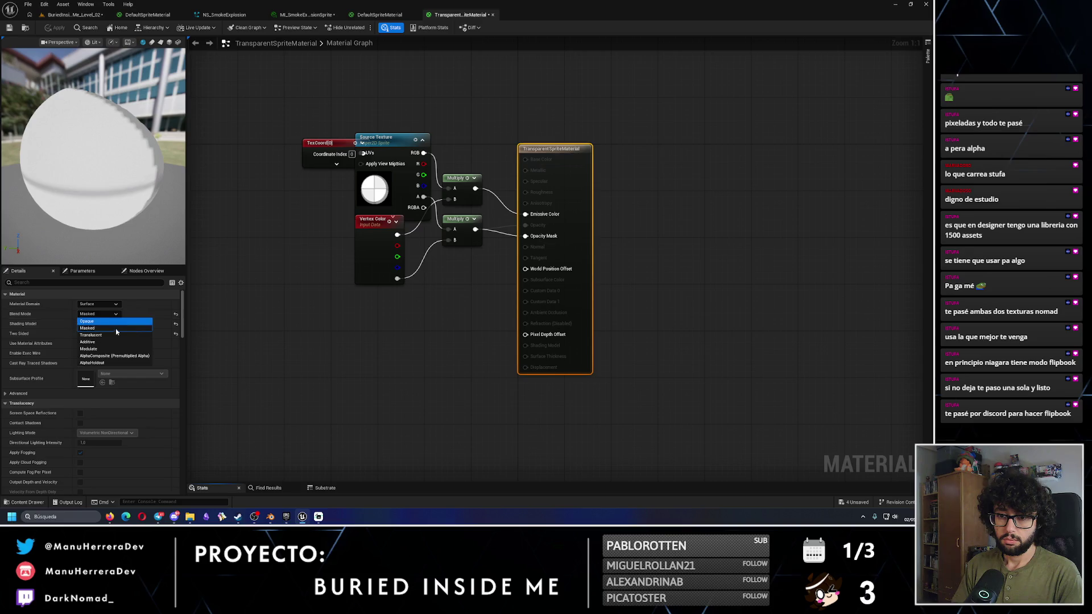
pyautogui.click(108, 335)
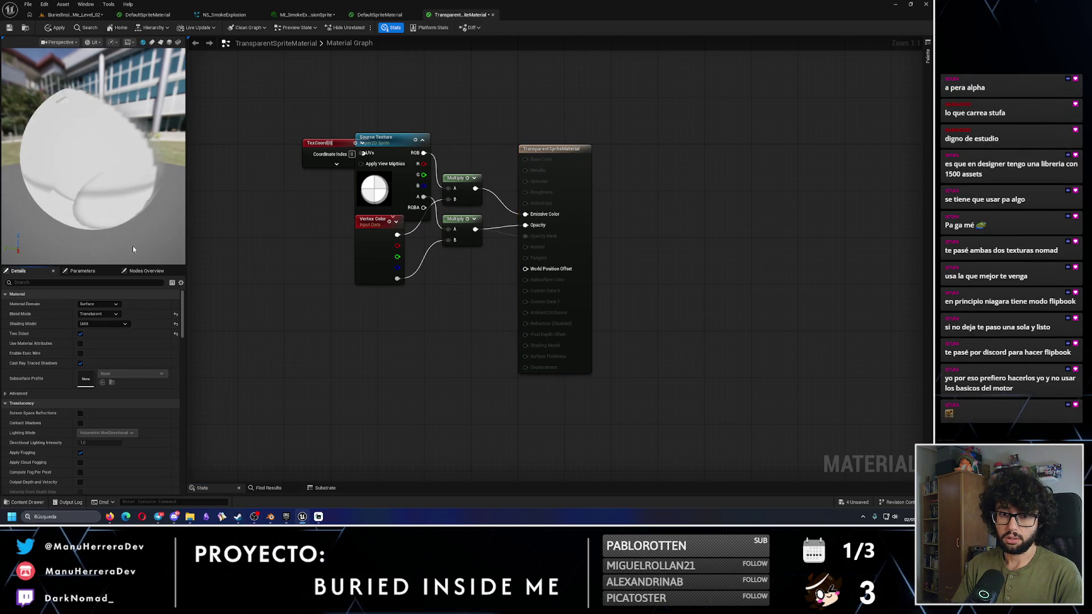
pyautogui.moveTo(56, 179); pyautogui.dragTo(122, 174)
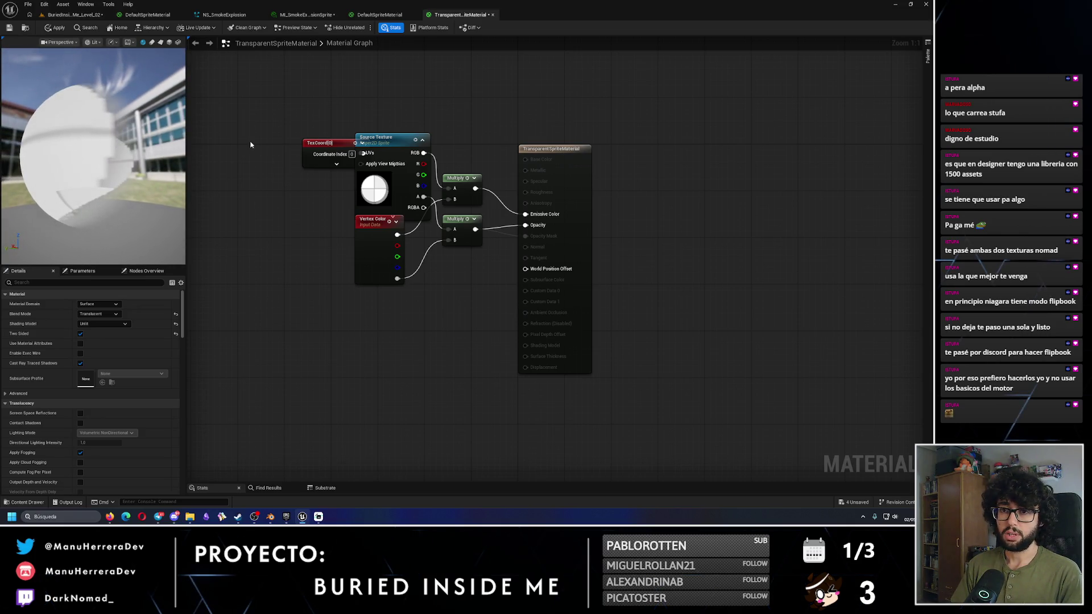
pyautogui.click(55, 27)
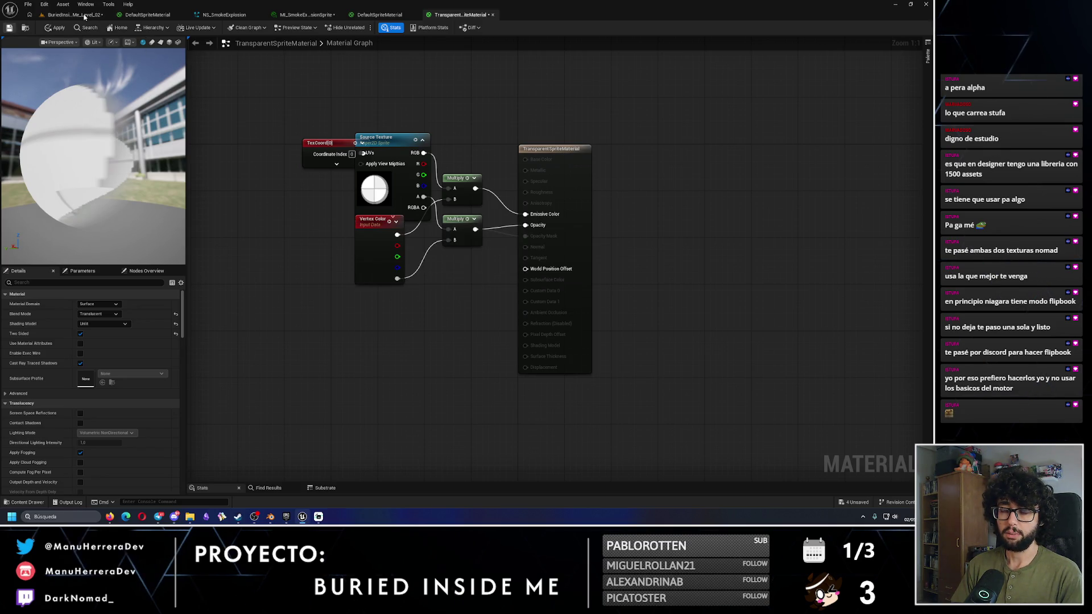
pyautogui.click(84, 16)
pyautogui.click(136, 14)
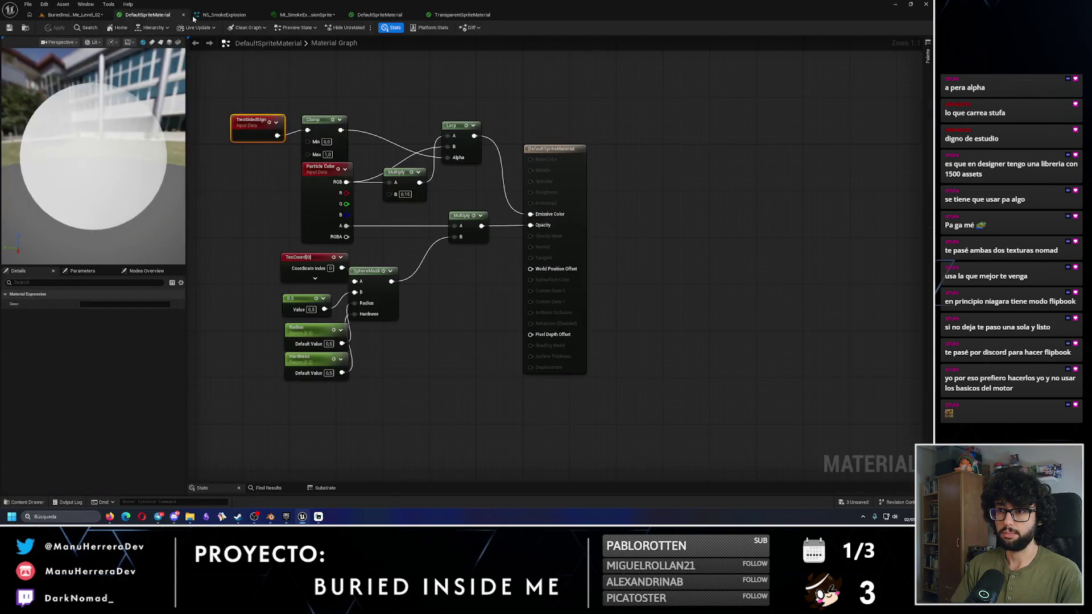
pyautogui.click(223, 14)
pyautogui.click(304, 14)
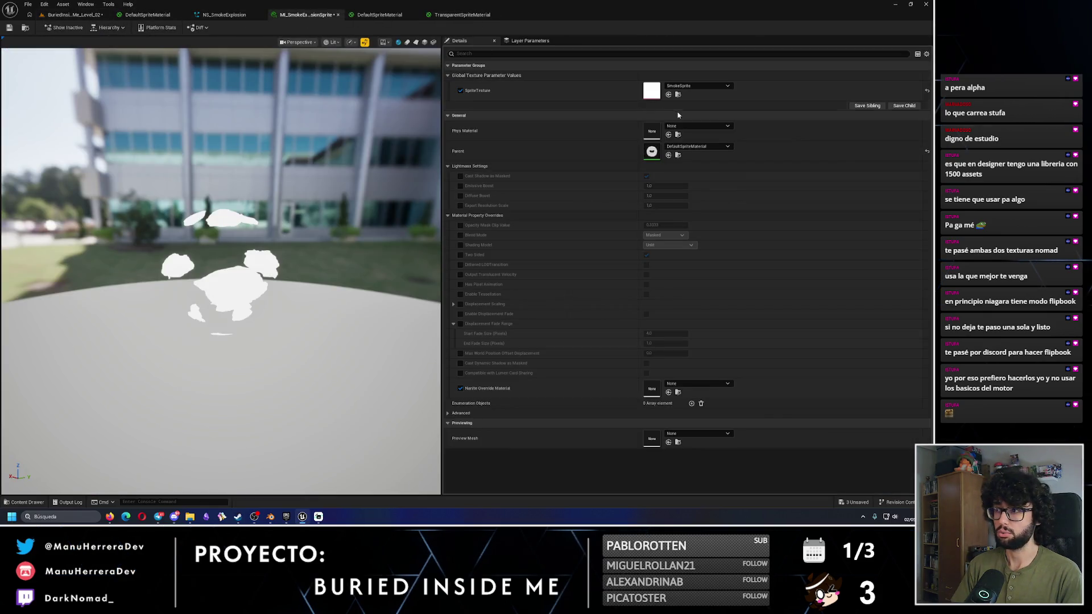
# Step: Make TransparentSpriteMaterial the parent of MI_SmokeExplosionSprite and save the instance
pyautogui.click(688, 148)
pyautogui.write('trans')
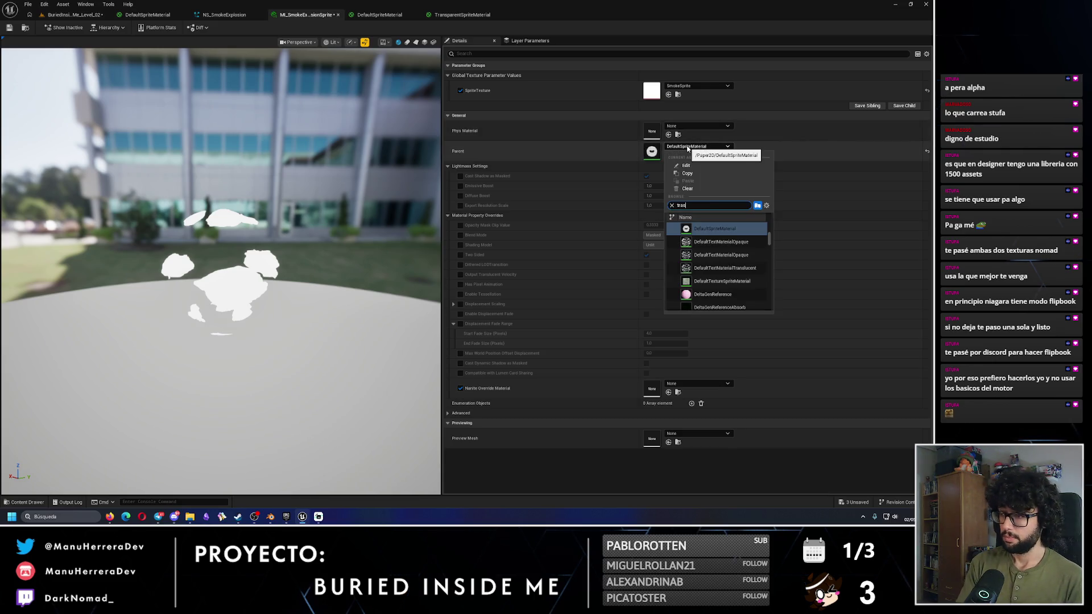
pyautogui.write('lucentspr')
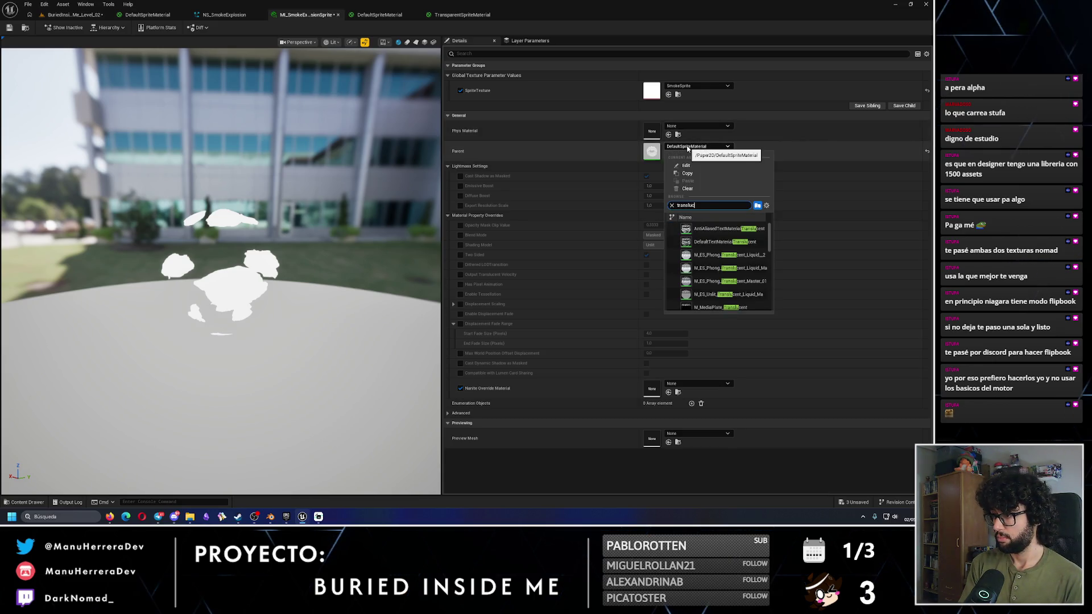
pyautogui.press('BackSpace')
pyautogui.press('BackSpace')
pyautogui.press('BackSpace')
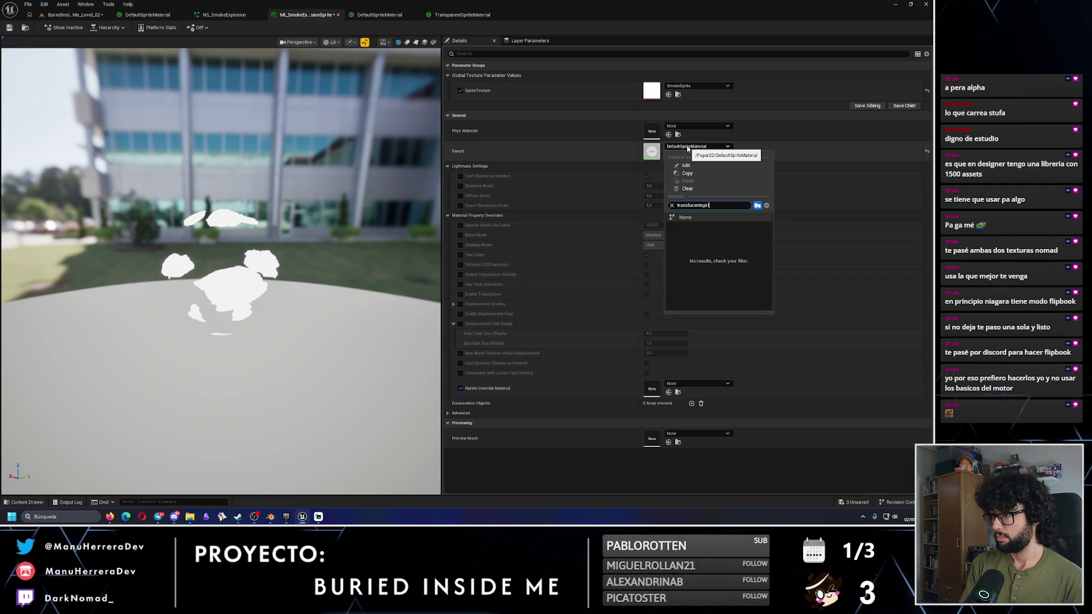
pyautogui.write('parent')
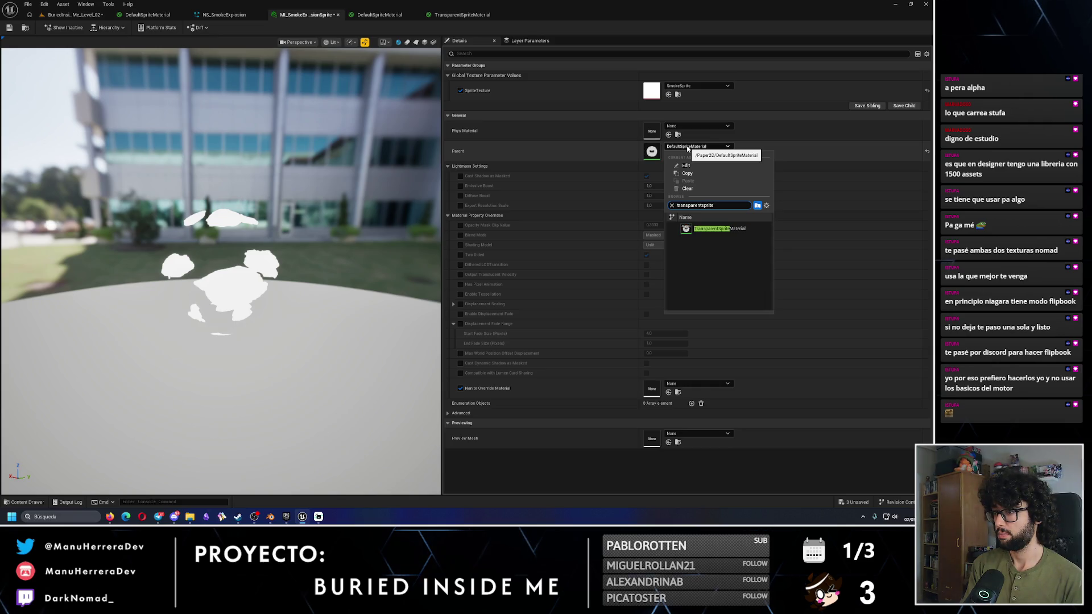
pyautogui.click(718, 228)
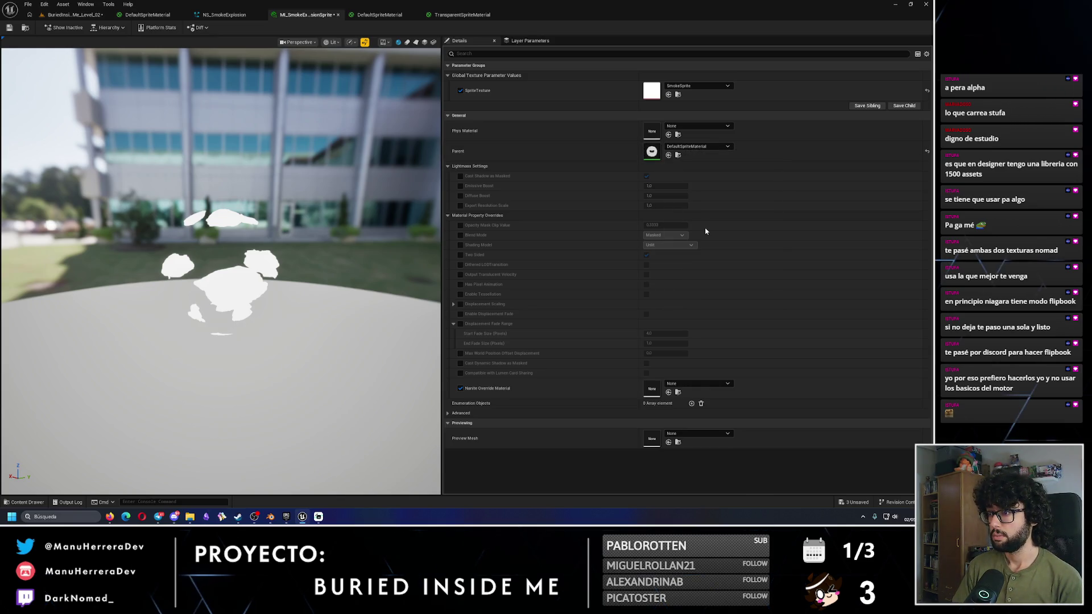
pyautogui.click(9, 27)
pyautogui.moveTo(256, 192); pyautogui.dragTo(211, 192)
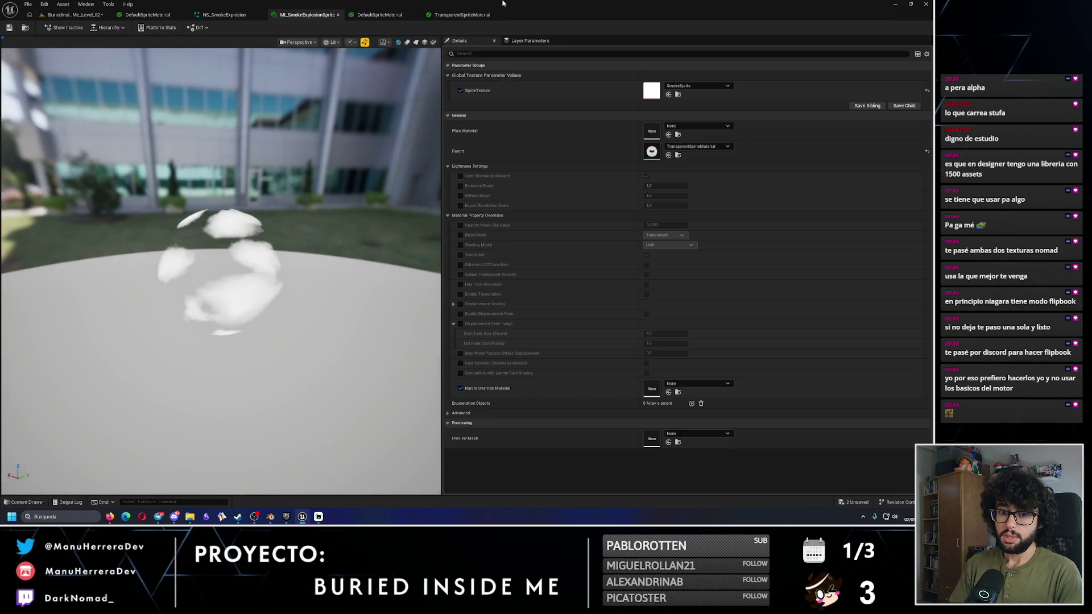
# Step: Close DefaultSpriteMaterial, keeping its changes, and close the TransparentSpriteMaterial editor
pyautogui.click(464, 15)
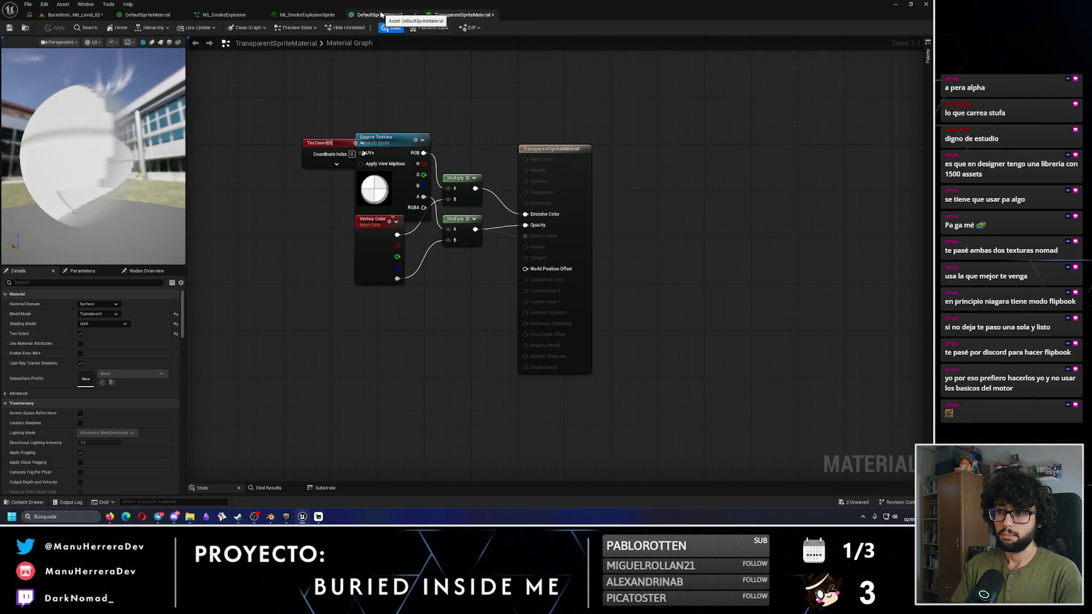
pyautogui.click(398, 251)
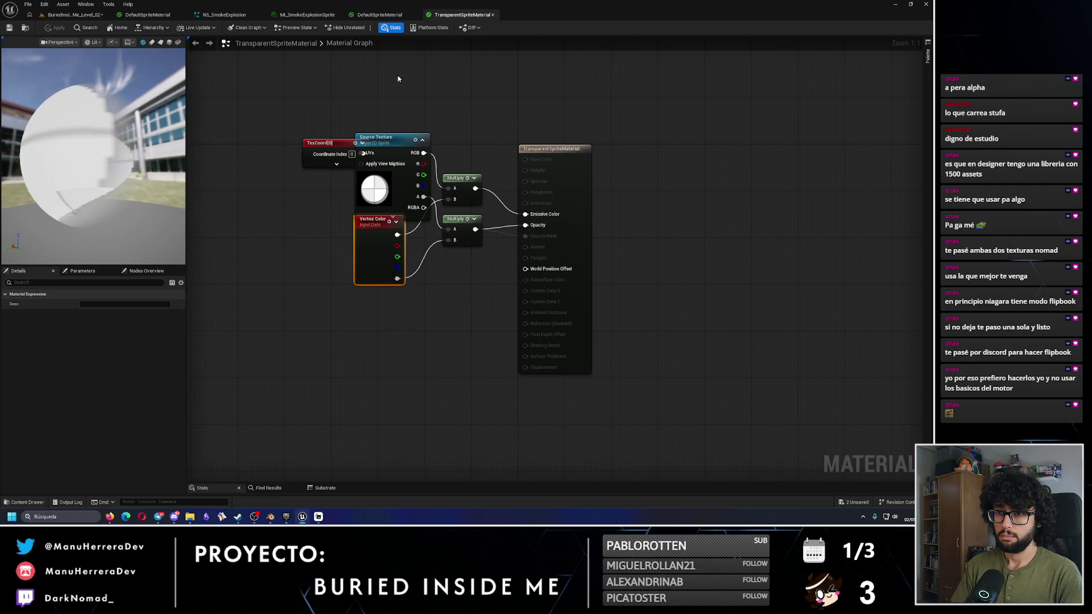
pyautogui.click(379, 15)
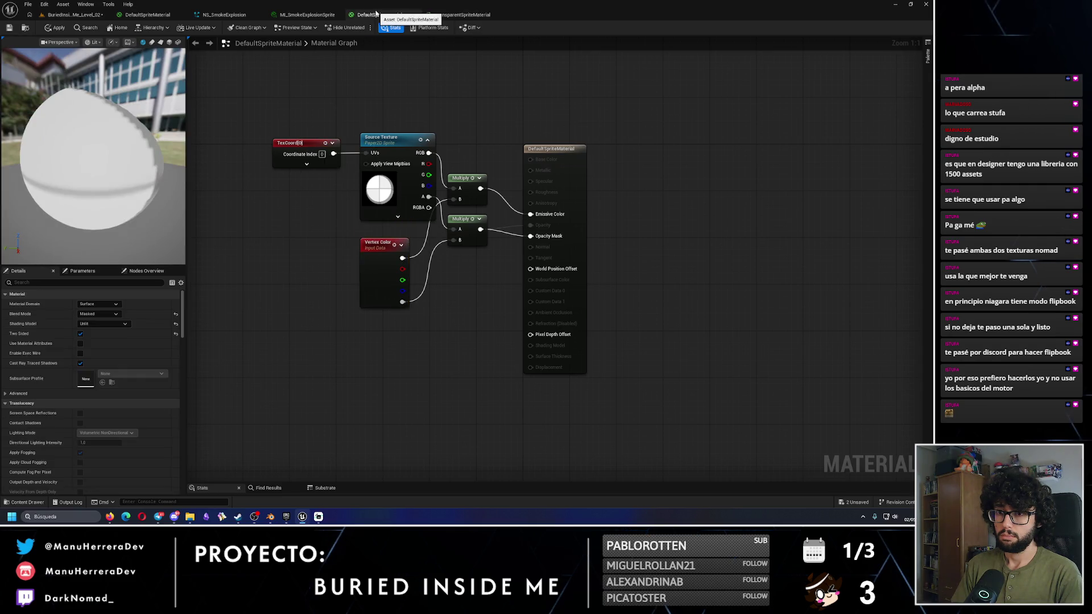
pyautogui.click(455, 14)
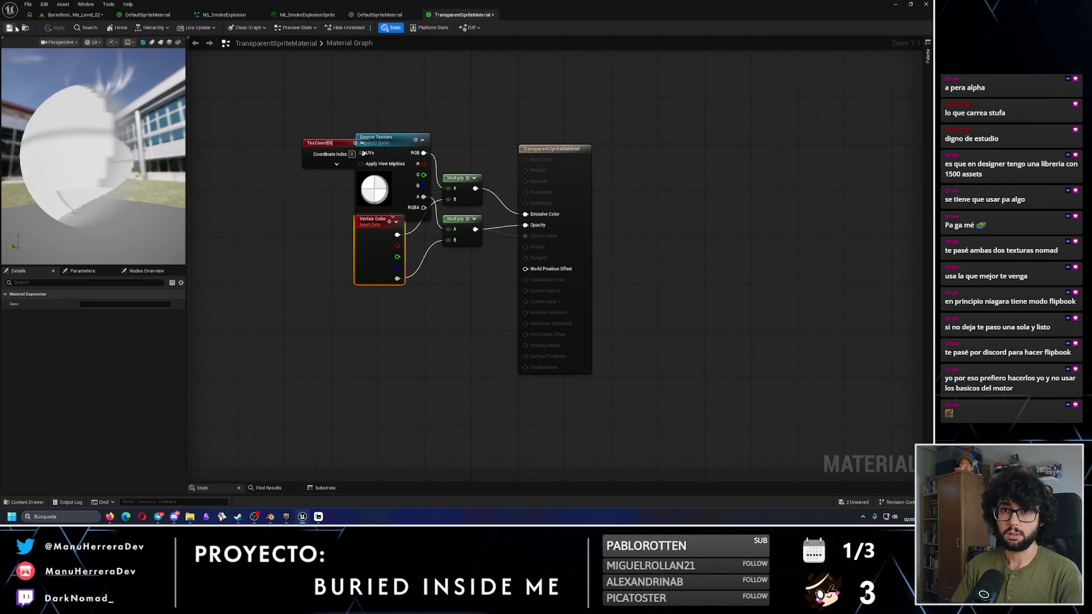
pyautogui.click(415, 14)
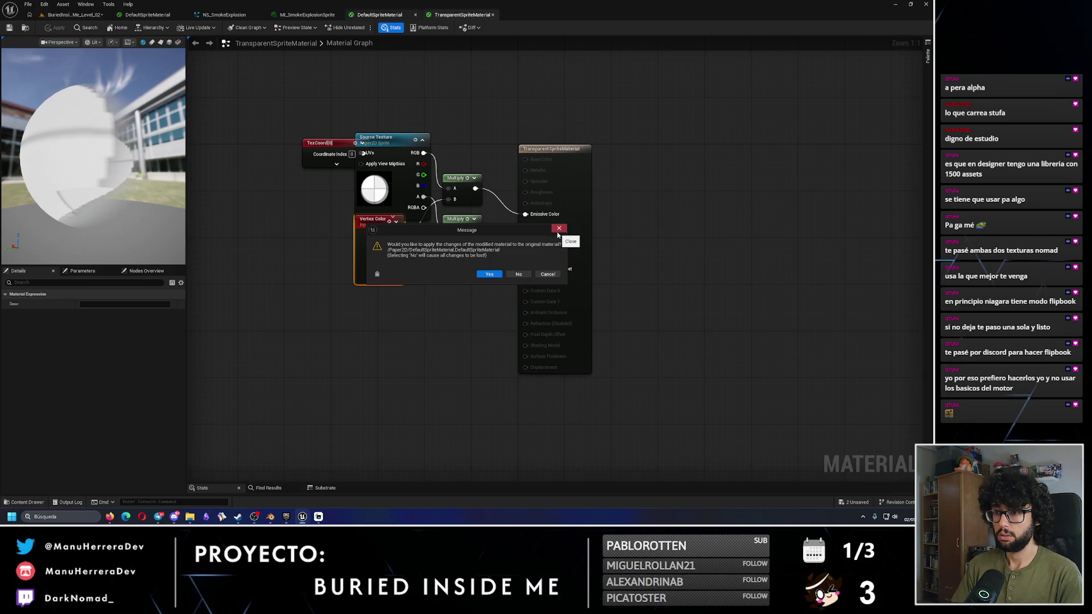
pyautogui.click(489, 275)
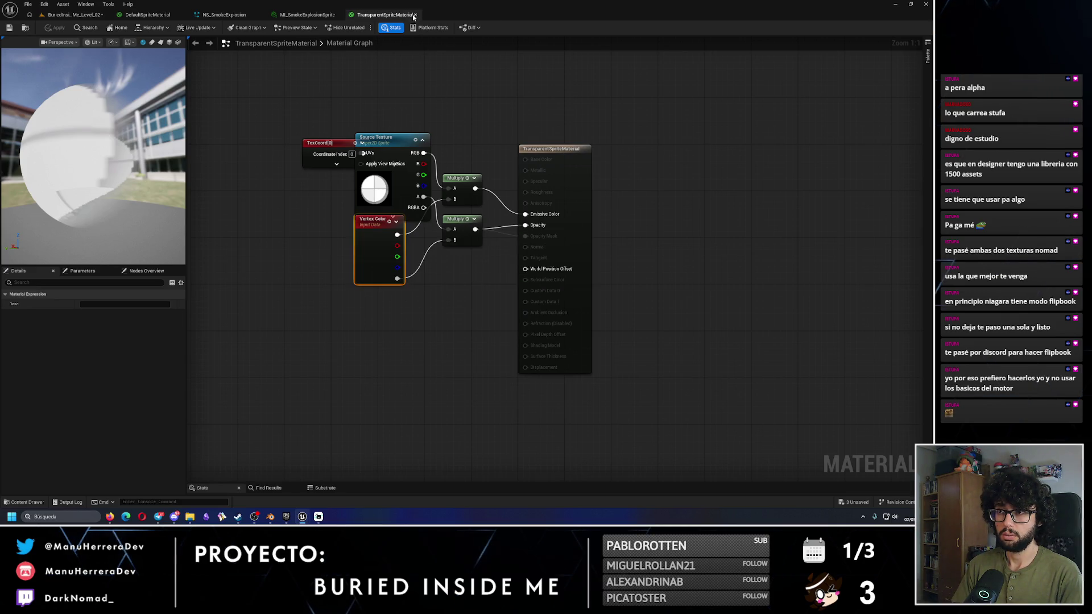
pyautogui.click(415, 15)
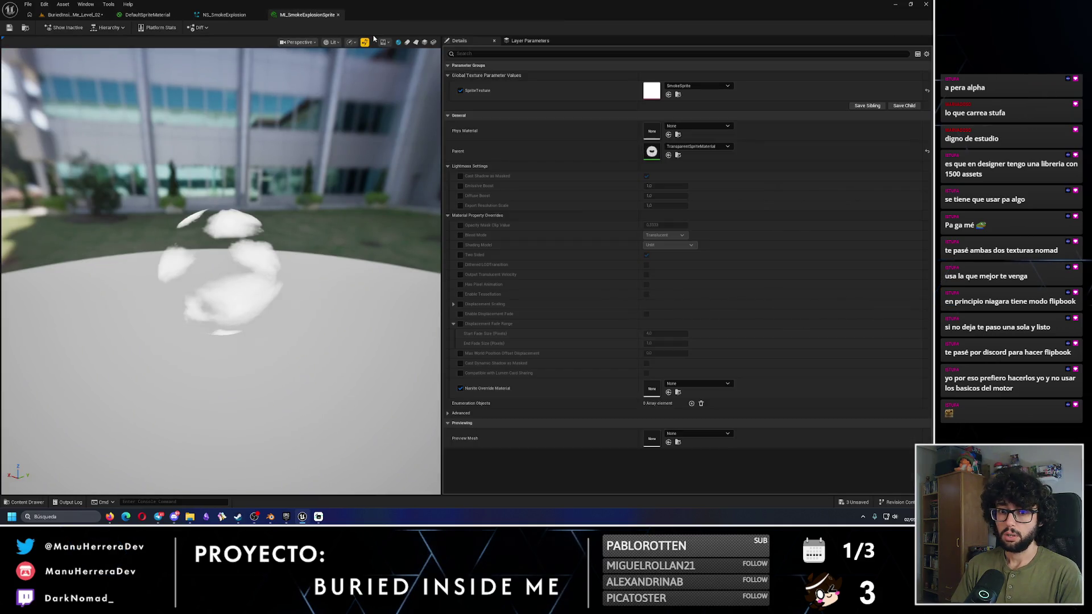
# Step: Assign MI_SmokeExplosionSprite as the Sprite Renderer material in the NS_FlareParticles_Sparks emitter
pyautogui.click(337, 15)
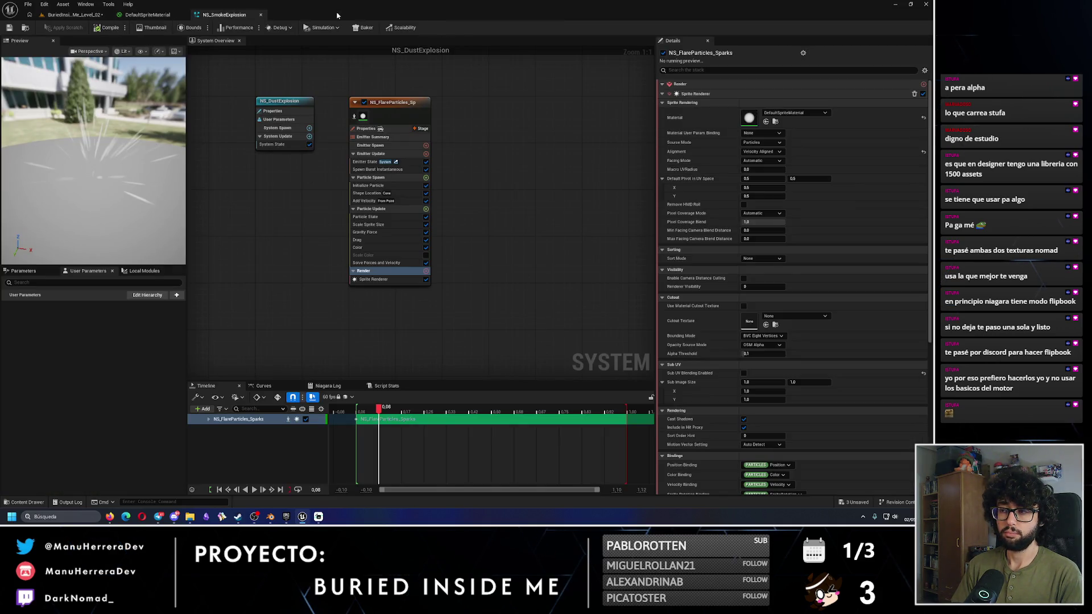
pyautogui.click(786, 114)
pyautogui.write('smoke')
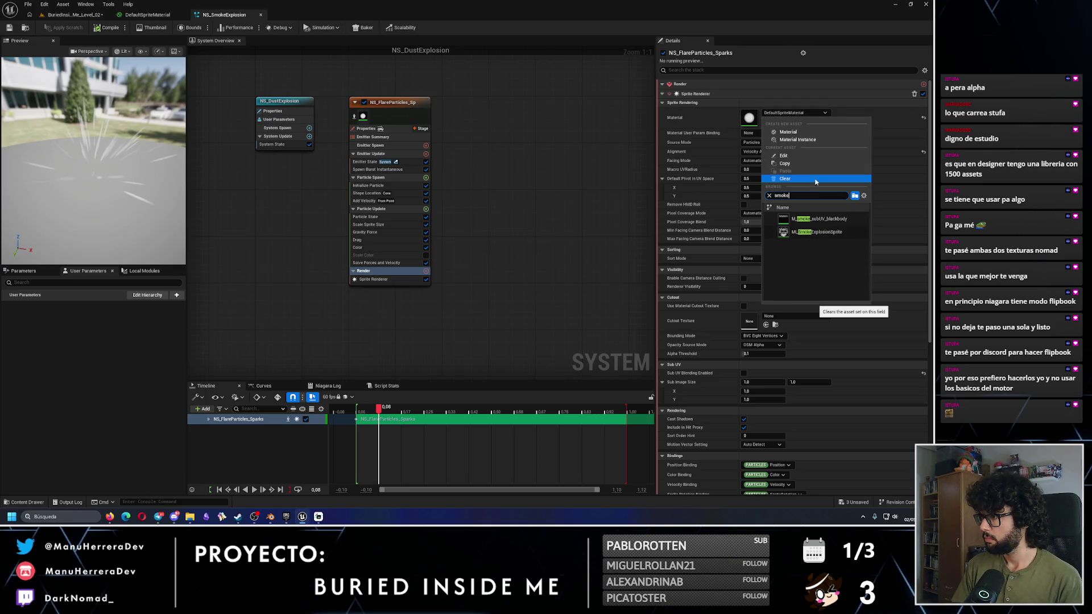
pyautogui.click(832, 233)
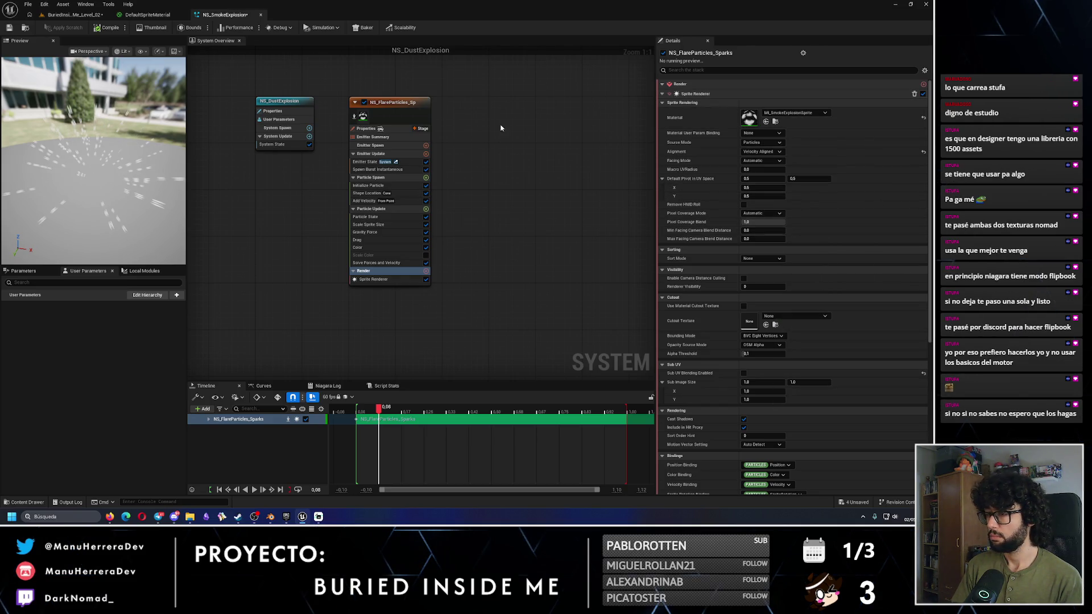
pyautogui.click(415, 106)
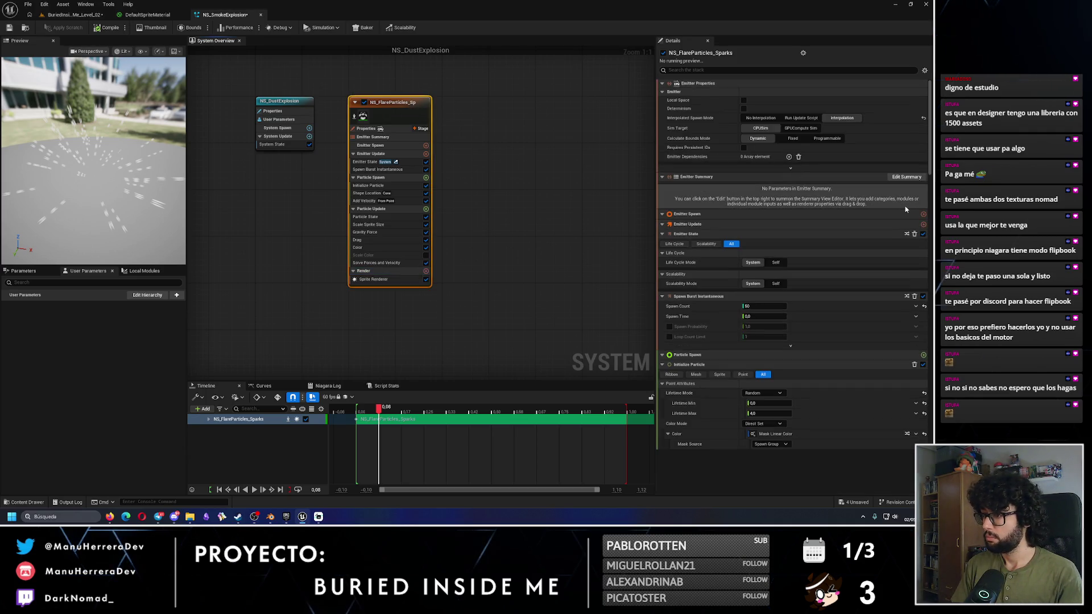
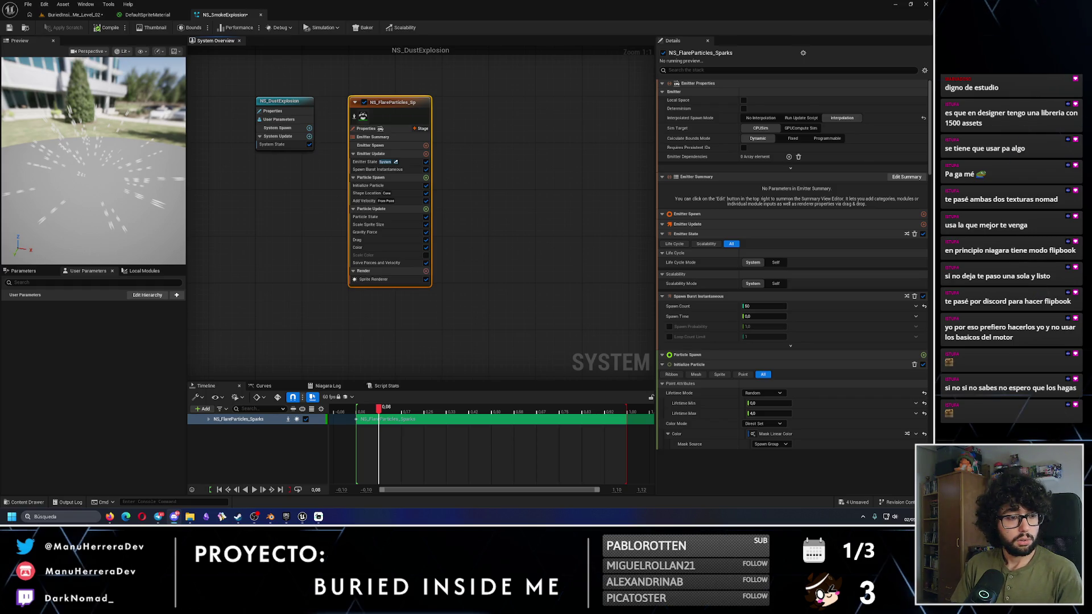
# Step: Select the sparks emitter and filter its stack for 'scale'
pyautogui.click(367, 280)
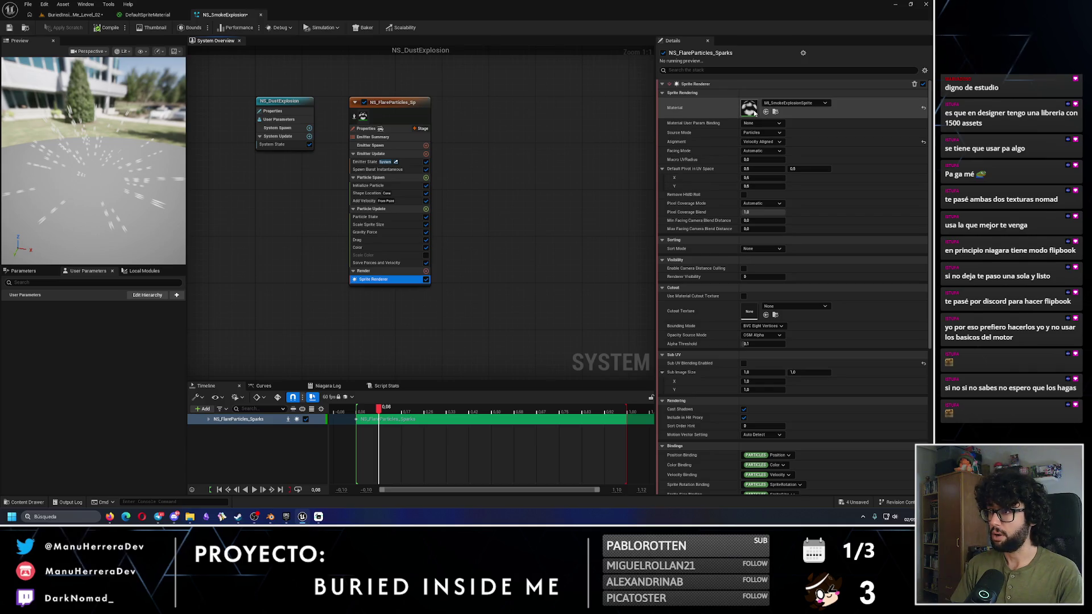
pyautogui.click(423, 165)
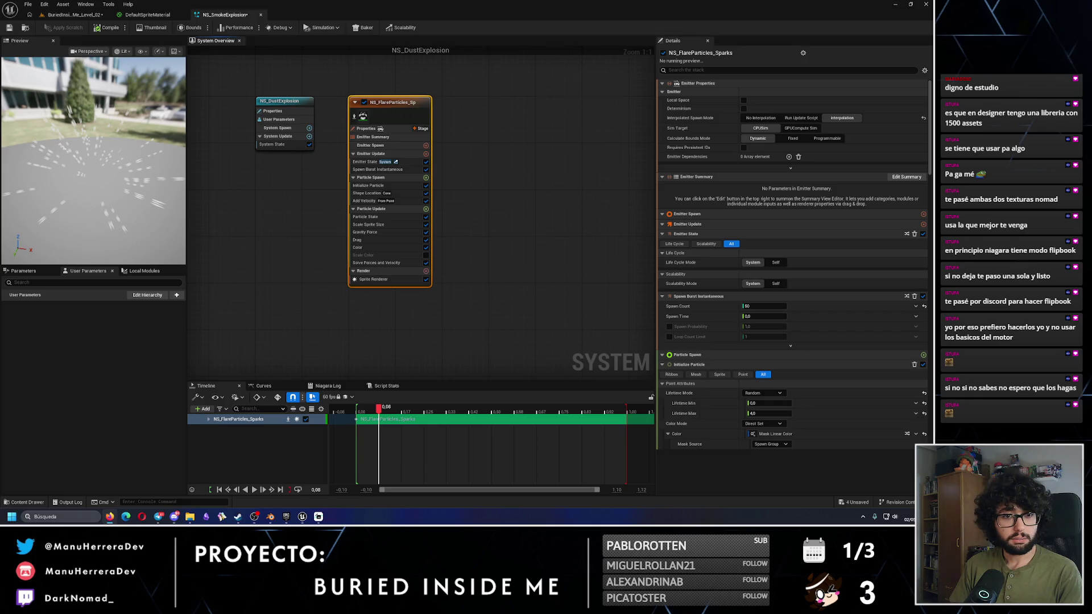
pyautogui.click(722, 68)
pyautogui.write('scale')
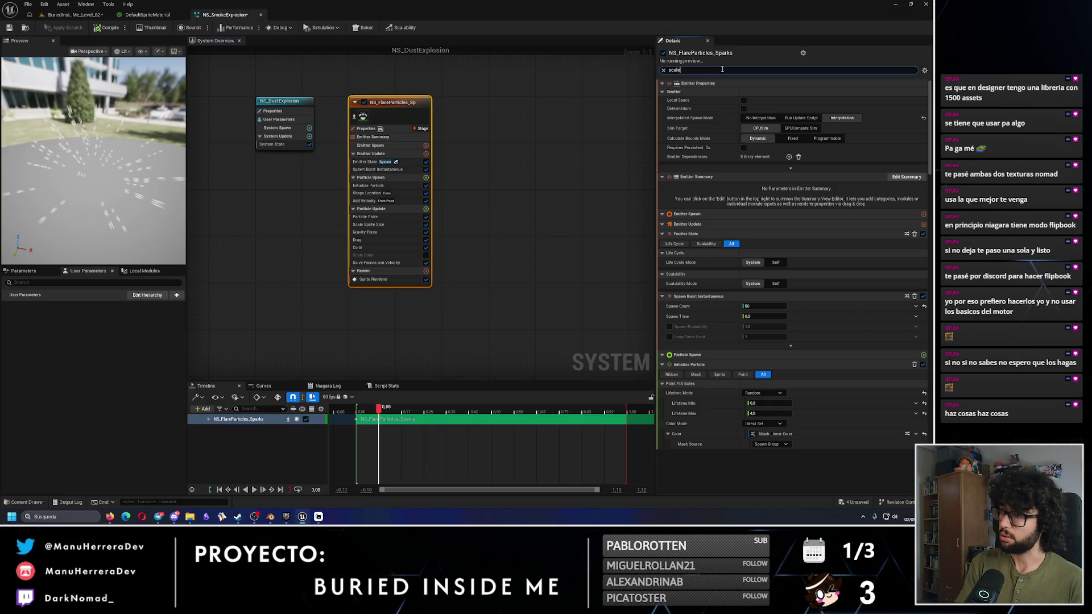
pyautogui.scroll(-6, 832, 324)
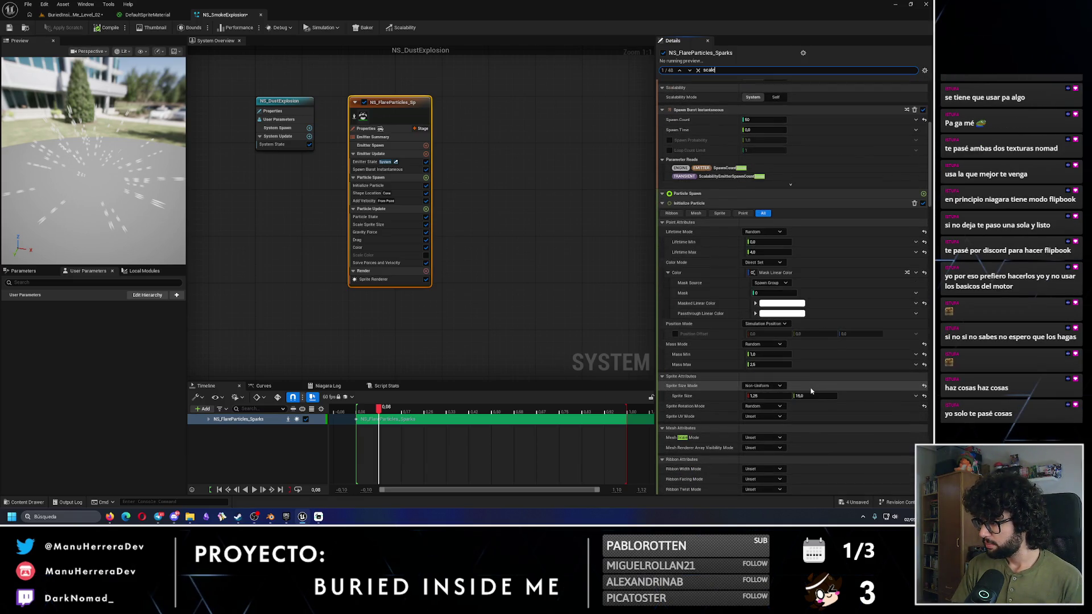
# Step: Try Initialize Particle sprite sizes of 1 and then 5
pyautogui.click(768, 396)
pyautogui.write('1')
pyautogui.click(829, 394)
pyautogui.write('1')
pyautogui.press('Return')
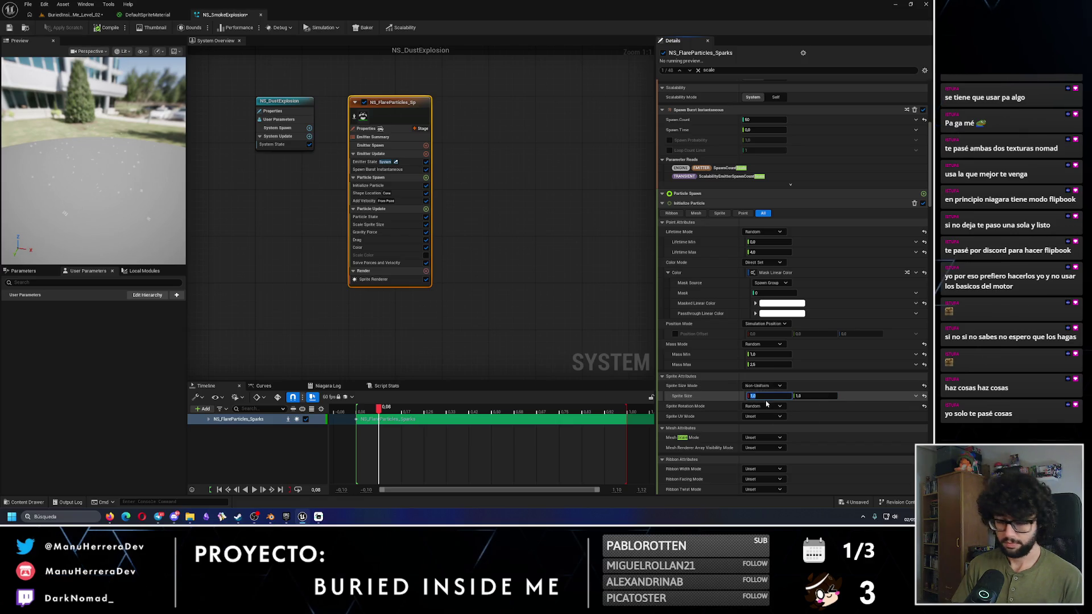
pyautogui.write('5')
pyautogui.press('Return')
pyautogui.click(811, 396)
pyautogui.write('5')
pyautogui.press('Return')
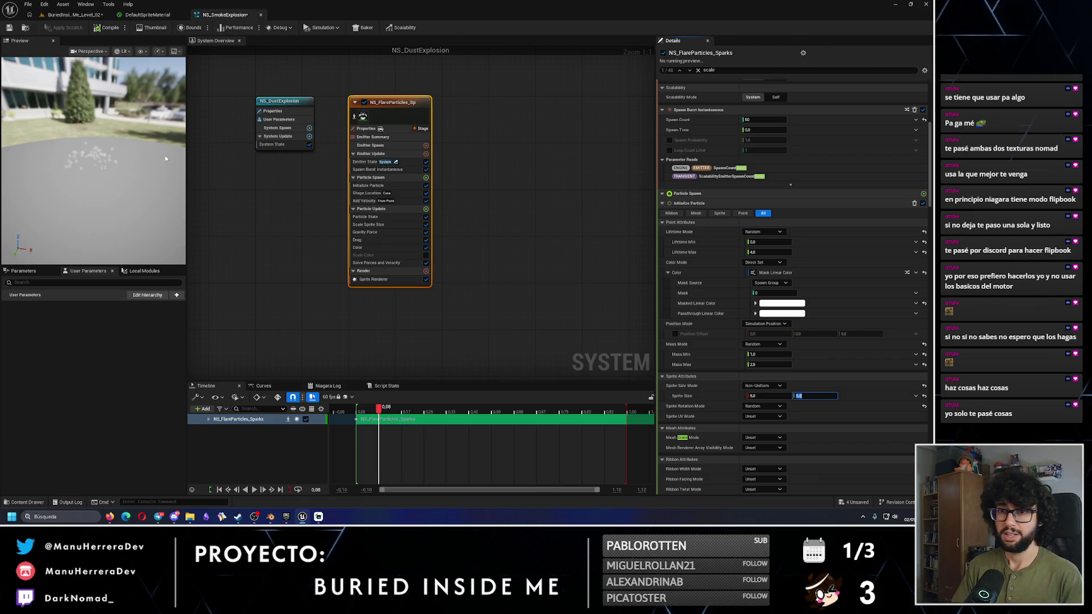
# Step: Set Sprite Size X and Y to 20
pyautogui.click(776, 397)
pyautogui.write('20')
pyautogui.press('Return')
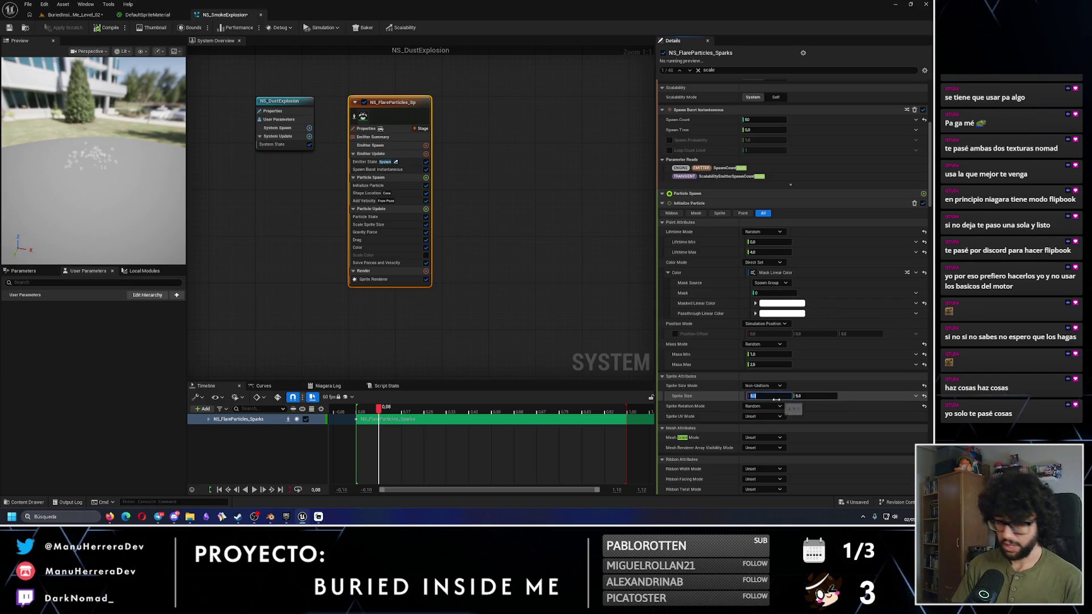
pyautogui.press('Tab')
pyautogui.write('20')
pyautogui.press('Return')
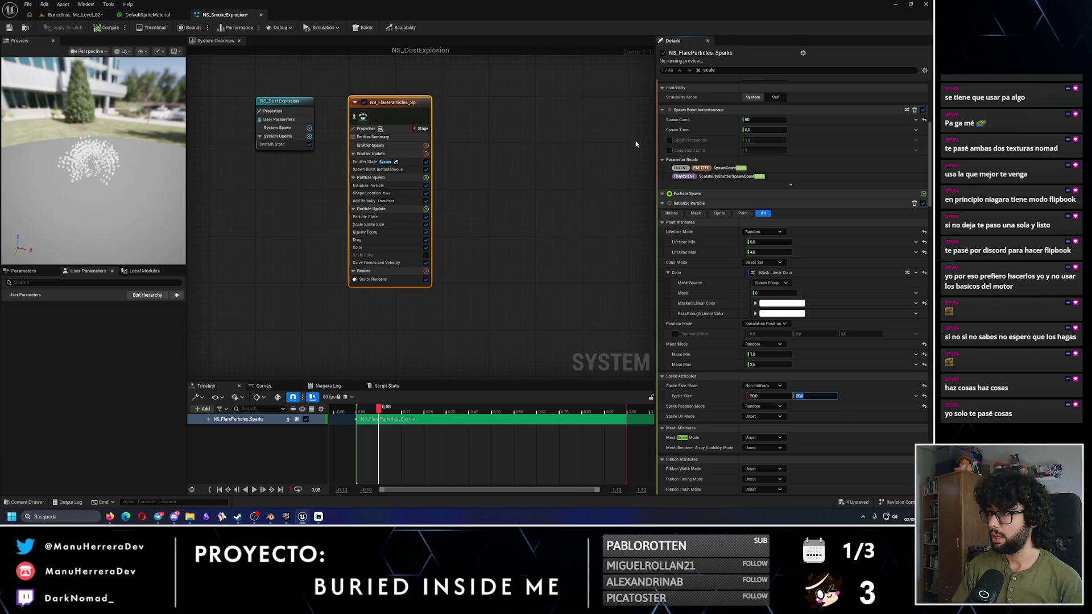
pyautogui.click(373, 279)
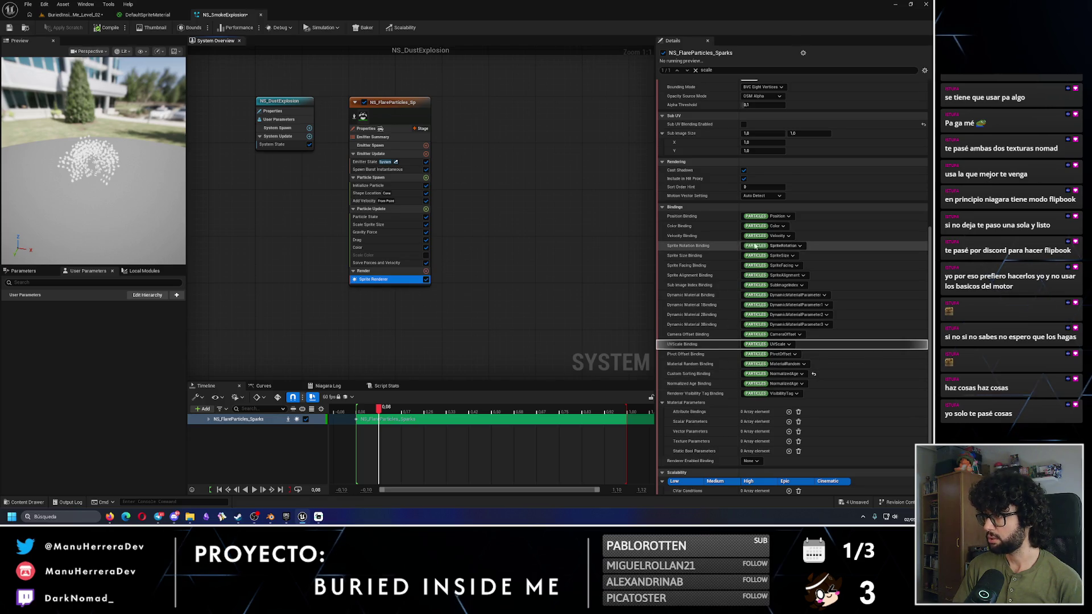
# Step: Enable Sub UV Blending on the Sprite Renderer
pyautogui.scroll(8, 794, 209)
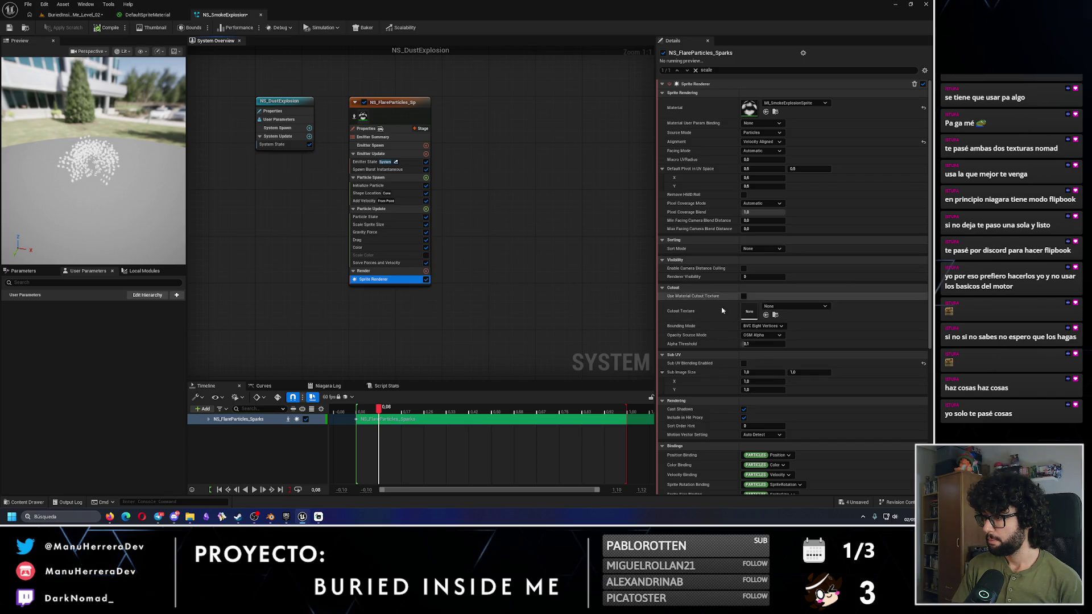
pyautogui.scroll(-1, 733, 330)
pyautogui.click(744, 352)
pyautogui.click(744, 352)
# Step: Try a Sub Image Size of 4 by 4
pyautogui.click(762, 361)
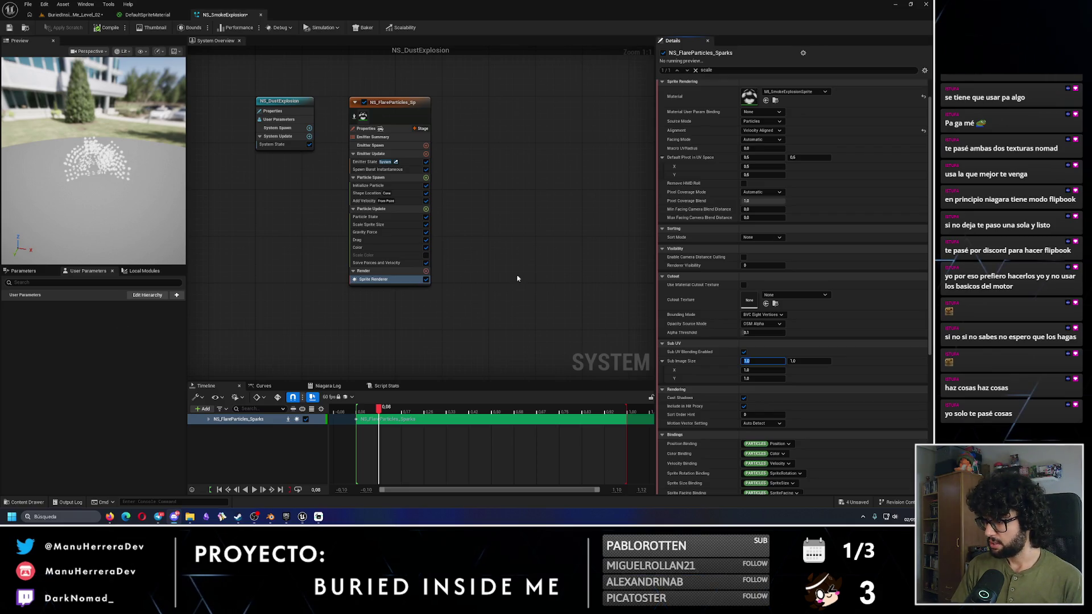
pyautogui.click(752, 361)
pyautogui.write('4')
pyautogui.press('Tab')
pyautogui.write('4')
pyautogui.press('Return')
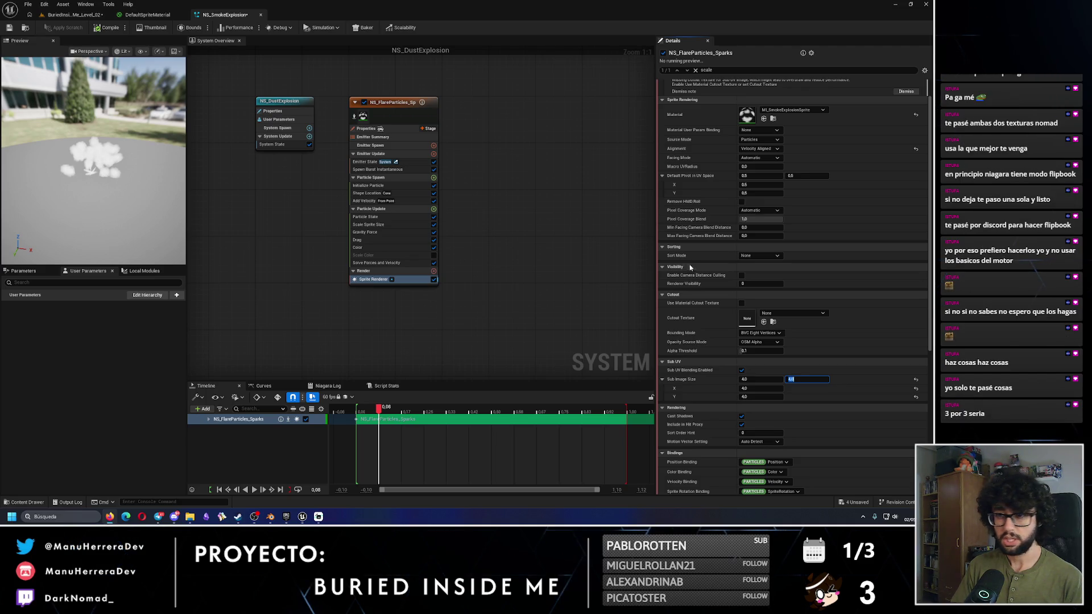
# Step: Set Sub Image Size X and Y to 3, check the smoke, and reselect the emitter
pyautogui.click(750, 378)
pyautogui.write('3')
pyautogui.press('Return')
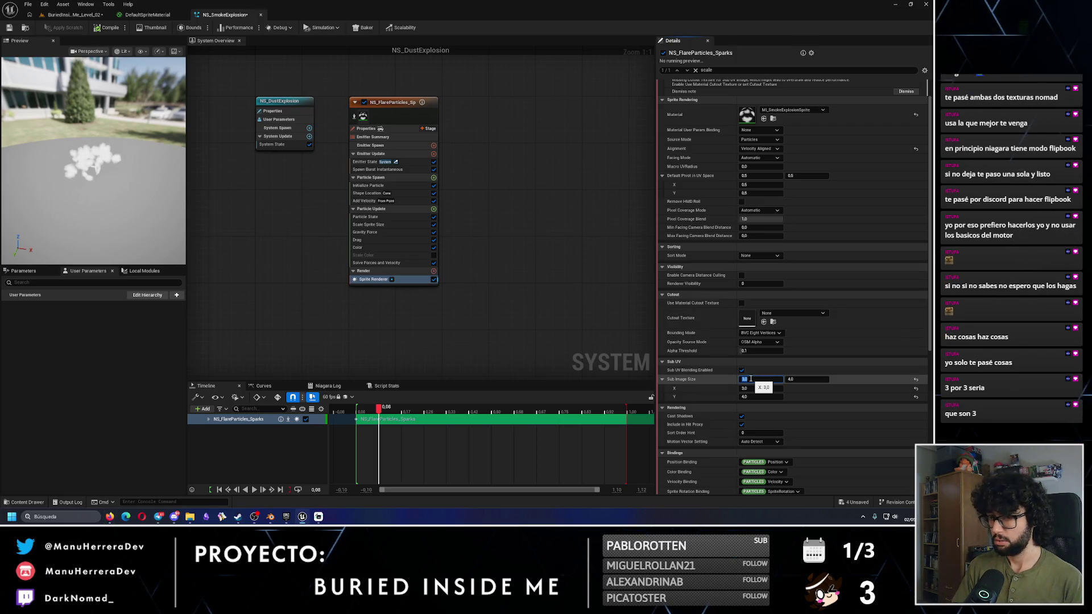
pyautogui.press('Tab')
pyautogui.write('3')
pyautogui.press('Return')
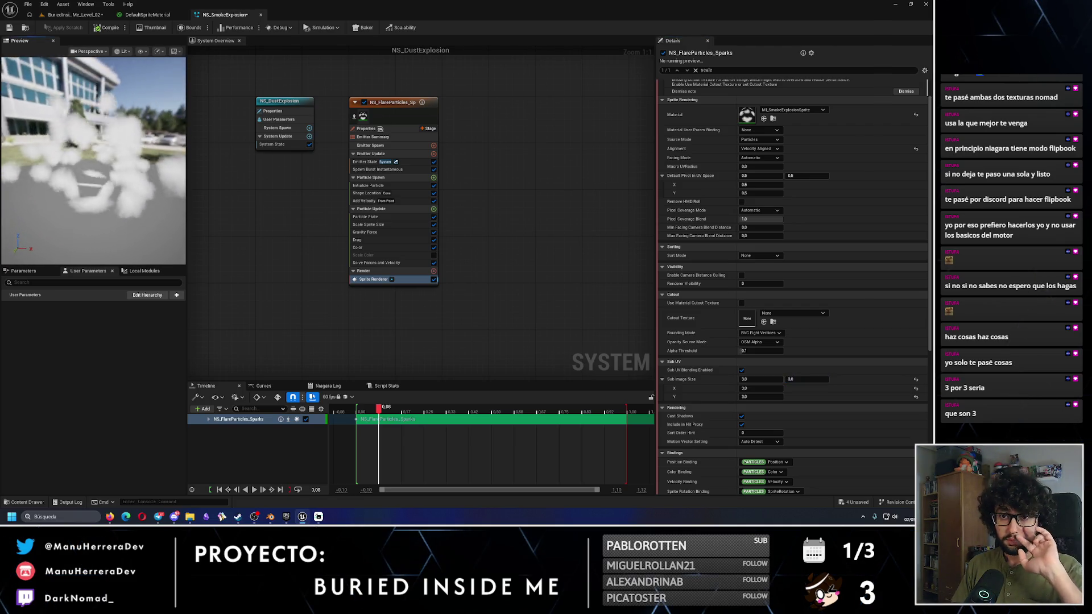
pyautogui.moveTo(93, 184); pyautogui.dragTo(92, 184)
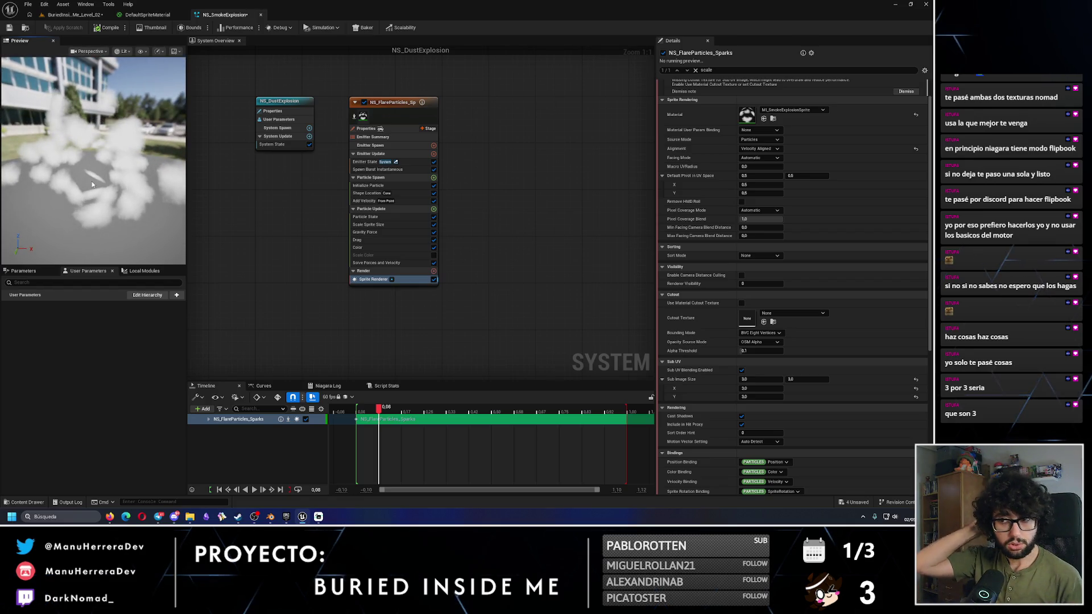
pyautogui.click(398, 103)
pyautogui.click(397, 102)
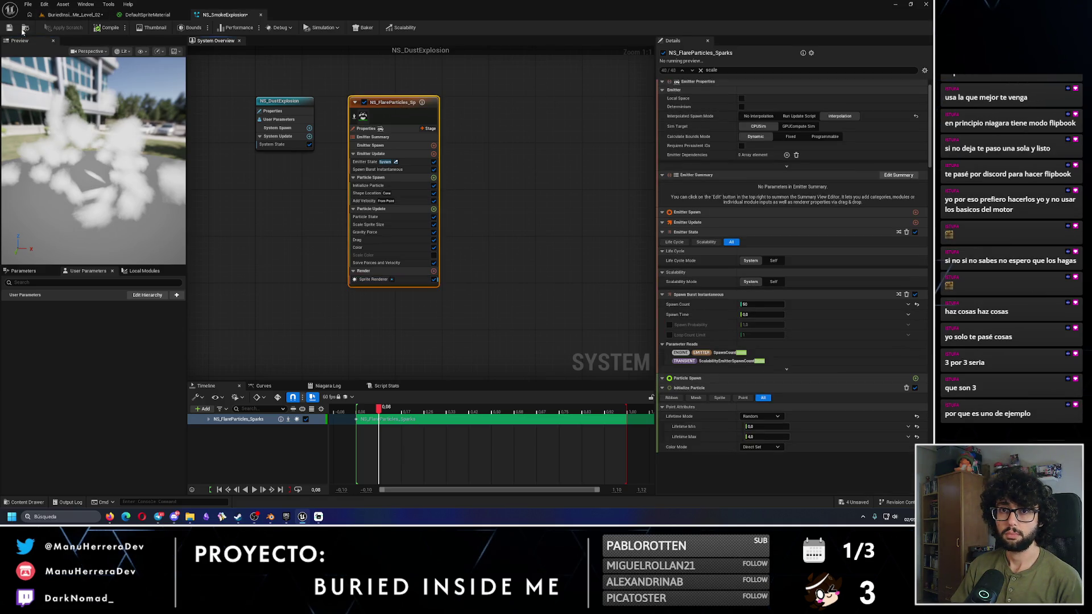
# Step: Rewind and replay the smoke preview, then reselect the emitter
pyautogui.moveTo(375, 411); pyautogui.dragTo(357, 409)
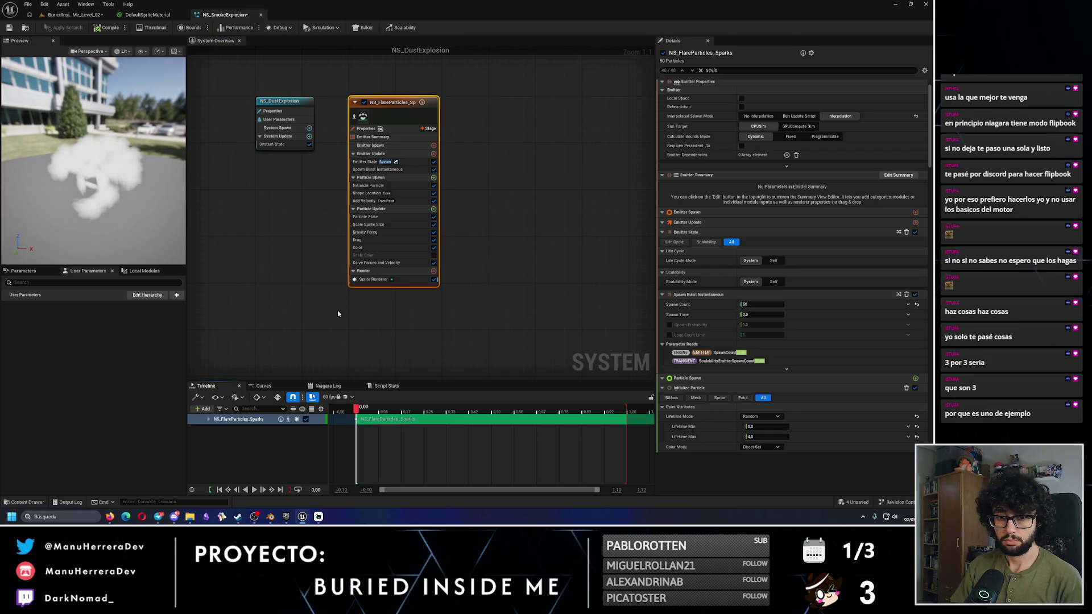
pyautogui.scroll(-2, 263, 163)
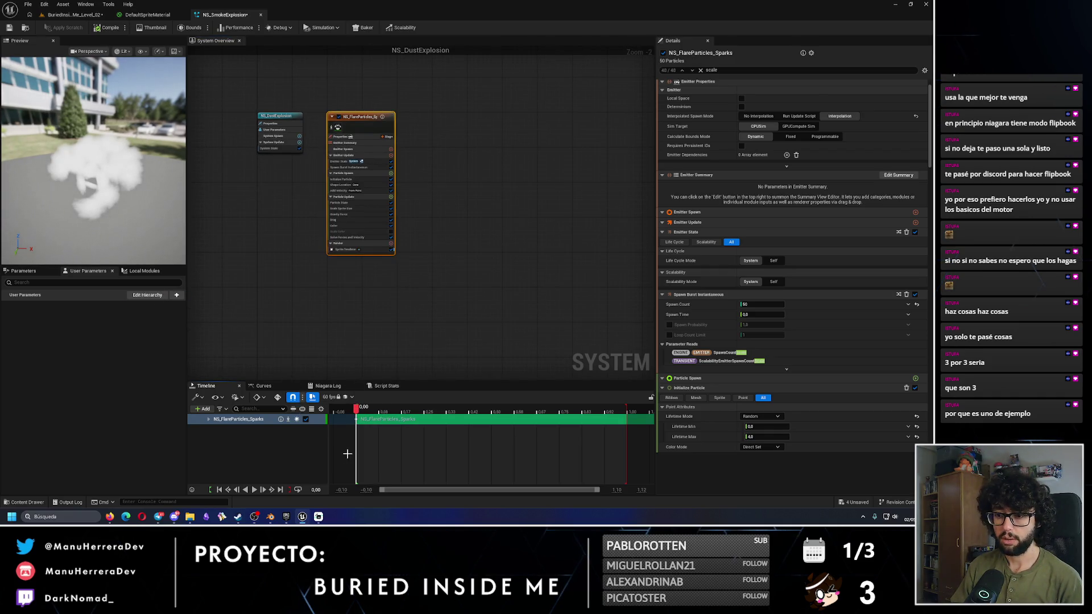
pyautogui.click(256, 491)
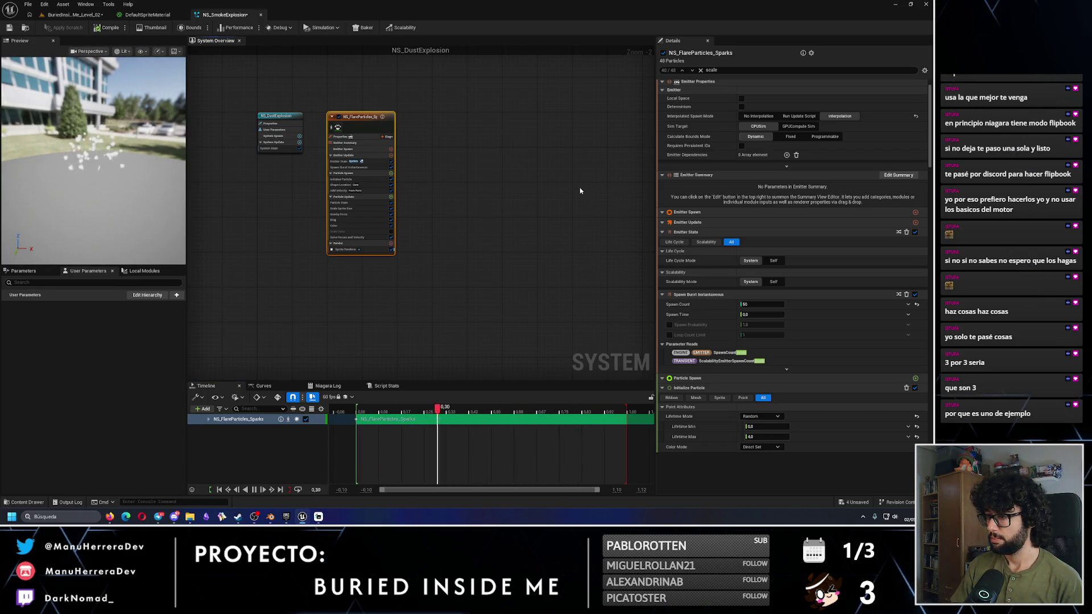
pyautogui.click(427, 362)
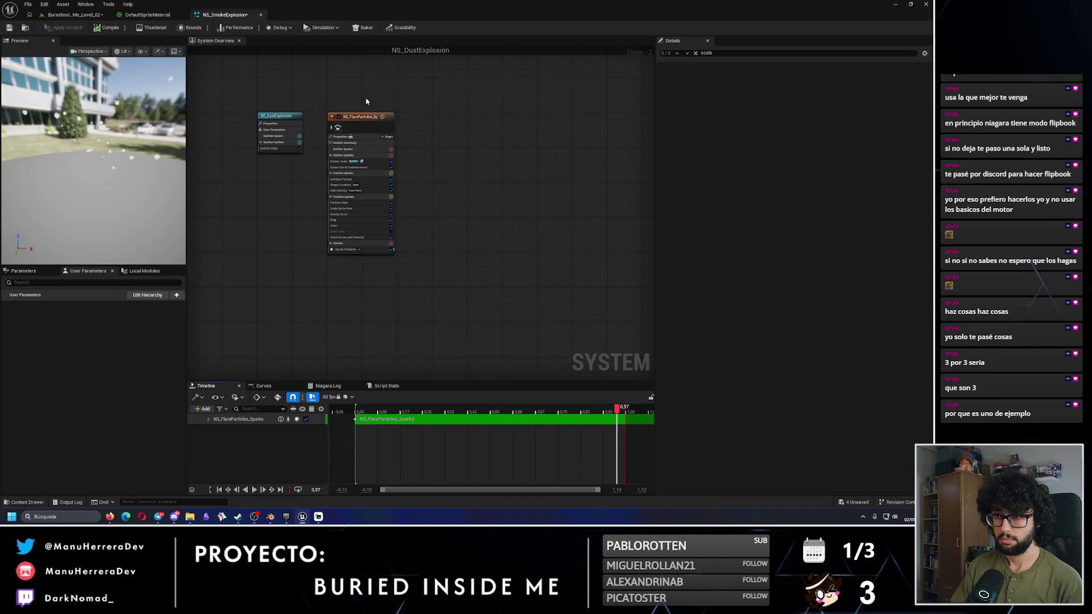
pyautogui.click(362, 117)
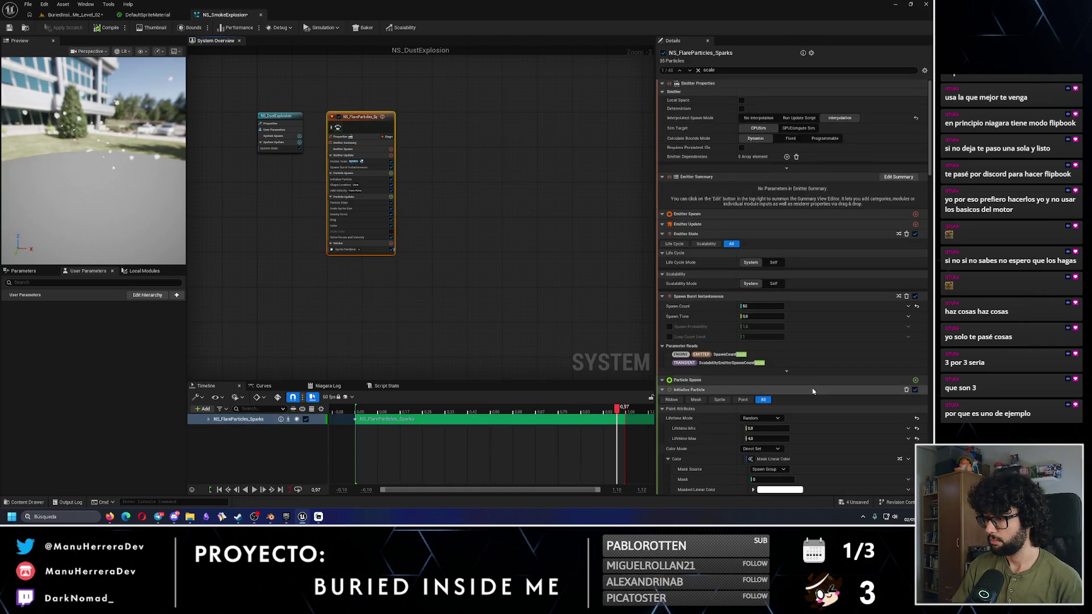
# Step: Set the sprite size to 40 by 40 and save the system
pyautogui.scroll(-3, 812, 385)
pyautogui.scroll(-2, 811, 385)
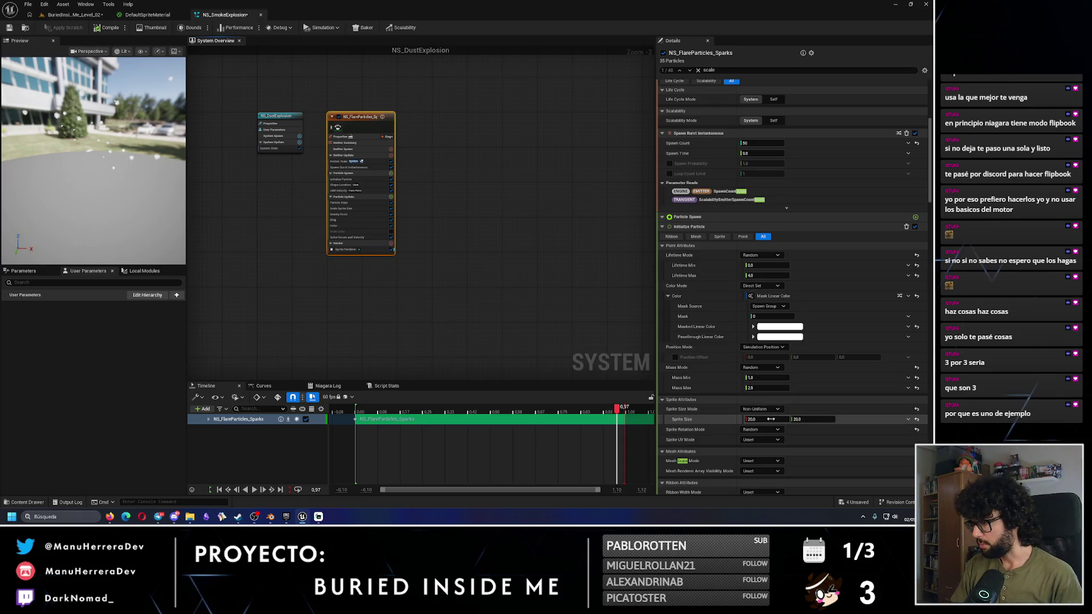
pyautogui.write('40')
pyautogui.click(808, 420)
pyautogui.write('0')
pyautogui.press('Return')
pyautogui.hotkey('ctrl', 's')
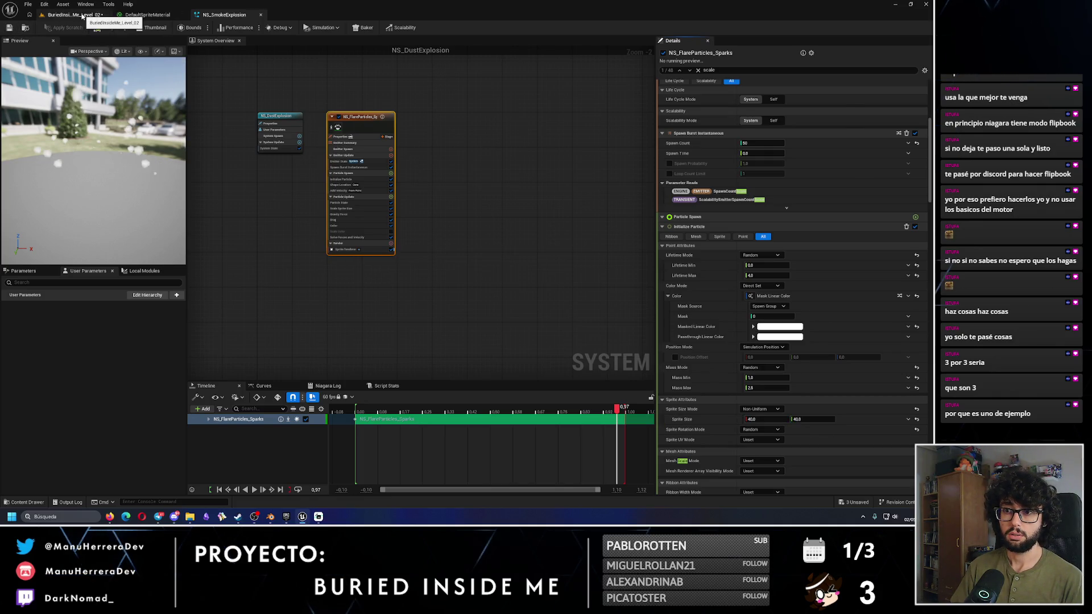
# Step: Check the smoke in the level, then enlarge the sprite size to 80 by 80
pyautogui.click(73, 14)
pyautogui.scroll(-3, 228, 199)
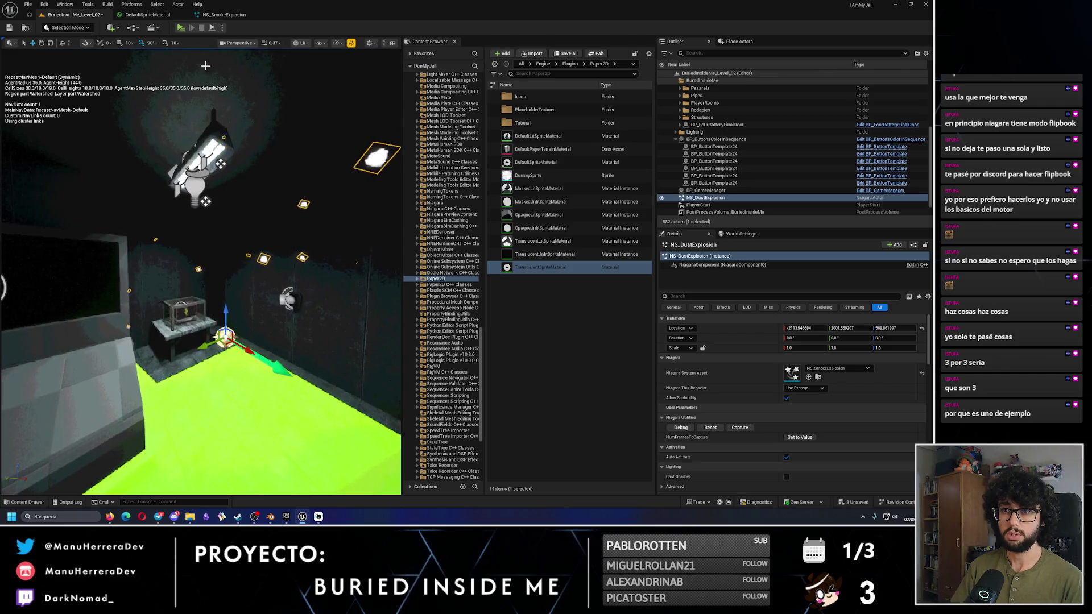
pyautogui.click(240, 16)
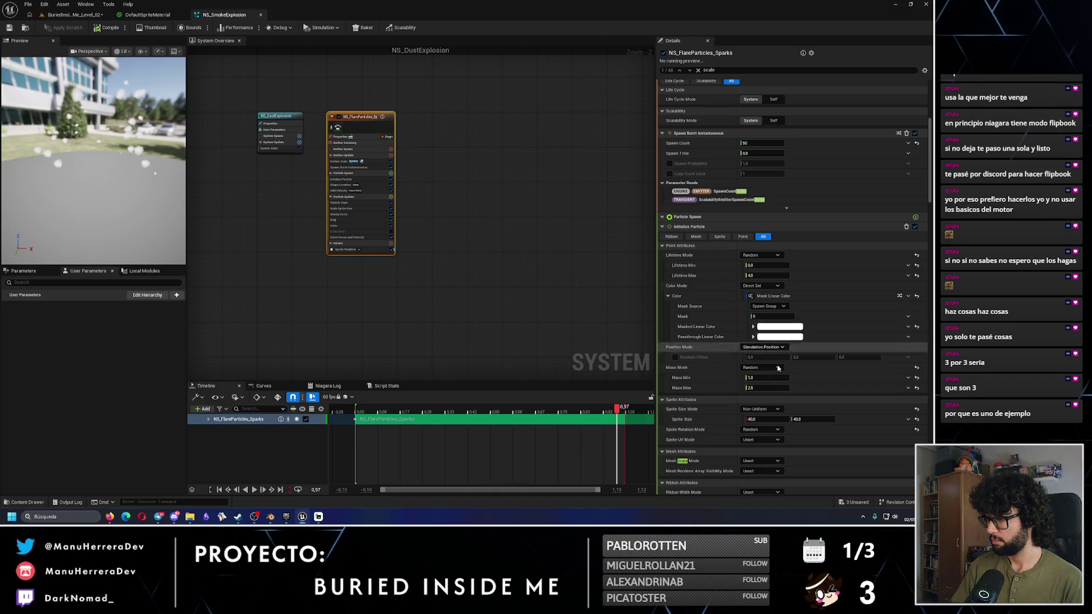
pyautogui.click(773, 420)
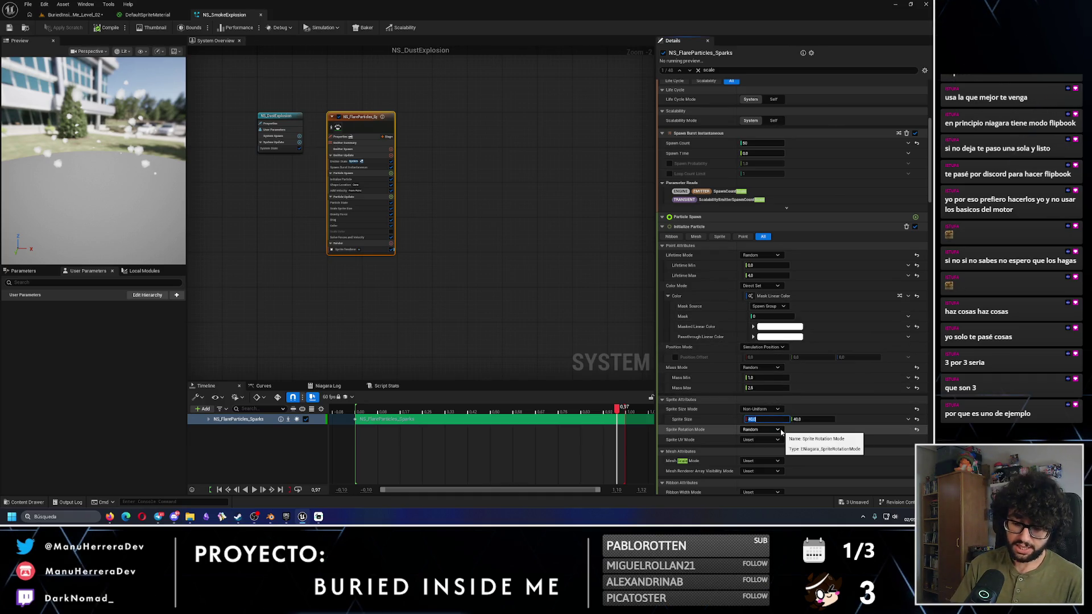
pyautogui.write('80')
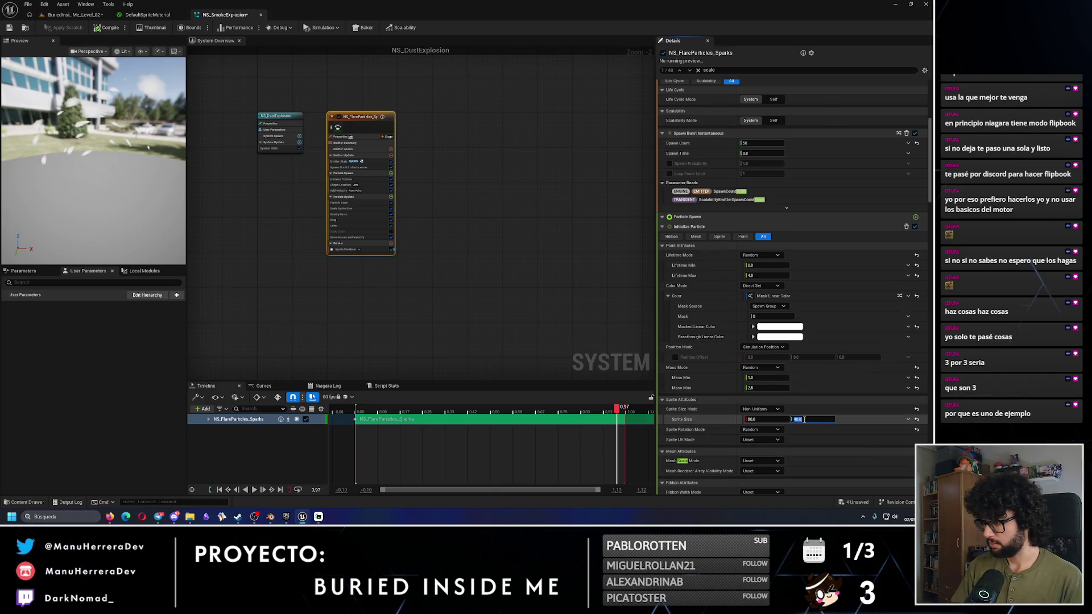
pyautogui.click(804, 419)
pyautogui.write('80')
pyautogui.press('Return')
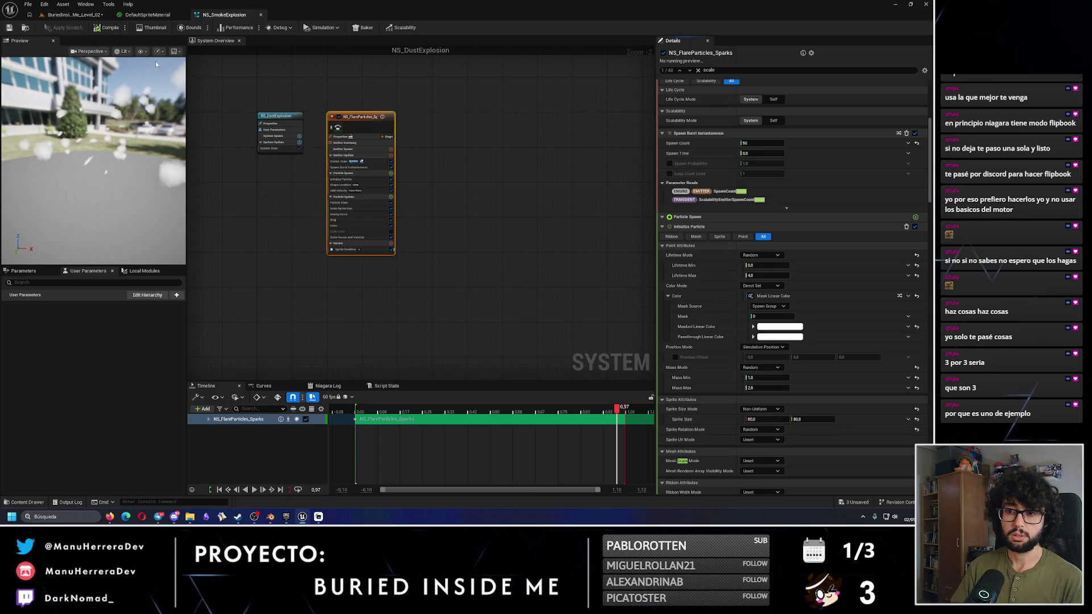
# Step: Replay the smoke explosion in the level viewport
pyautogui.click(73, 15)
pyautogui.scroll(3, 228, 180)
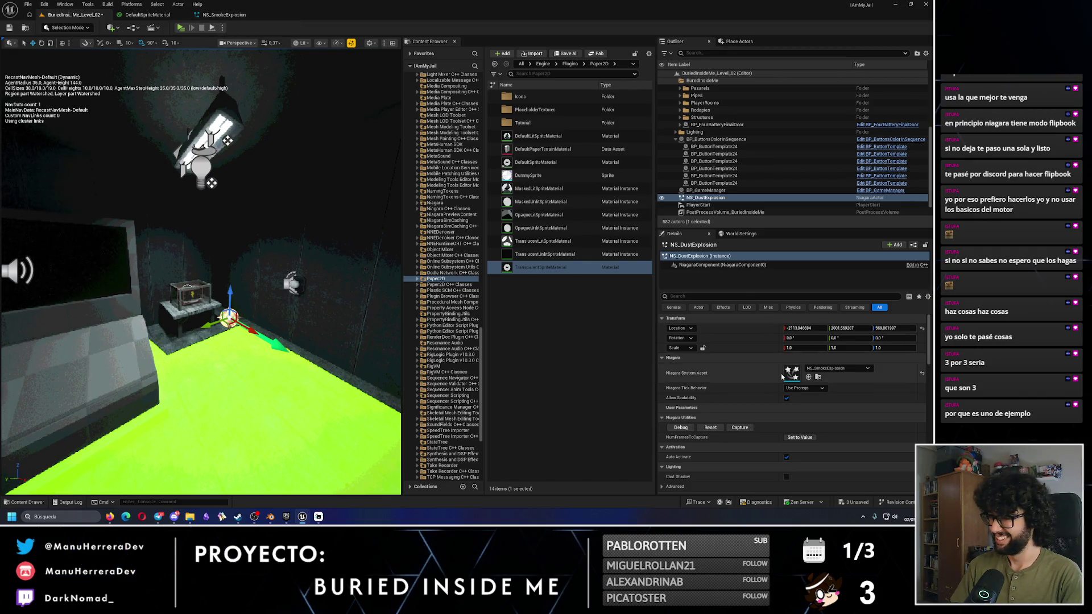
pyautogui.click(717, 430)
pyautogui.click(718, 431)
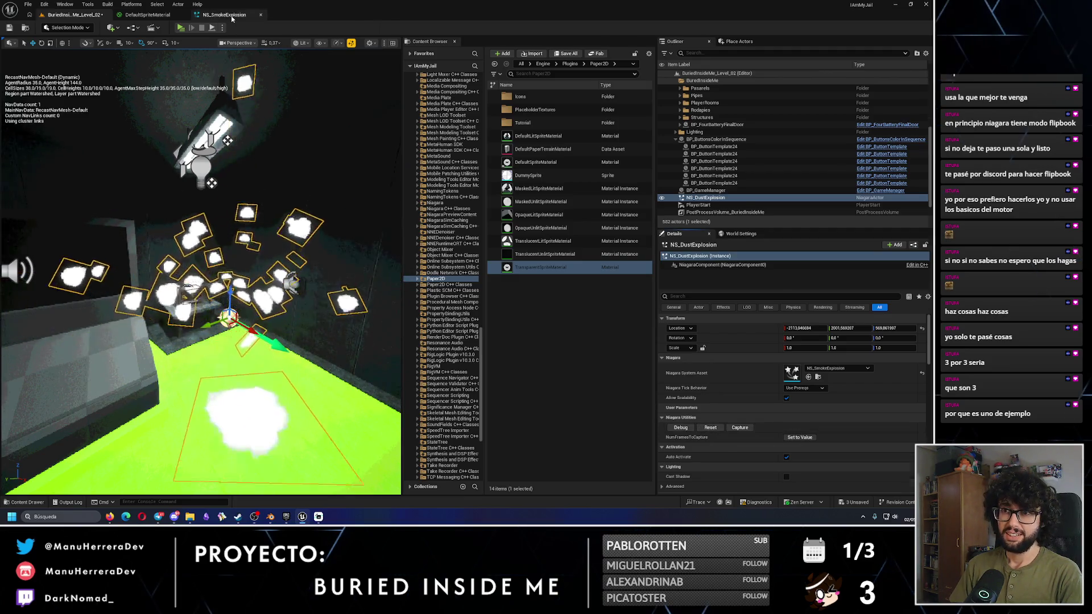
# Step: Open DefaultSpriteMaterial, move its tab last, and return to NS_SmokeExplosion
pyautogui.doubleClick(541, 163)
pyautogui.moveTo(122, 16); pyautogui.dragTo(251, 18)
pyautogui.click(146, 15)
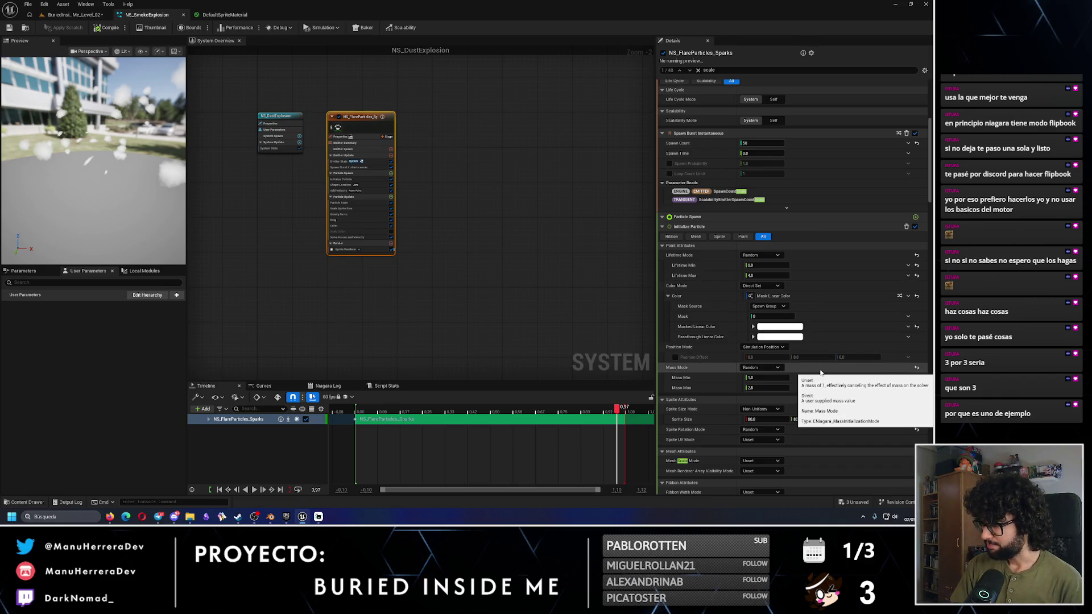
# Step: Select the sparks emitter and show its full module stack
pyautogui.click(668, 296)
pyautogui.click(353, 137)
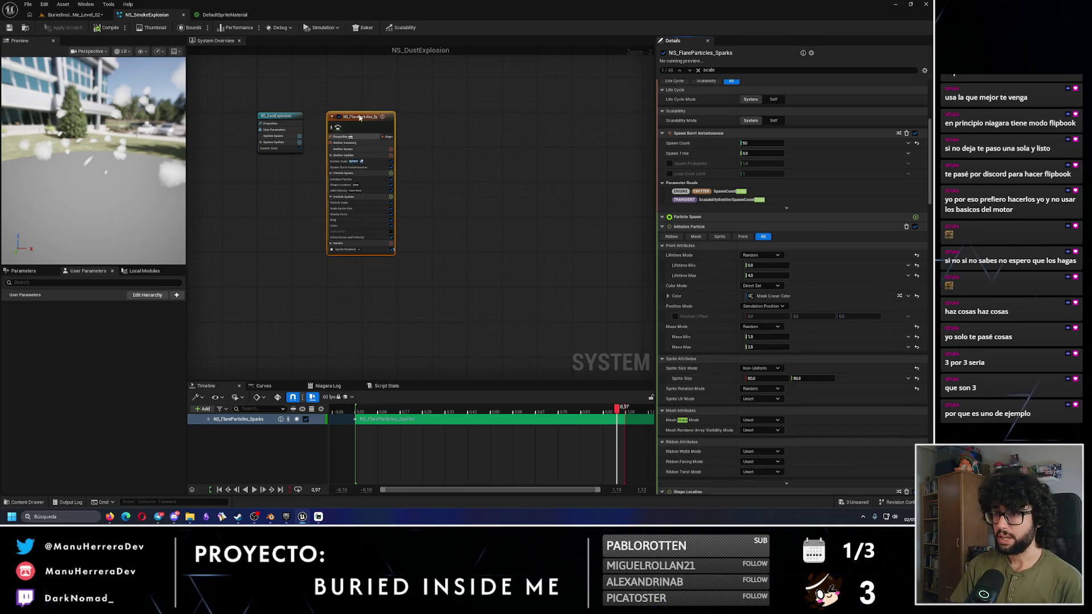
pyautogui.scroll(2, 358, 124)
pyautogui.click(405, 169)
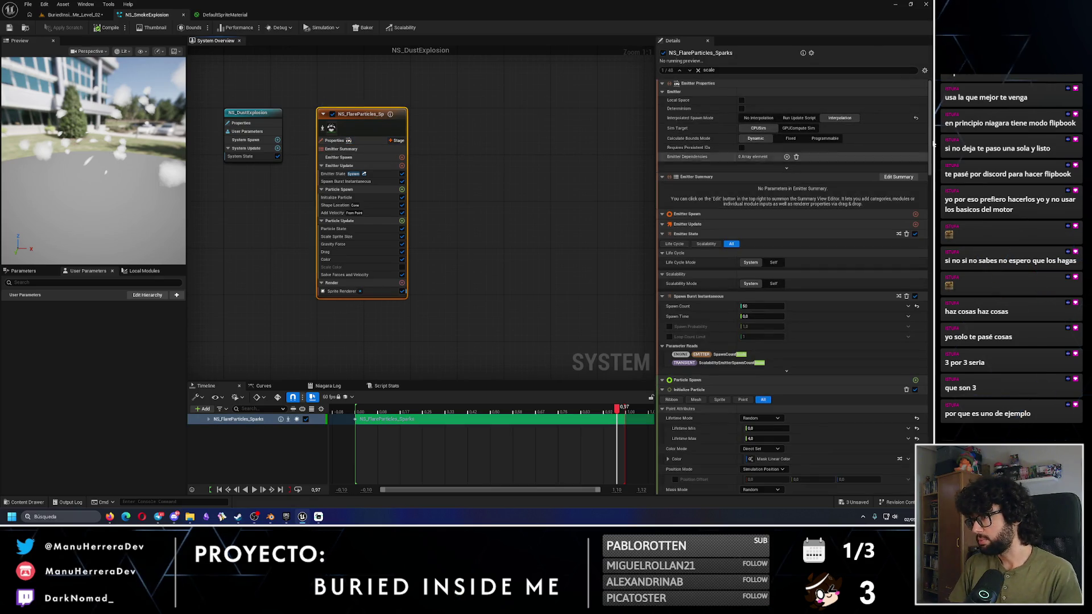
pyautogui.scroll(-3, 934, 132)
pyautogui.scroll(-4, 934, 132)
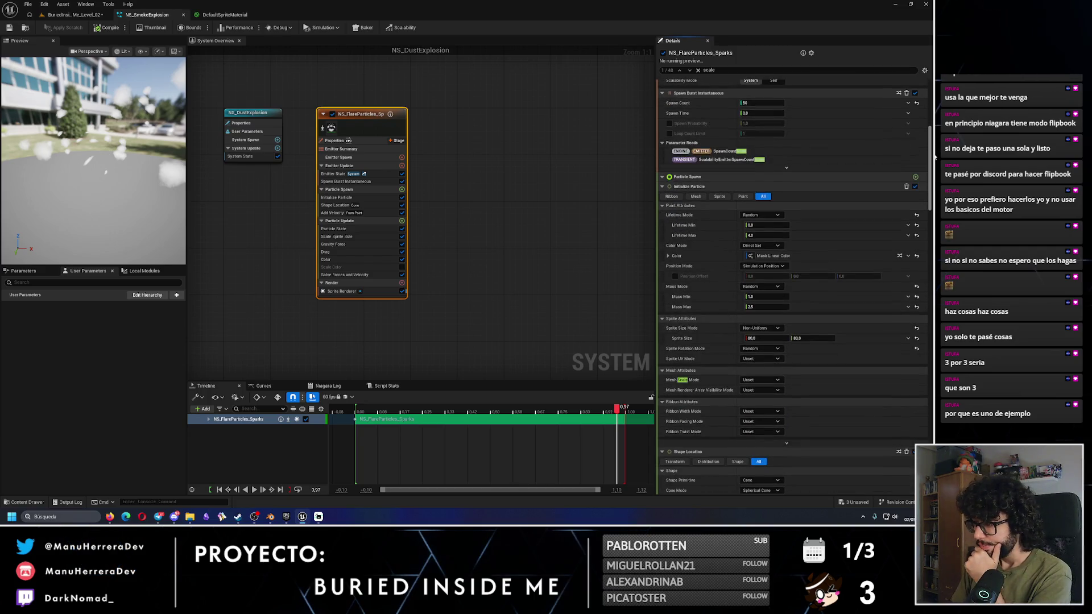
pyautogui.moveTo(934, 158); pyautogui.dragTo(935, 183)
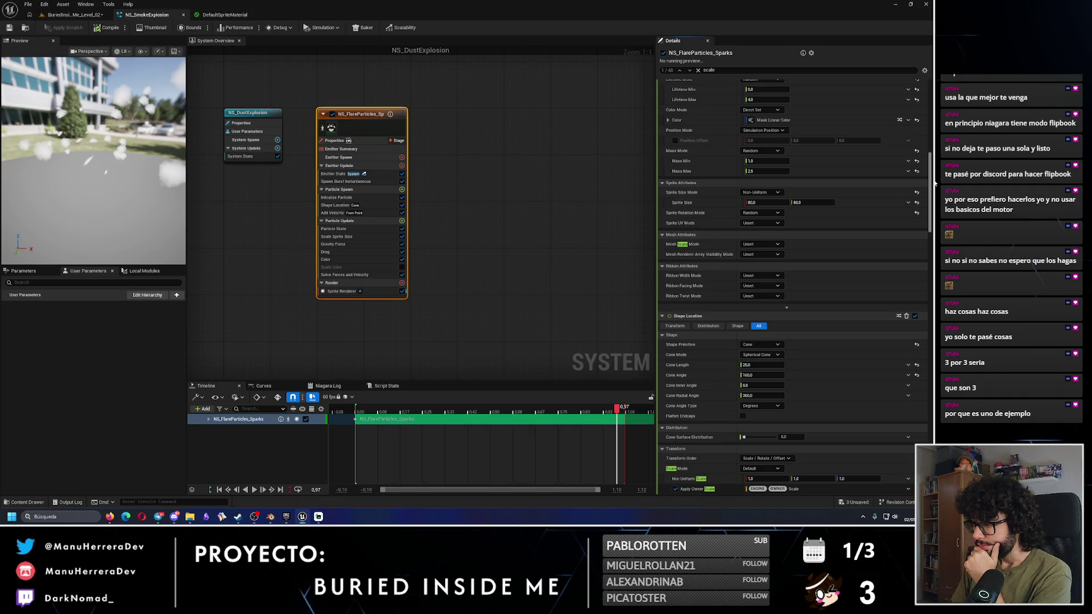
# Step: Set Cone Angle to 360, switch Shape Primitive to Sphere, and replay the preview
pyautogui.click(764, 377)
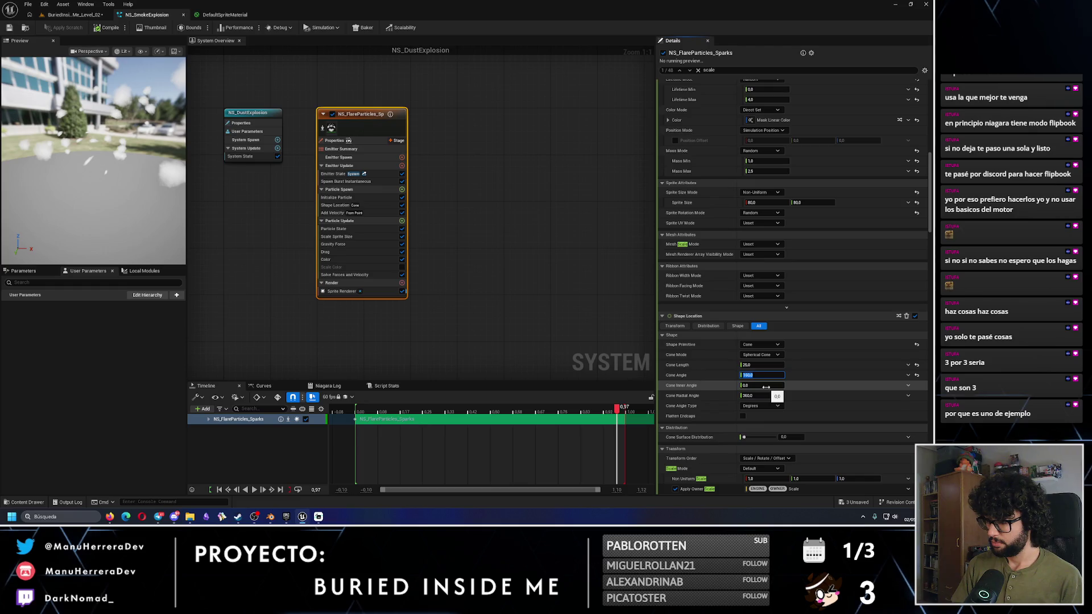
pyautogui.write('360')
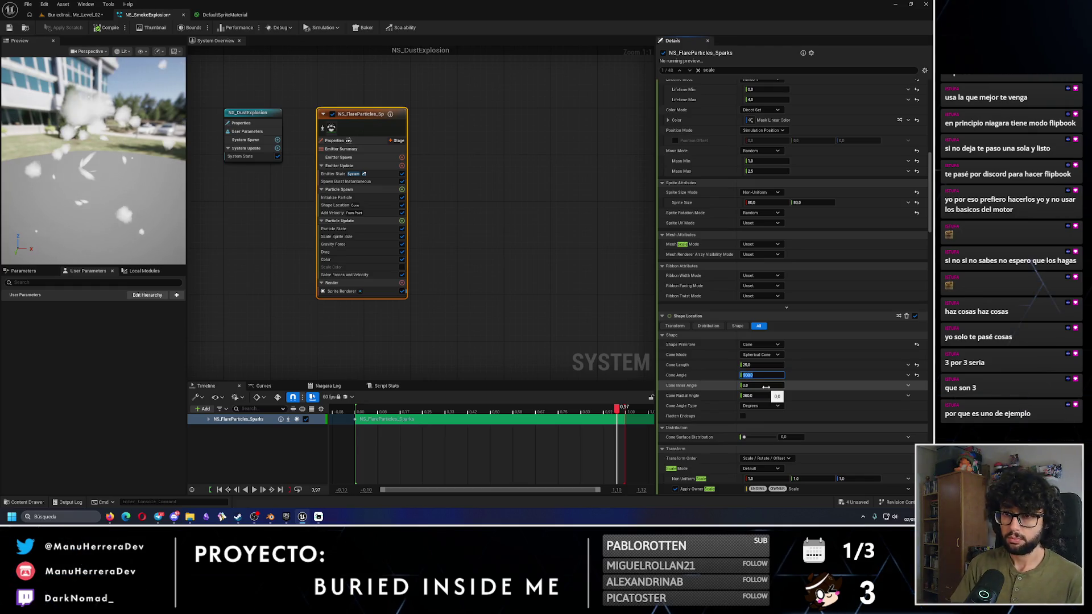
pyautogui.click(761, 344)
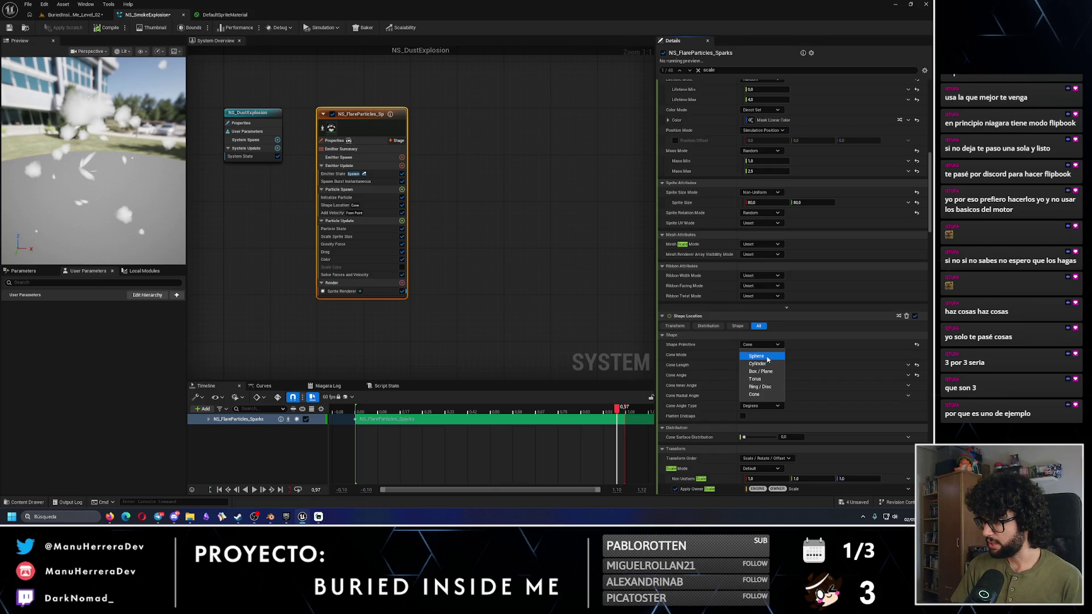
pyautogui.click(763, 388)
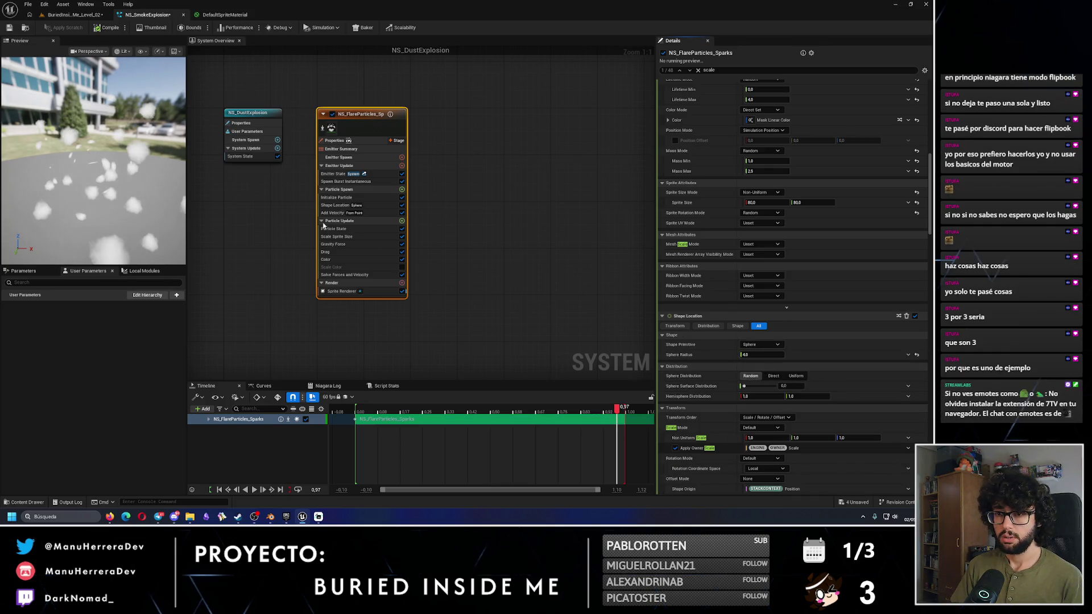
pyautogui.moveTo(398, 408); pyautogui.dragTo(356, 413)
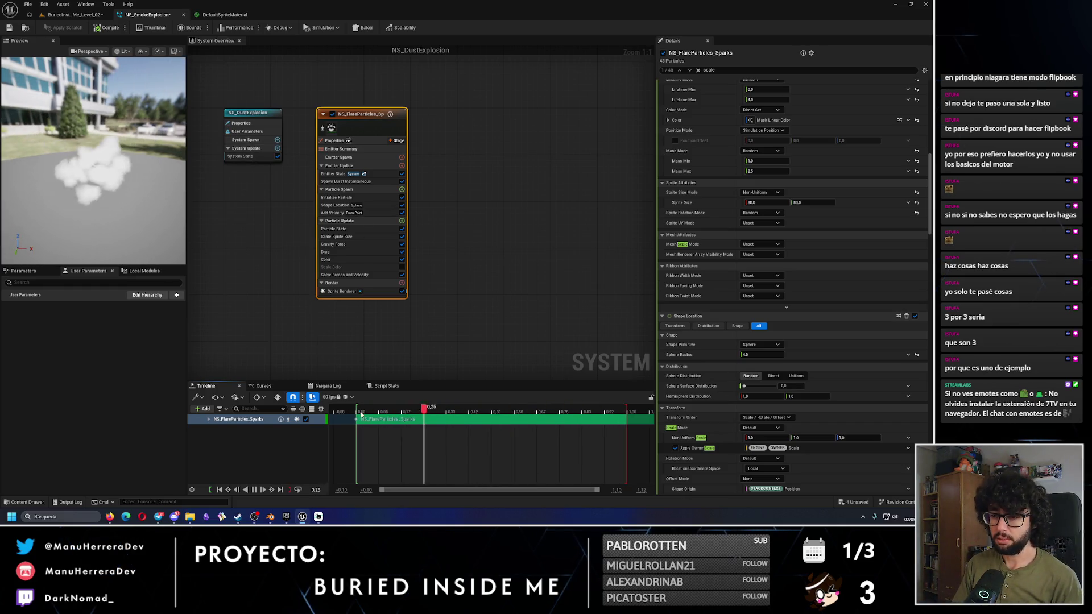
pyautogui.click(357, 411)
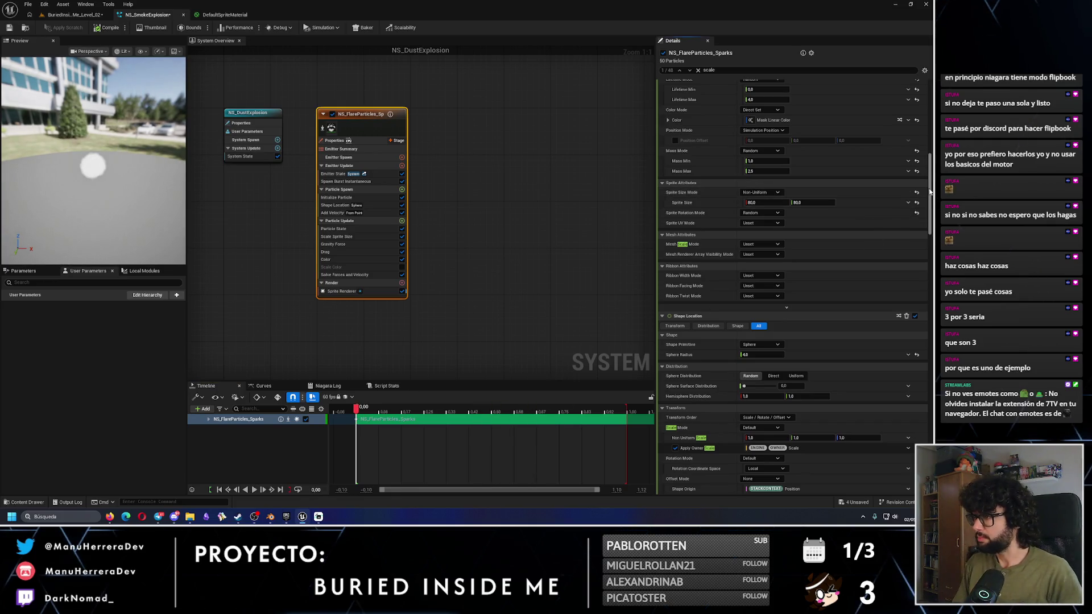
# Step: Clear the 'scale' filter and search the stack for lifetime
pyautogui.moveTo(931, 192); pyautogui.dragTo(933, 162)
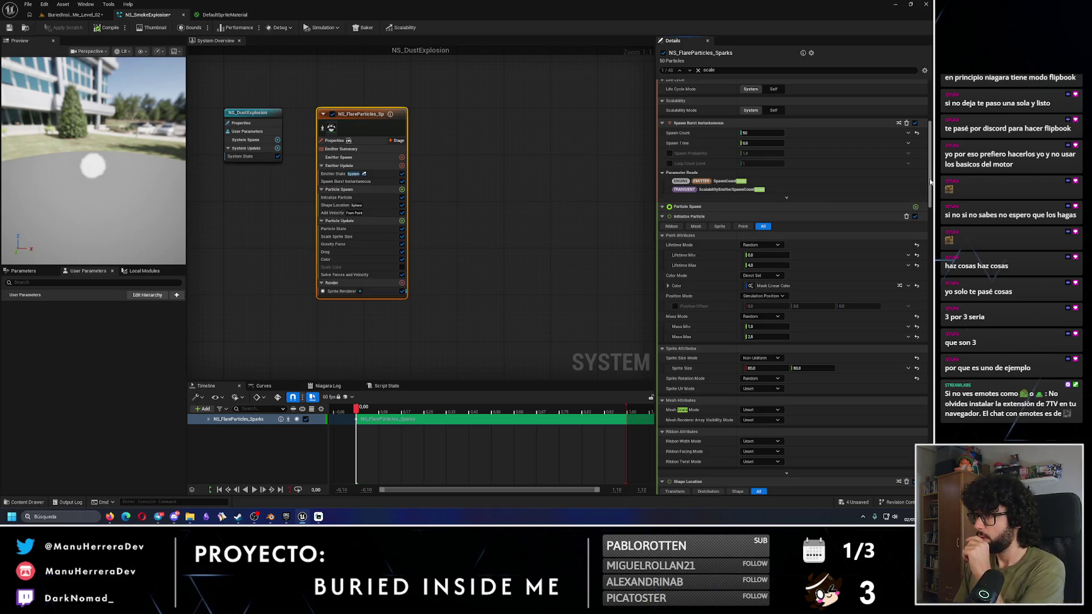
pyautogui.moveTo(929, 182); pyautogui.dragTo(929, 145)
pyautogui.click(698, 70)
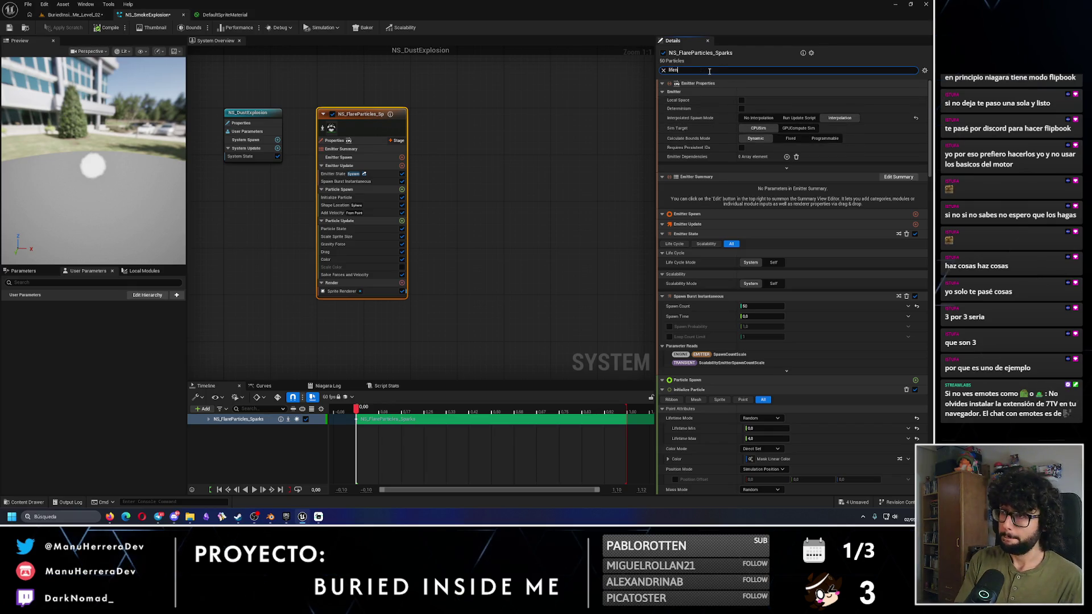
pyautogui.write('ime')
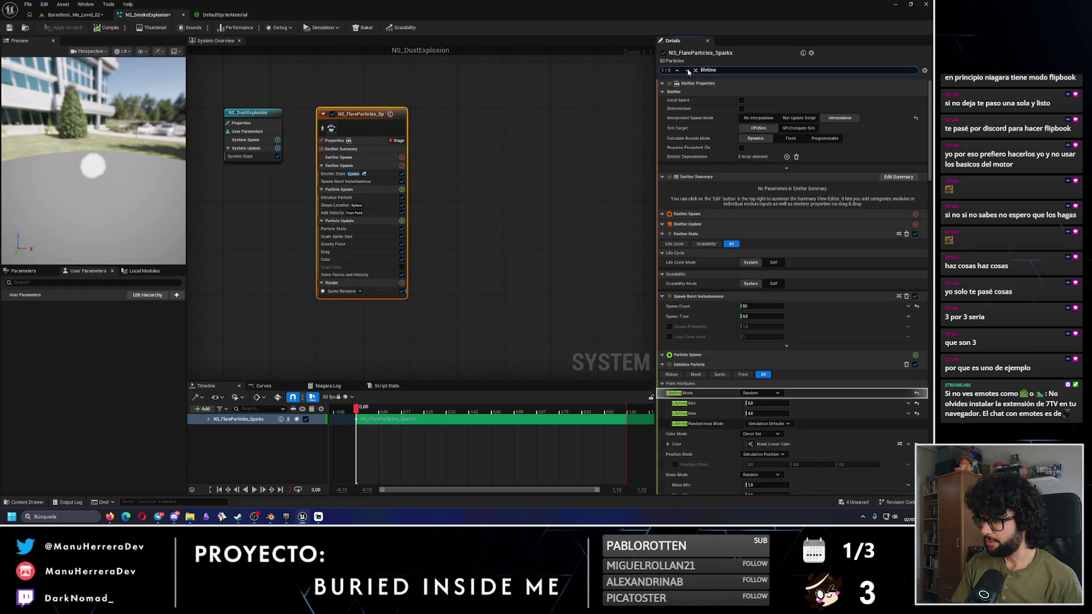
# Step: Set Lifetime Min to 3 and Max to 8
pyautogui.click(771, 413)
pyautogui.write('8')
pyautogui.click(768, 404)
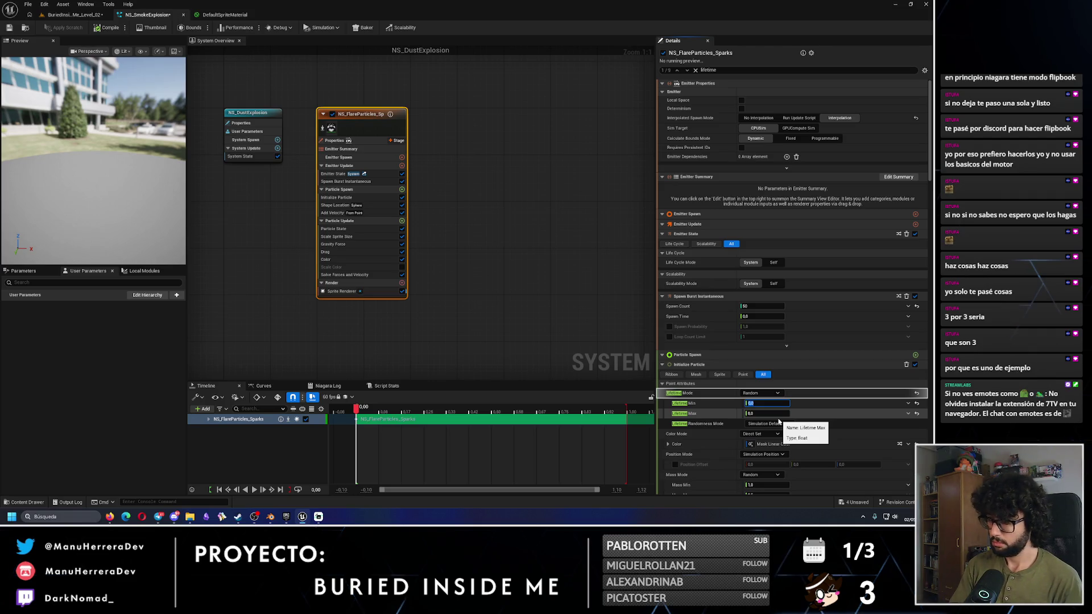
pyautogui.click(688, 70)
# Step: Go to the Scale Sprite Size curve and drag its first key later
pyautogui.click(688, 70)
pyautogui.click(688, 70)
pyautogui.click(688, 69)
pyautogui.click(688, 70)
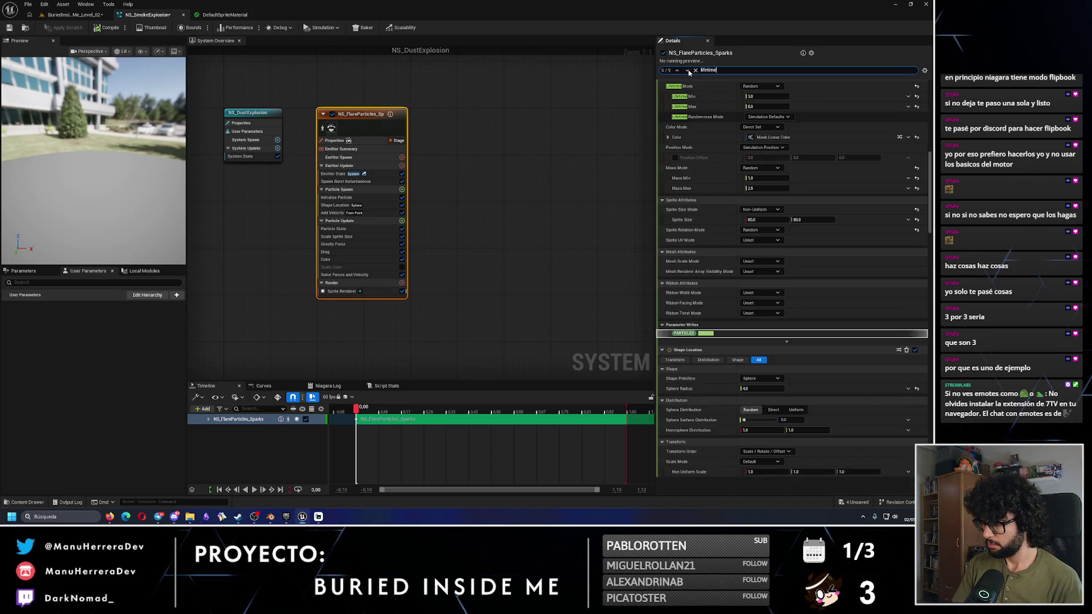
pyautogui.click(688, 70)
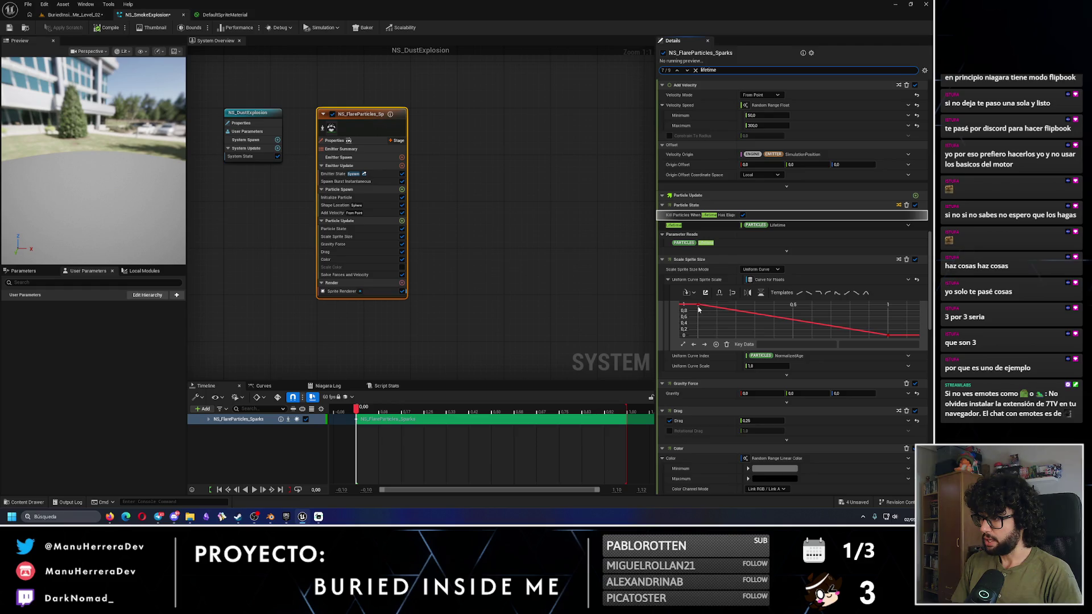
pyautogui.moveTo(698, 309)
pyautogui.moveTo(699, 308)
pyautogui.mouseDown()
pyautogui.moveTo(820, 309)
pyautogui.moveTo(808, 307)
pyautogui.mouseUp()
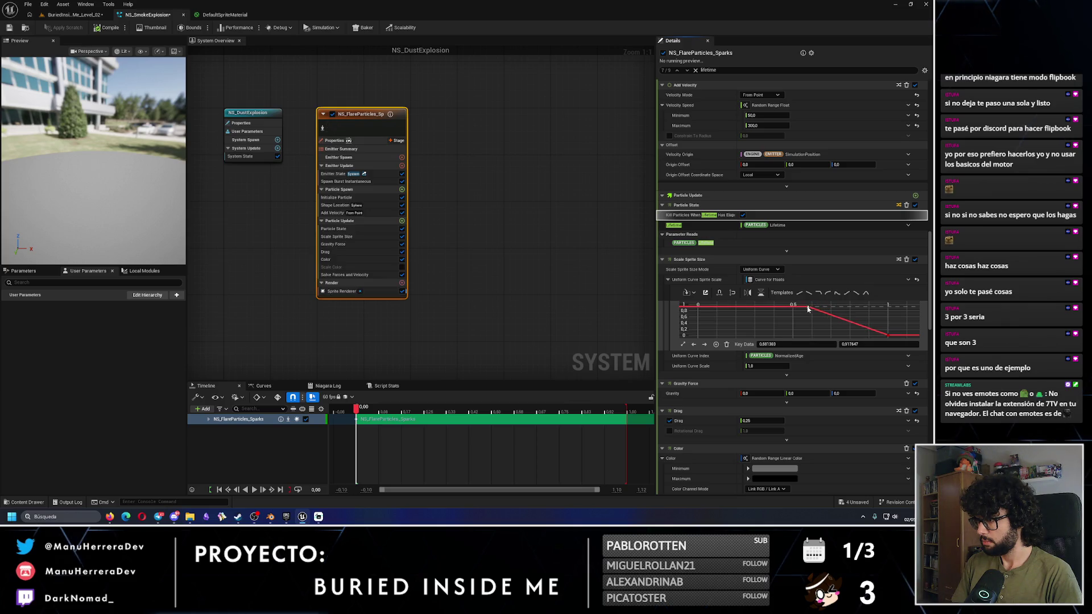
# Step: Set the first key's Key Data to time 0.5 and value 1
pyautogui.click(785, 345)
pyautogui.write('0.5')
pyautogui.press('Return')
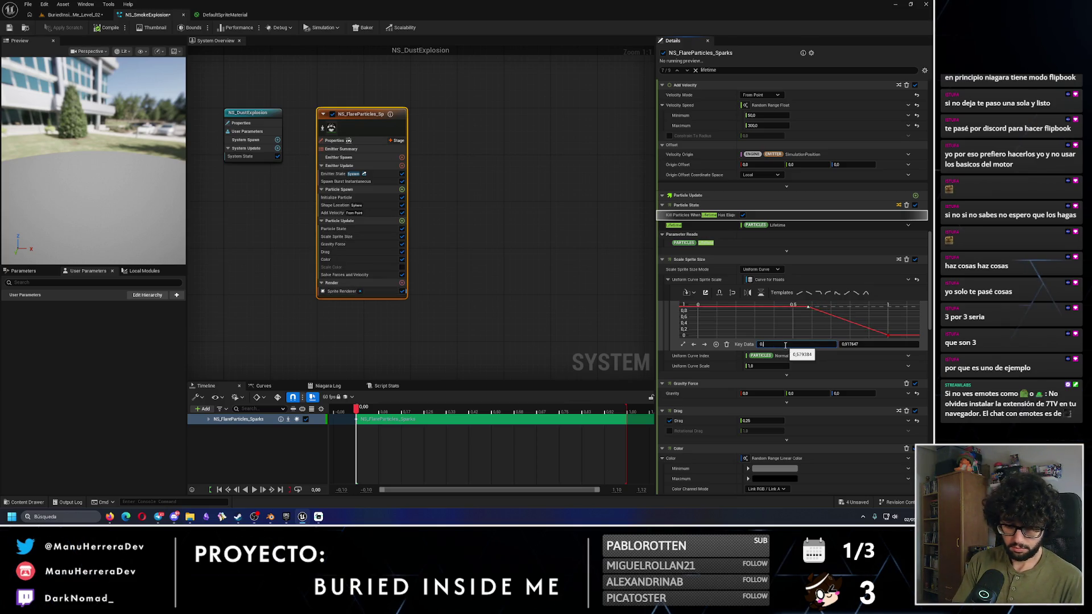
pyautogui.click(854, 344)
pyautogui.write('1')
pyautogui.press('Return')
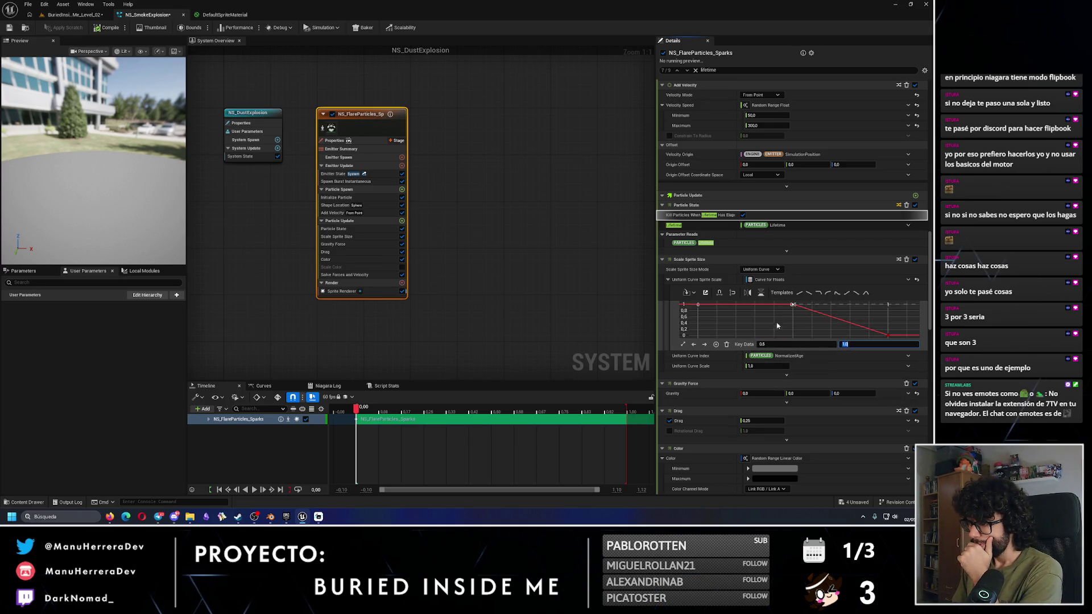
pyautogui.click(688, 72)
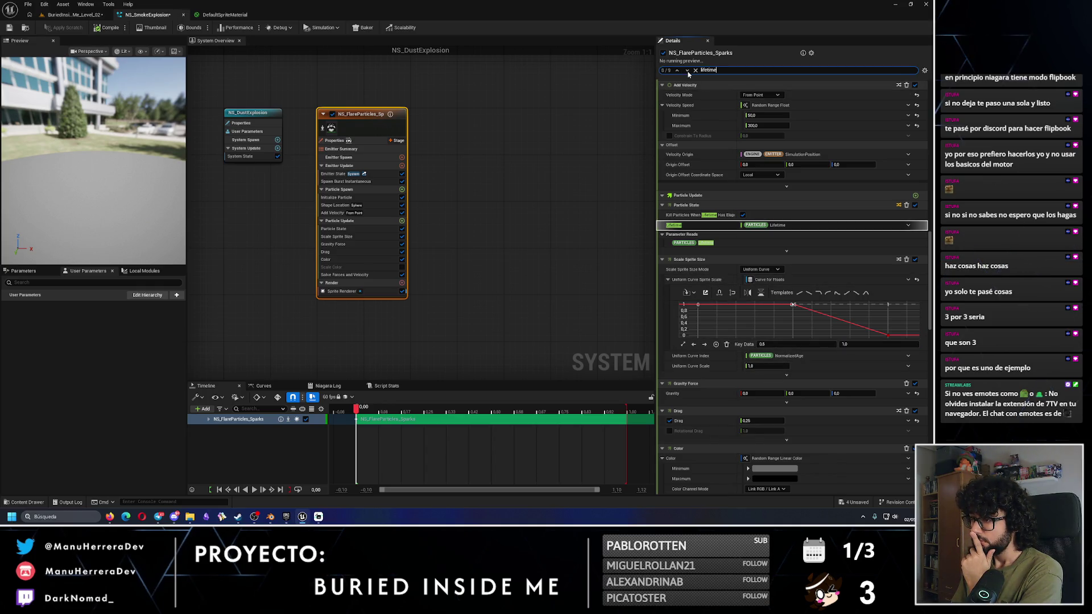
pyautogui.click(688, 71)
# Step: Switch the Initialize Particle sprite size mode to Random Uniform
pyautogui.click(688, 71)
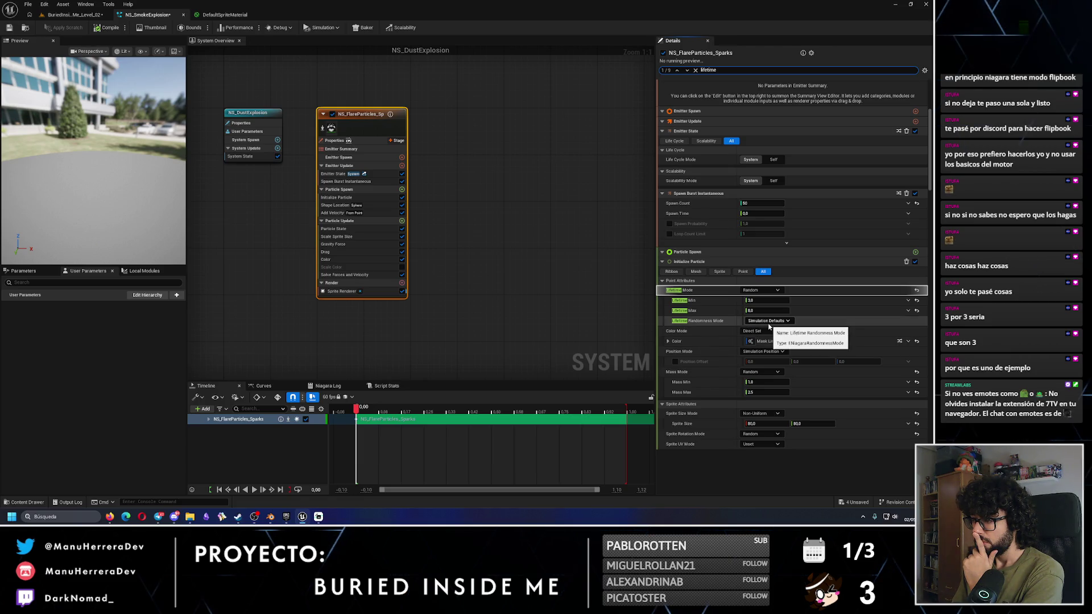
pyautogui.click(768, 414)
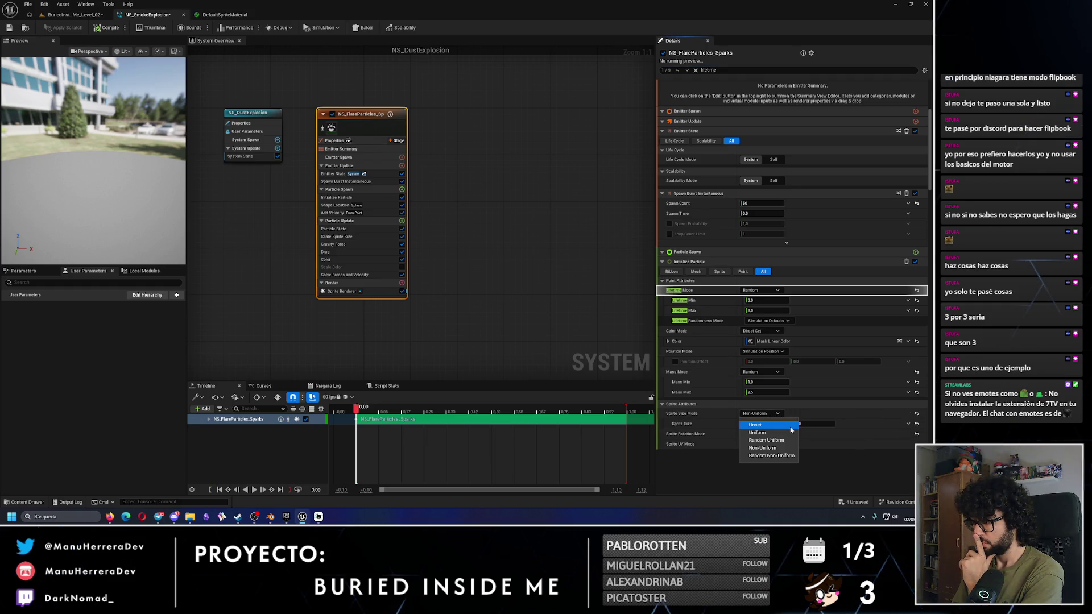
pyautogui.click(781, 456)
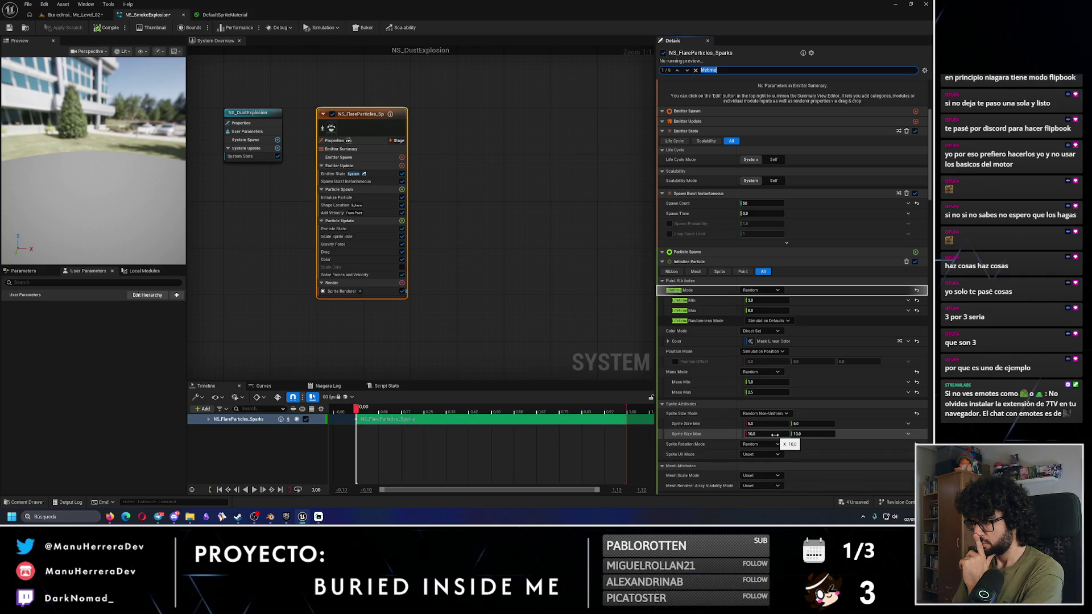
pyautogui.click(763, 414)
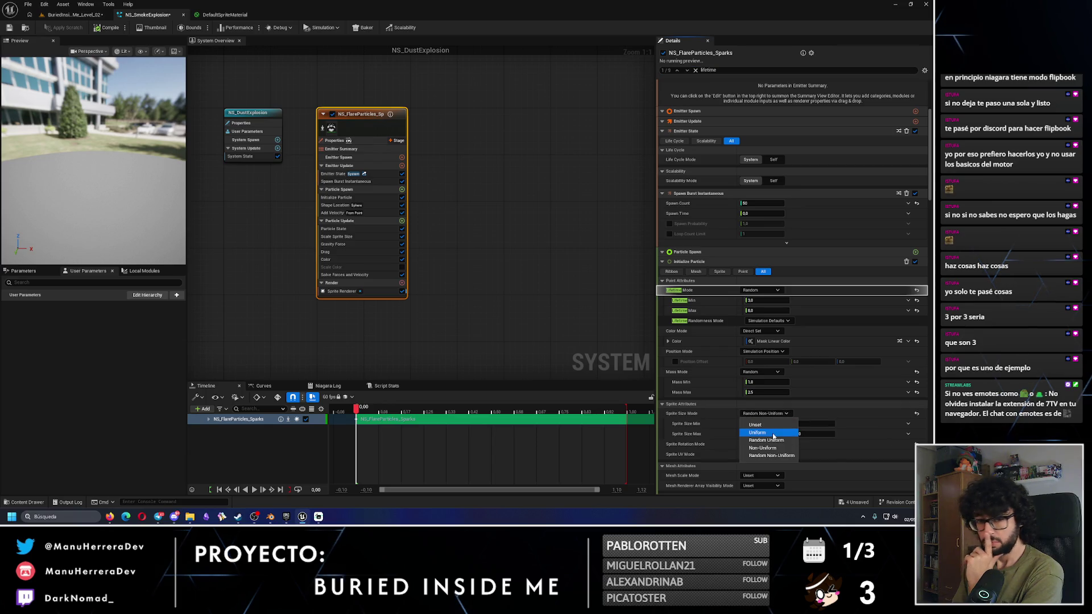
pyautogui.click(418, 411)
pyautogui.moveTo(418, 410)
pyautogui.mouseDown()
pyautogui.moveTo(461, 413)
pyautogui.moveTo(447, 412)
pyautogui.mouseUp()
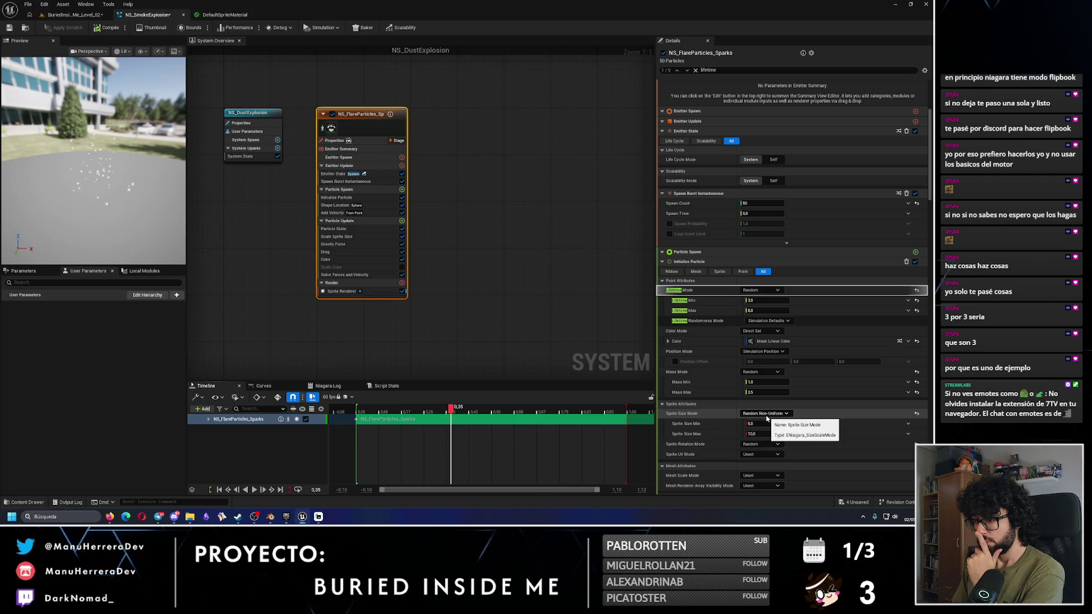
pyautogui.click(780, 414)
pyautogui.click(766, 440)
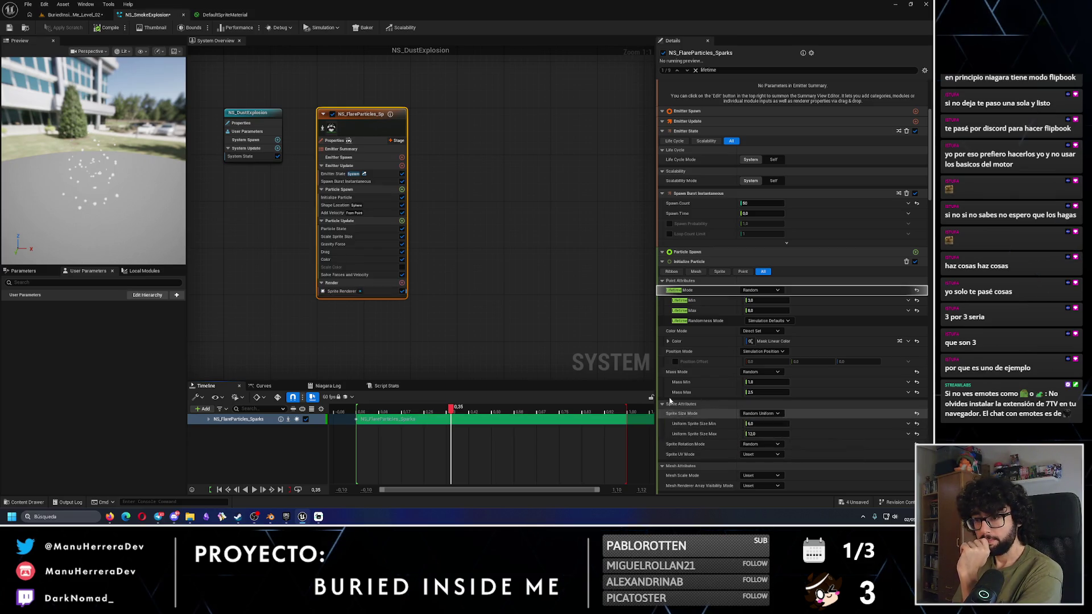
pyautogui.moveTo(451, 410); pyautogui.dragTo(492, 410)
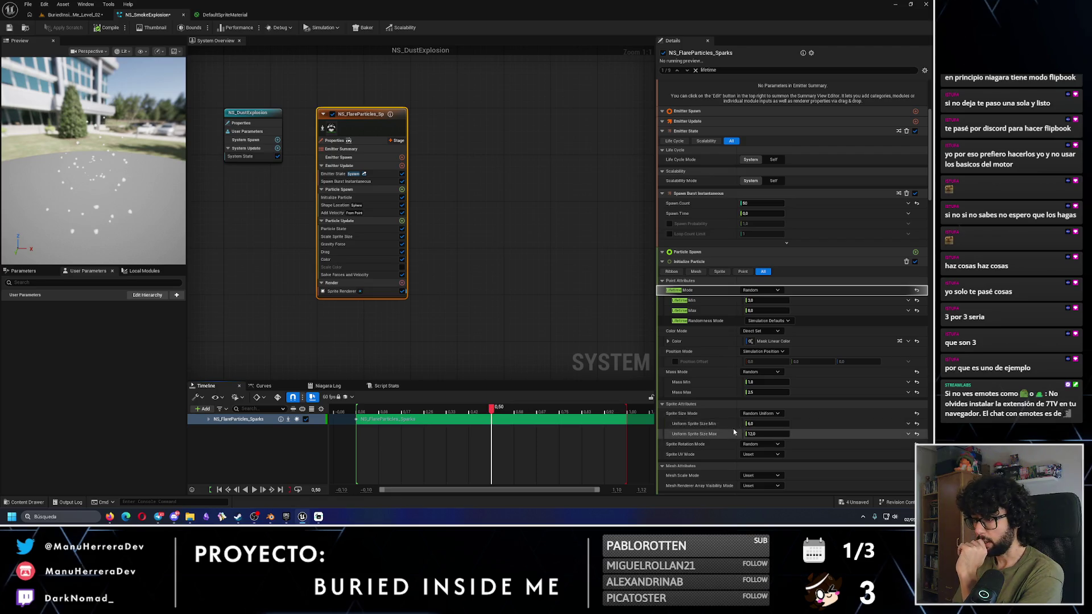
# Step: Set Uniform Sprite Size Min to 60 and Max to 80, then replay the preview
pyautogui.click(766, 424)
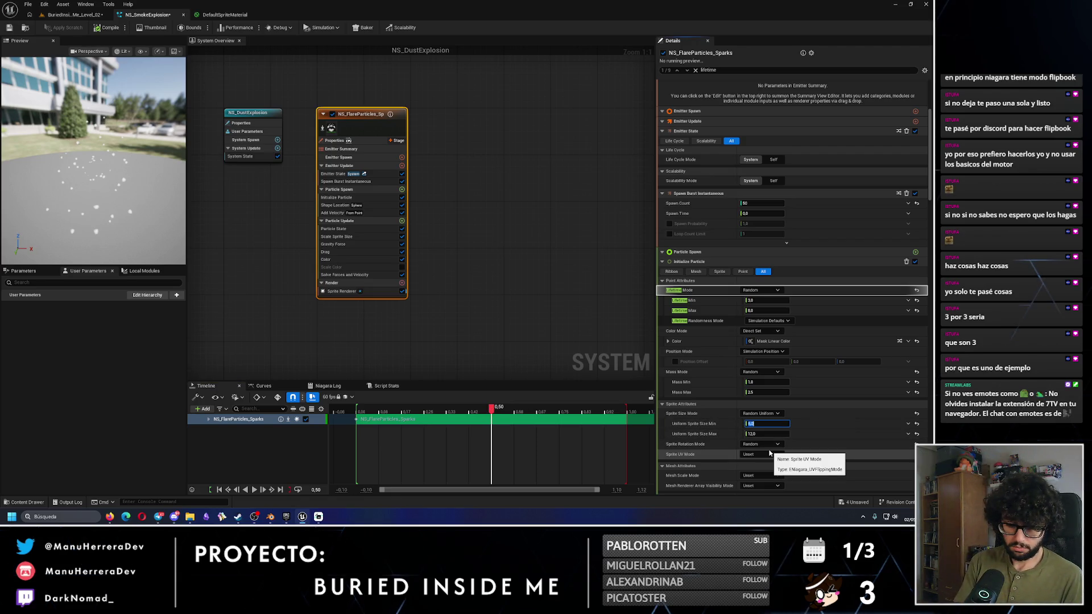
pyautogui.write('60')
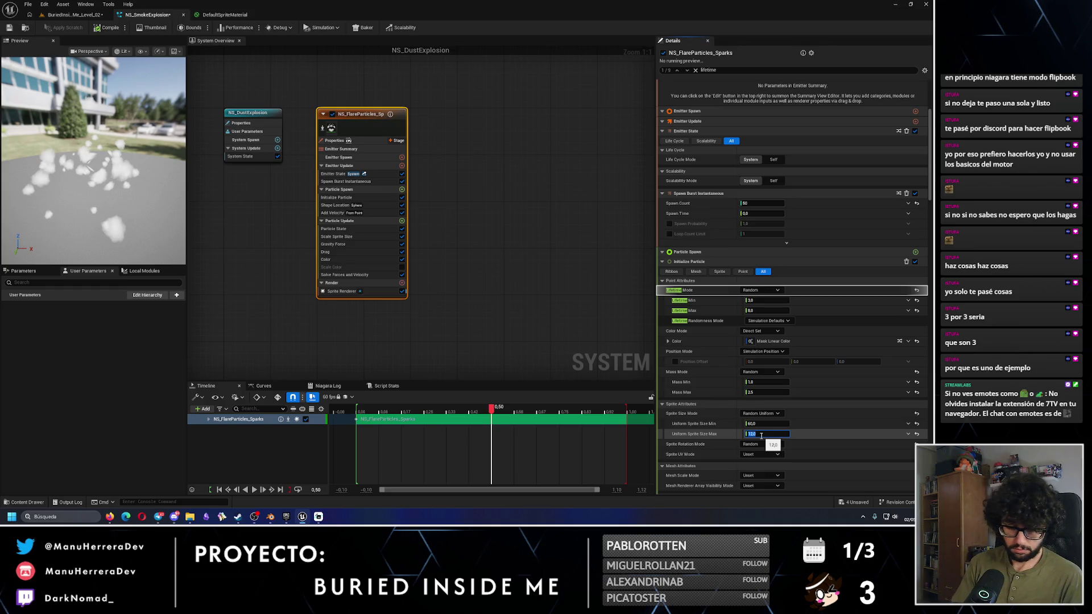
pyautogui.write('80')
pyautogui.press('Return')
pyautogui.moveTo(493, 413); pyautogui.dragTo(360, 411)
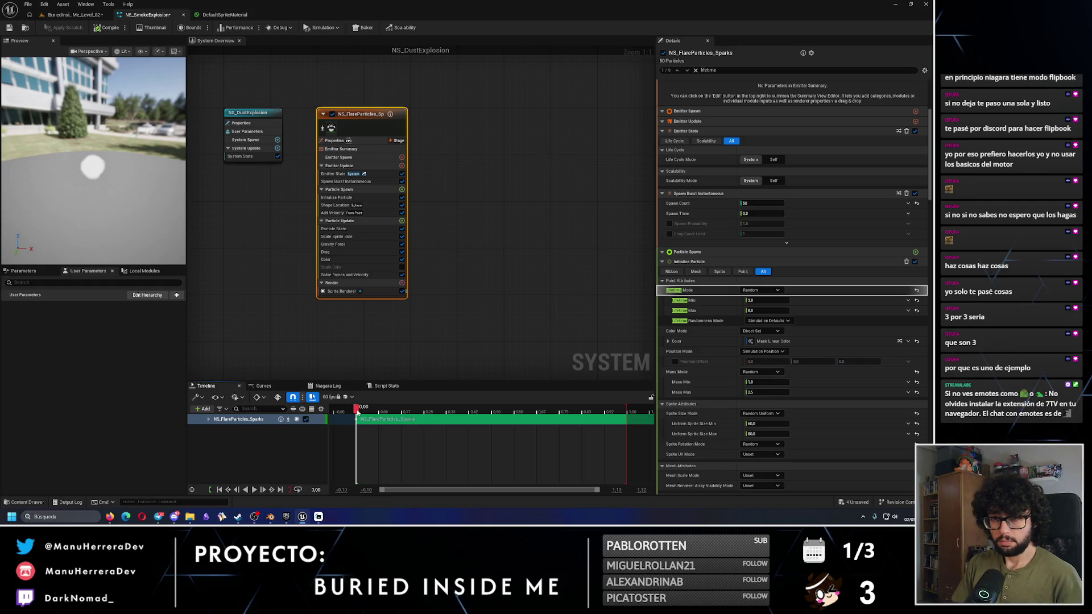
pyautogui.press('space')
pyautogui.write('veloci')
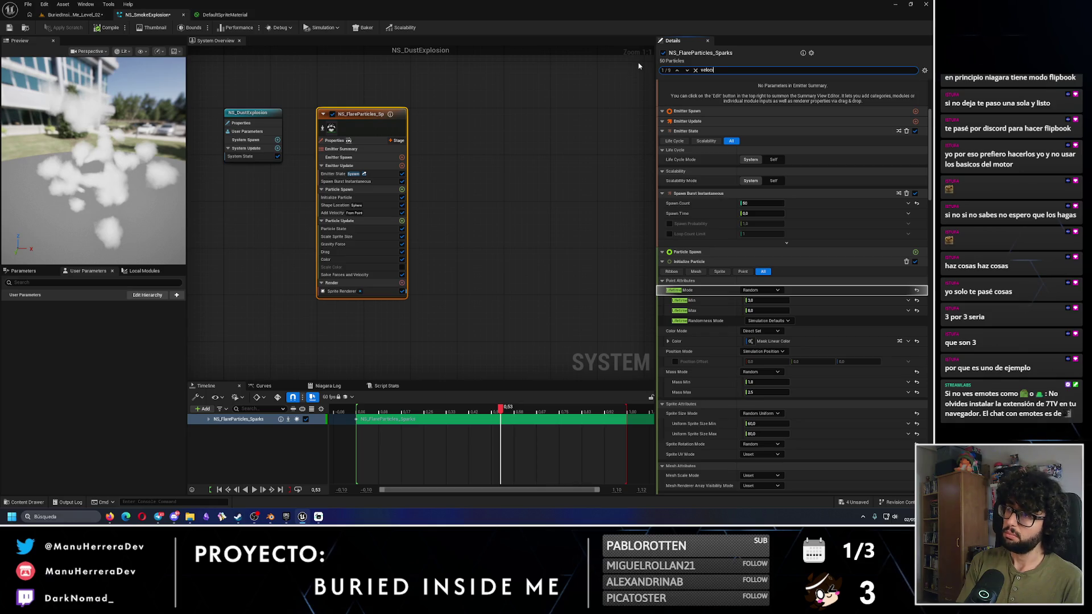
pyautogui.write('ty')
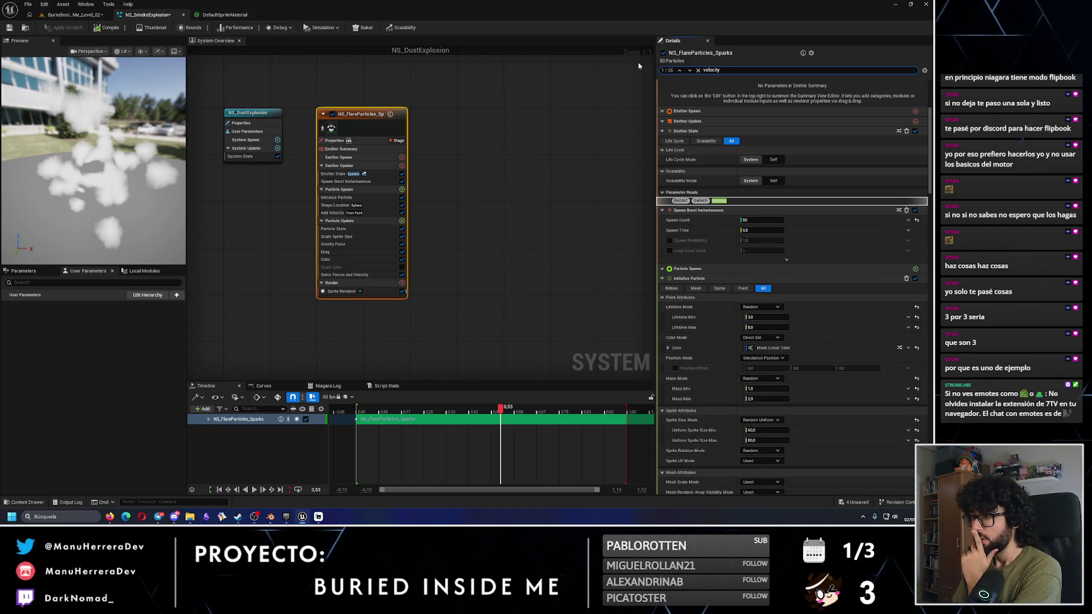
# Step: Jump to the Add Velocity module and replay the preview from the start
pyautogui.click(690, 70)
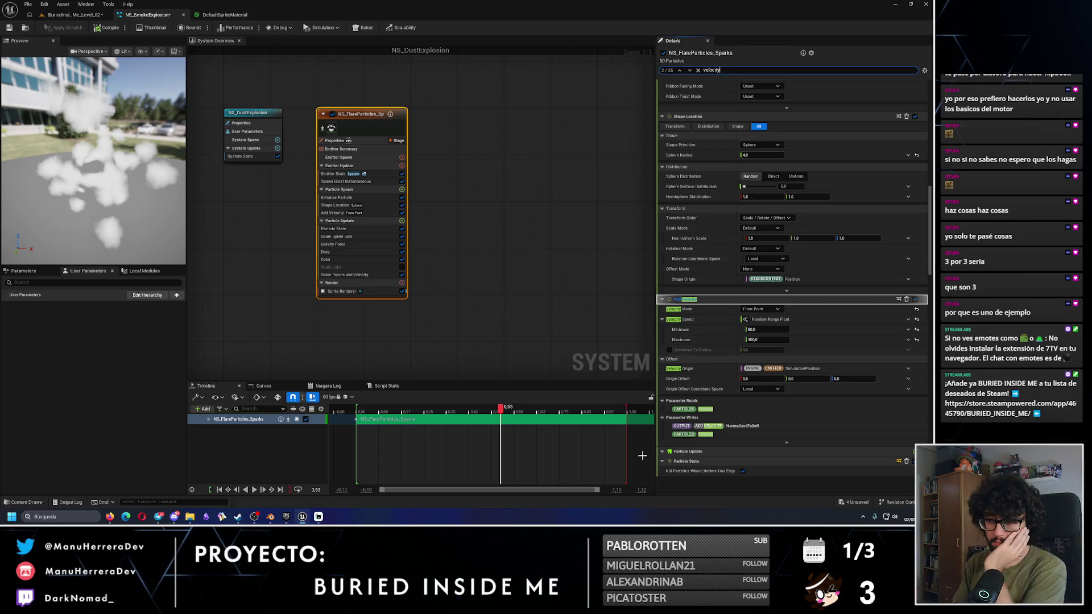
pyautogui.moveTo(505, 411); pyautogui.dragTo(360, 410)
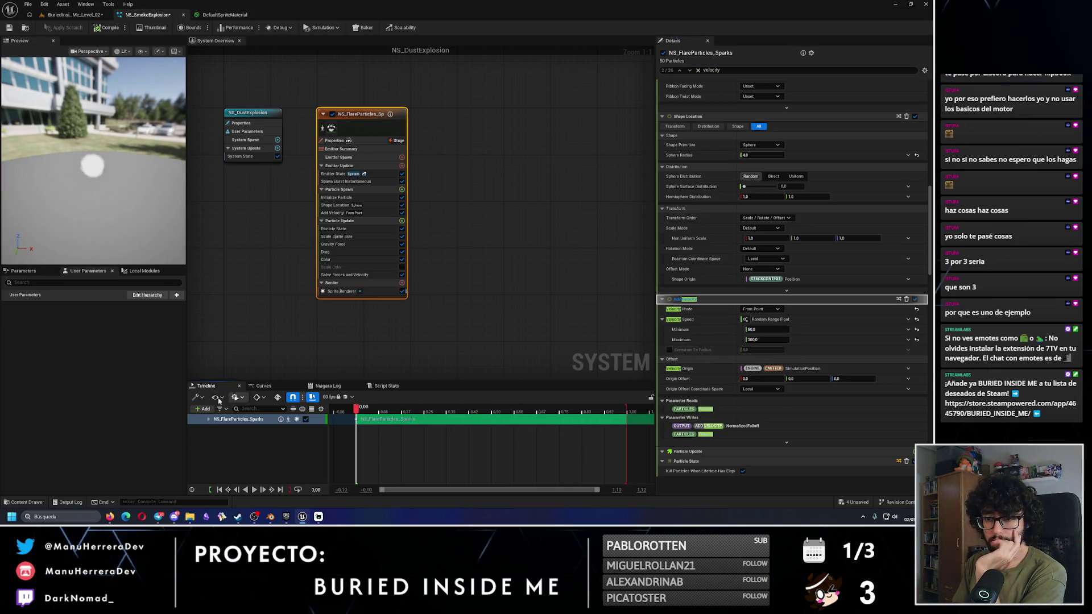
pyautogui.click(255, 491)
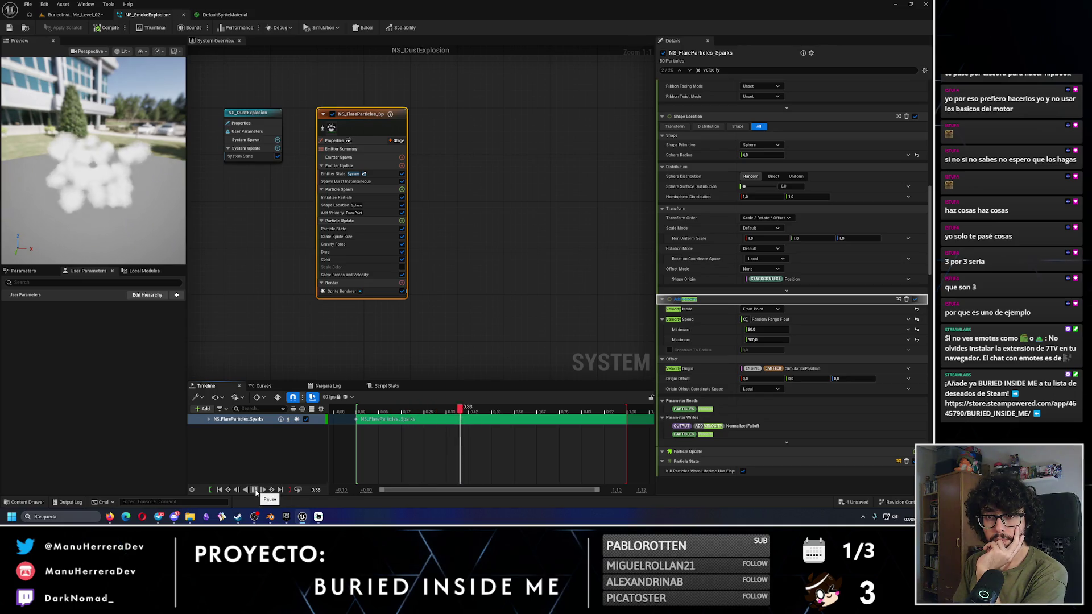
pyautogui.click(256, 491)
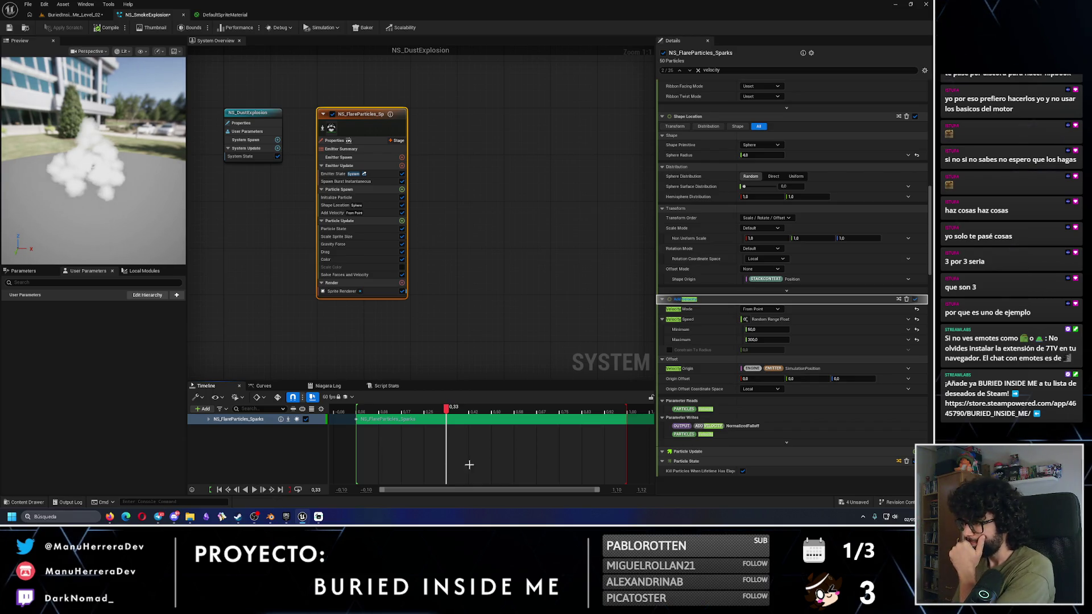
# Step: Keep velocity from a point, with Speed Minimum 300 and World origin offset space
pyautogui.click(776, 310)
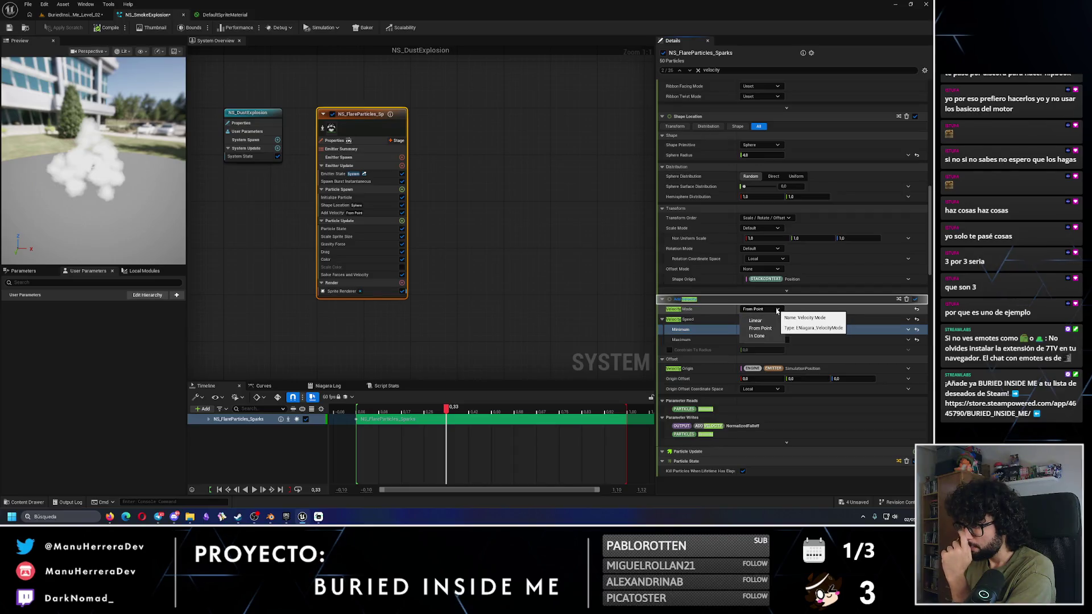
pyautogui.click(761, 328)
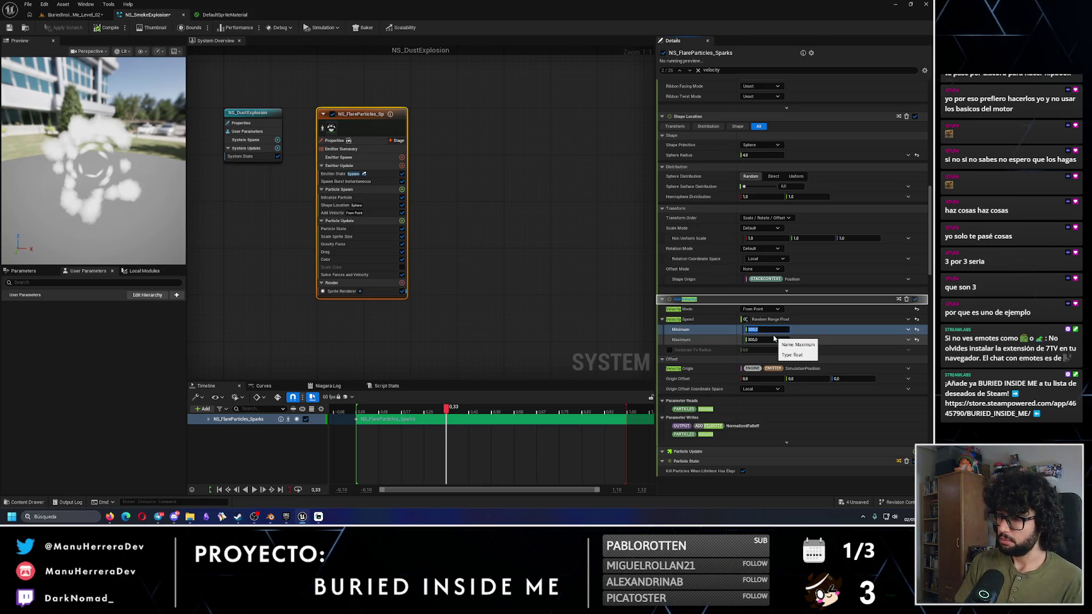
pyautogui.write('300')
pyautogui.press('Return')
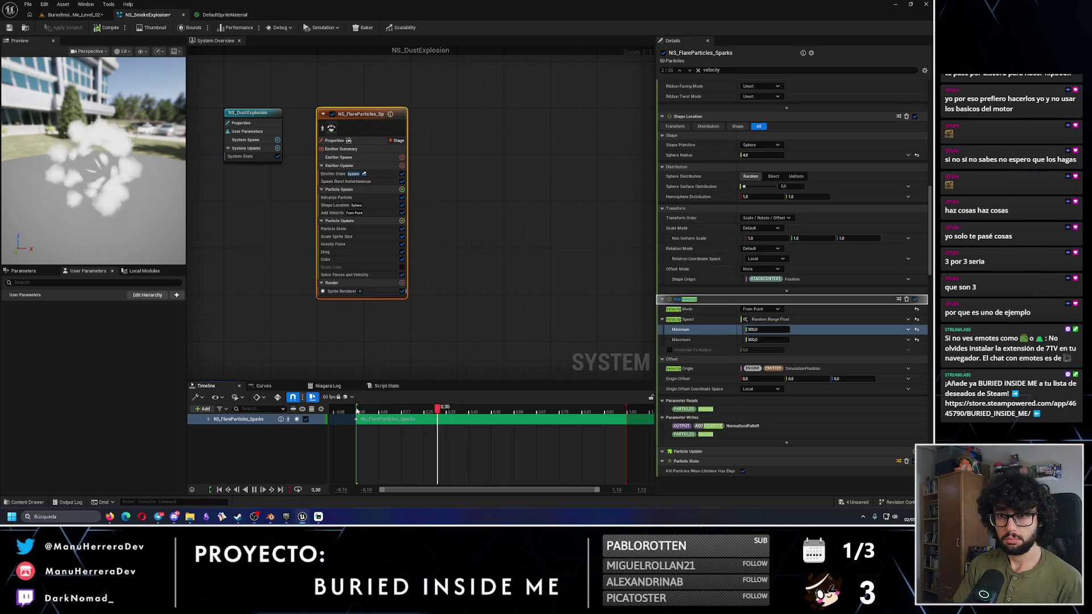
pyautogui.click(515, 425)
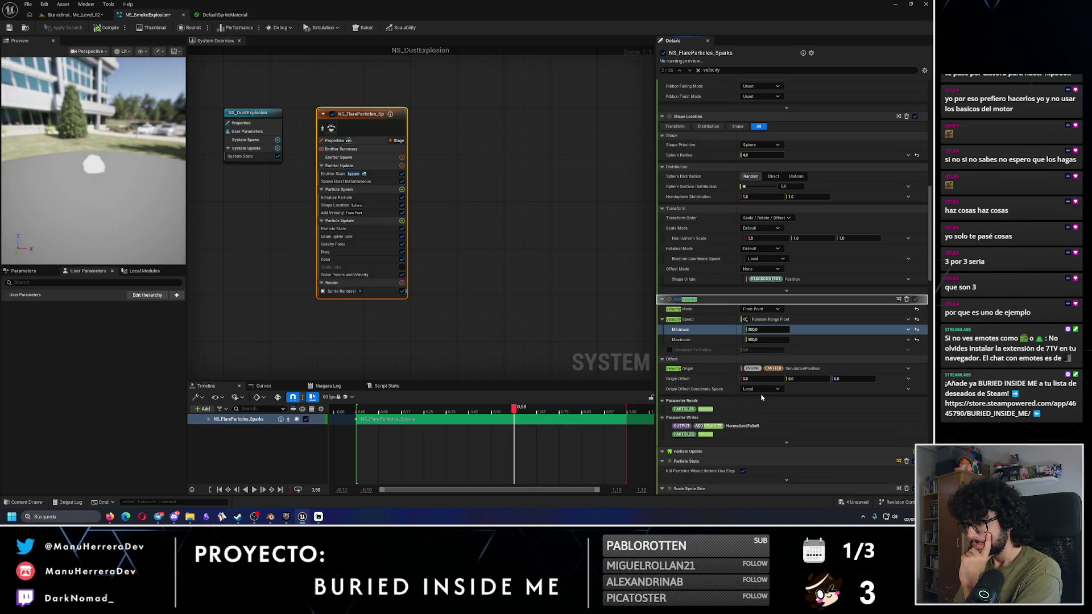
pyautogui.click(760, 389)
pyautogui.click(755, 408)
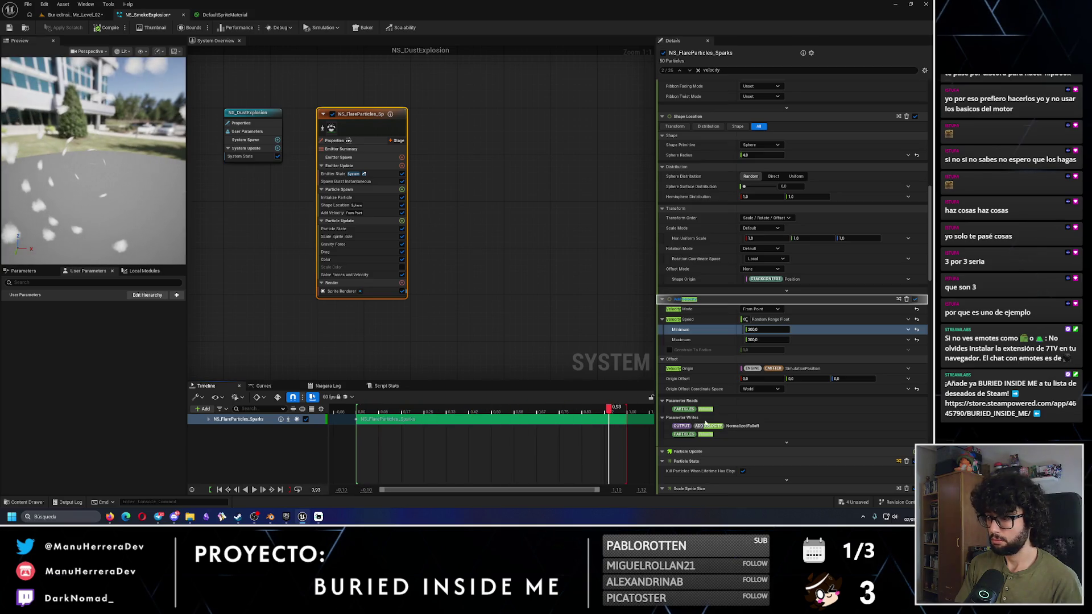
# Step: Keep the origin offset space on World and make Add Velocity speed a Random Range Float
pyautogui.click(769, 390)
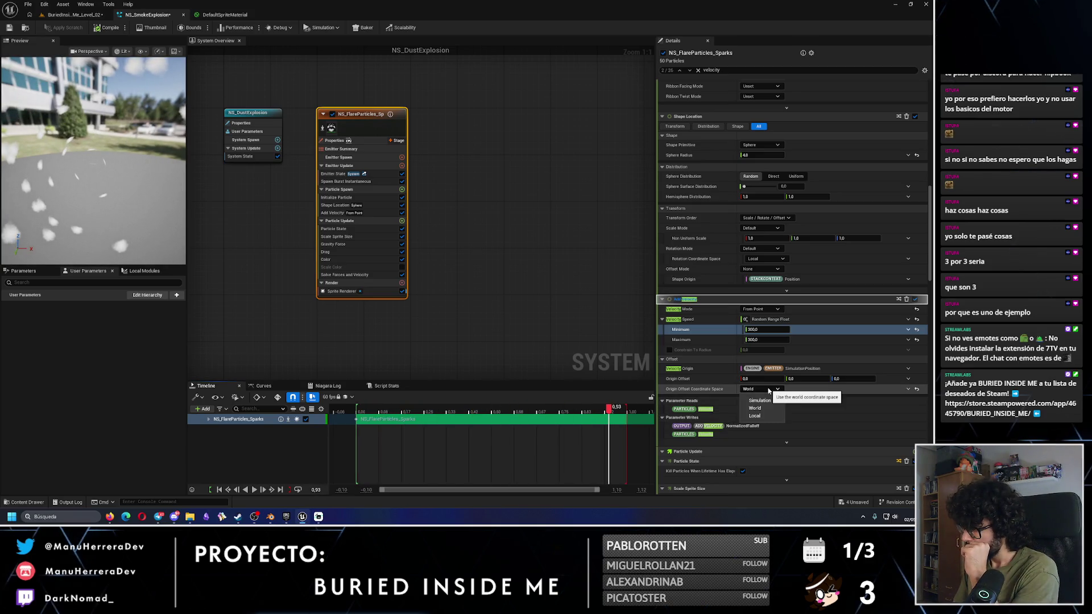
pyautogui.click(751, 378)
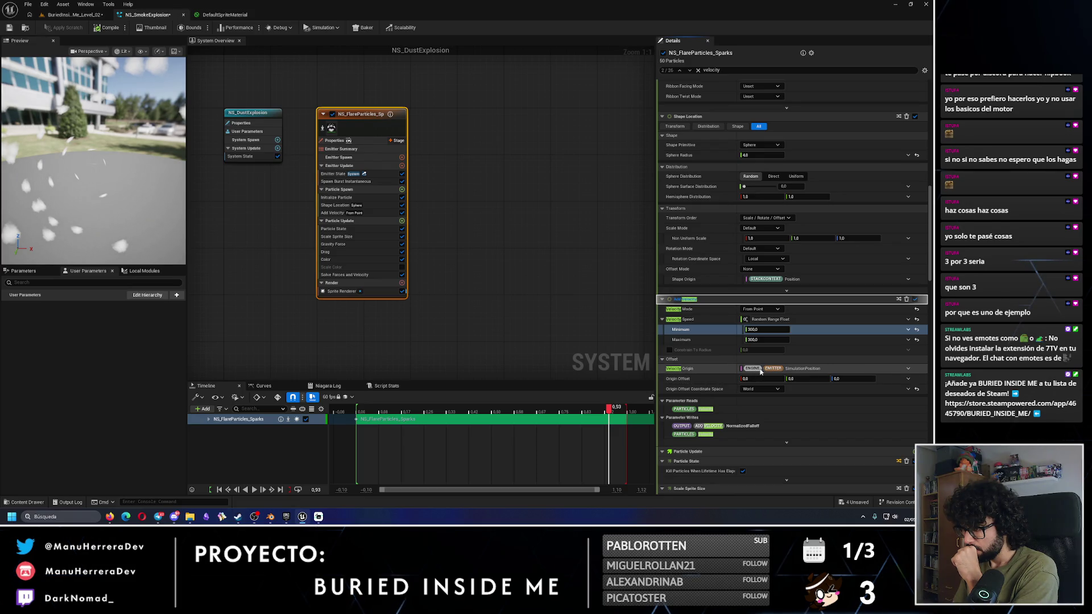
pyautogui.click(747, 320)
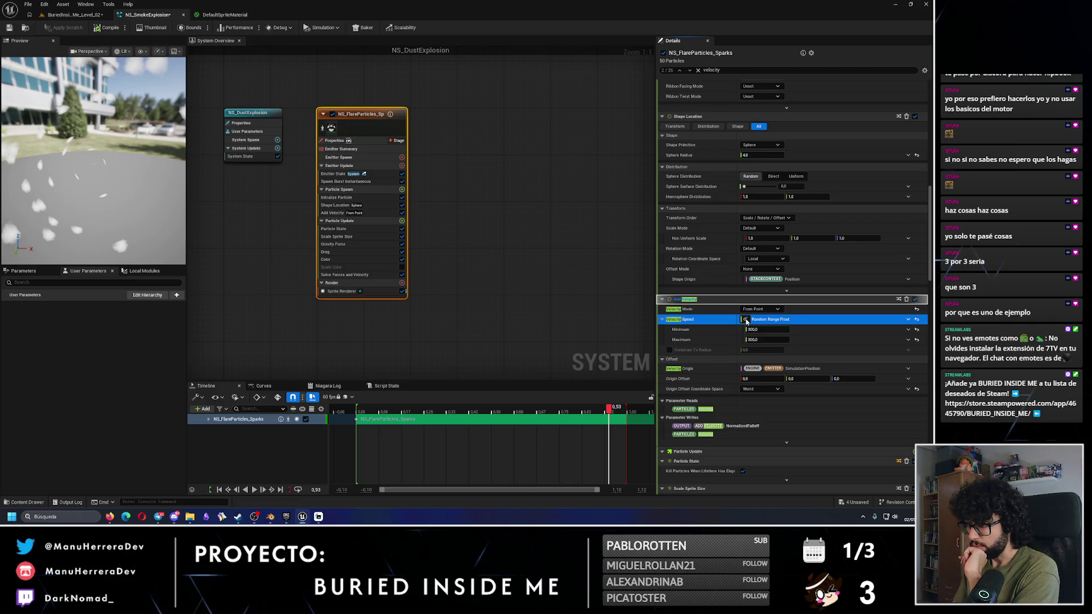
pyautogui.click(908, 320)
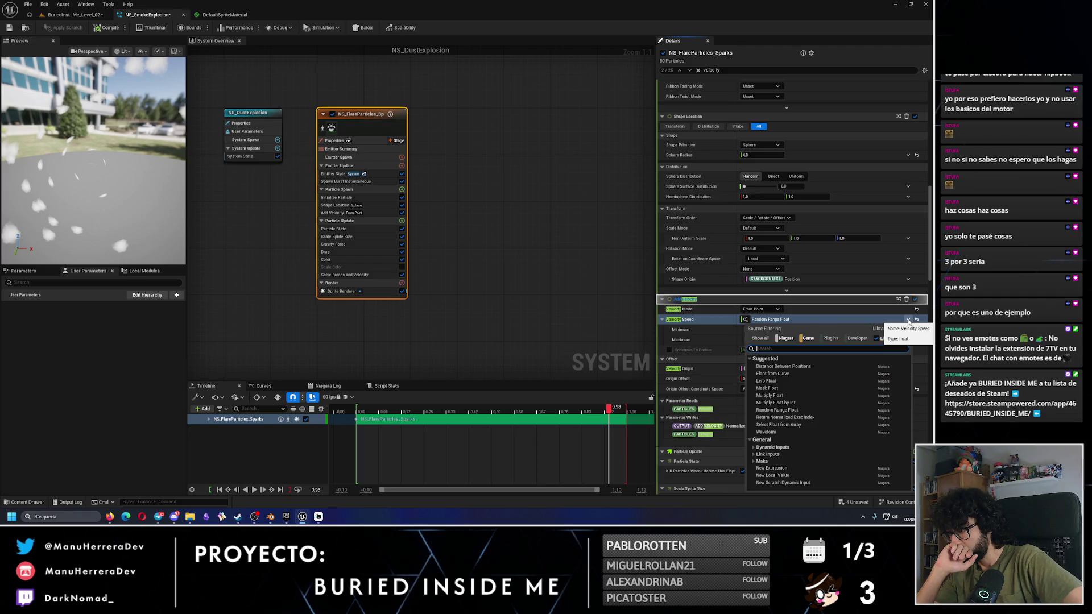
pyautogui.write('random')
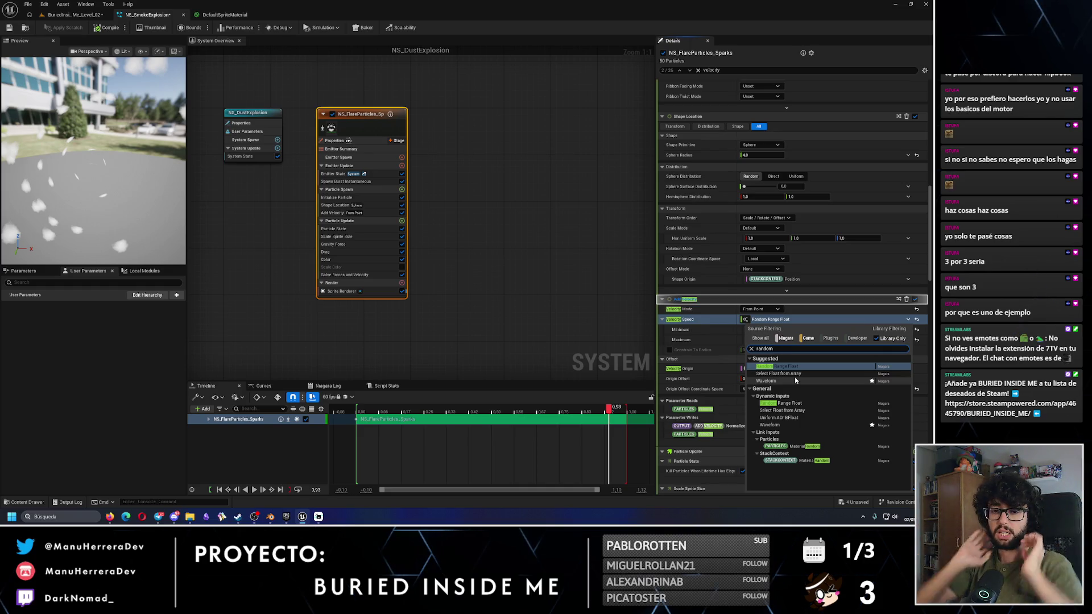
pyautogui.click(717, 299)
# Step: Set the maximum speed to 600 and replay the smoke burst preview
pyautogui.click(765, 339)
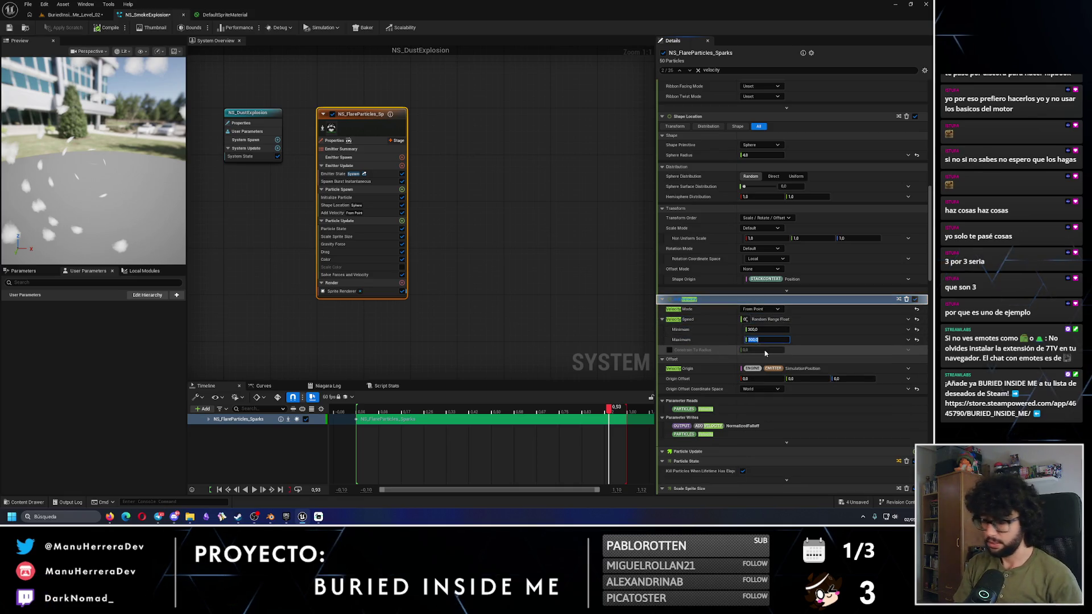
pyautogui.write('600')
pyautogui.press('Return')
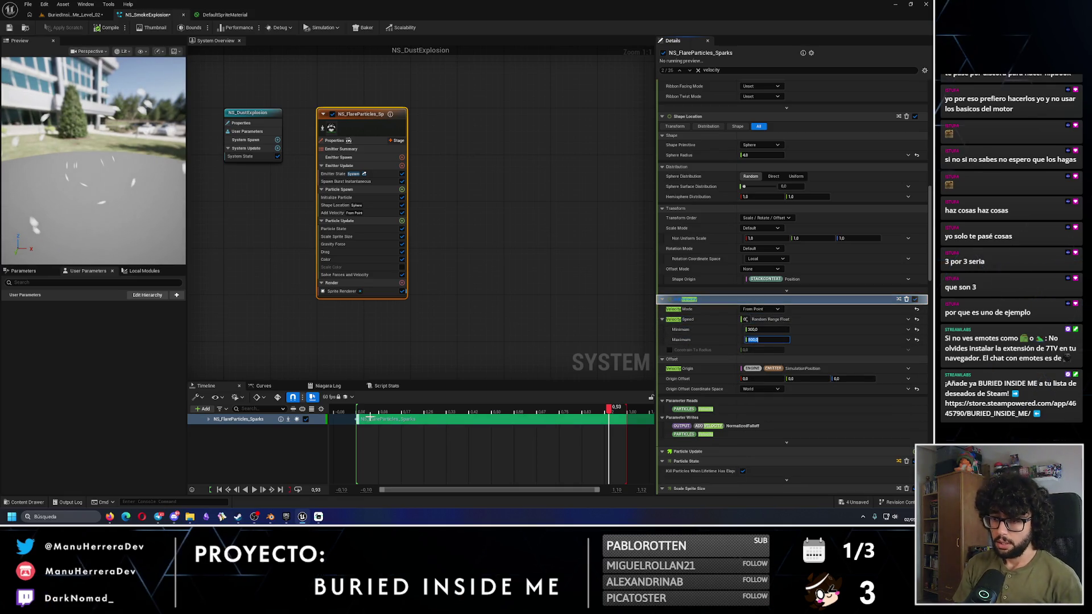
pyautogui.click(255, 490)
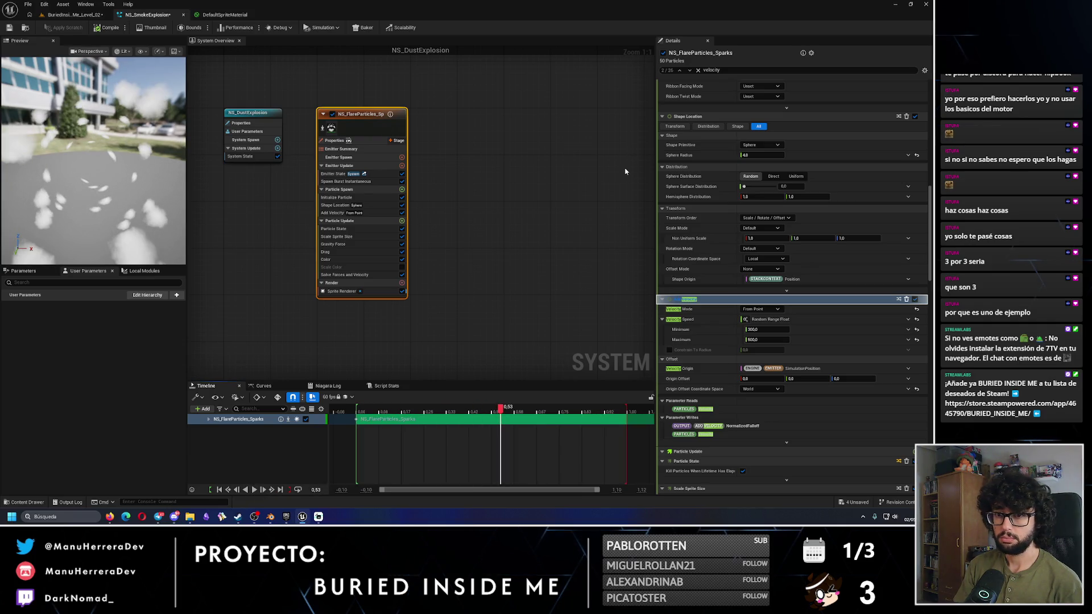
pyautogui.click(690, 71)
pyautogui.click(691, 71)
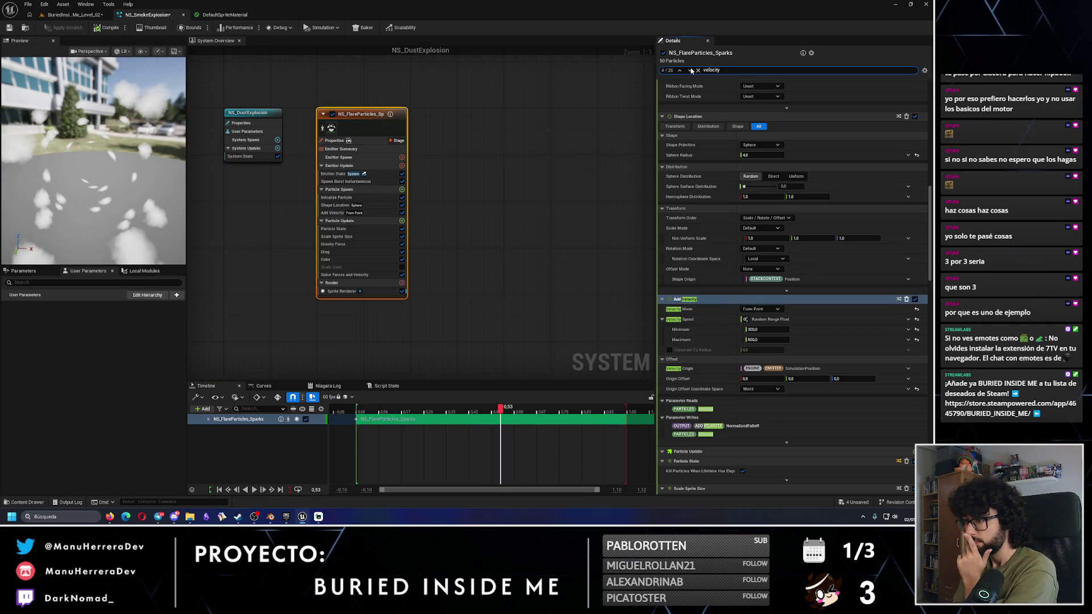
# Step: Step through the 'velocity' search matches past Solve Forces and Velocity to IncomingPhysicsDrag
pyautogui.click(691, 70)
pyautogui.click(691, 71)
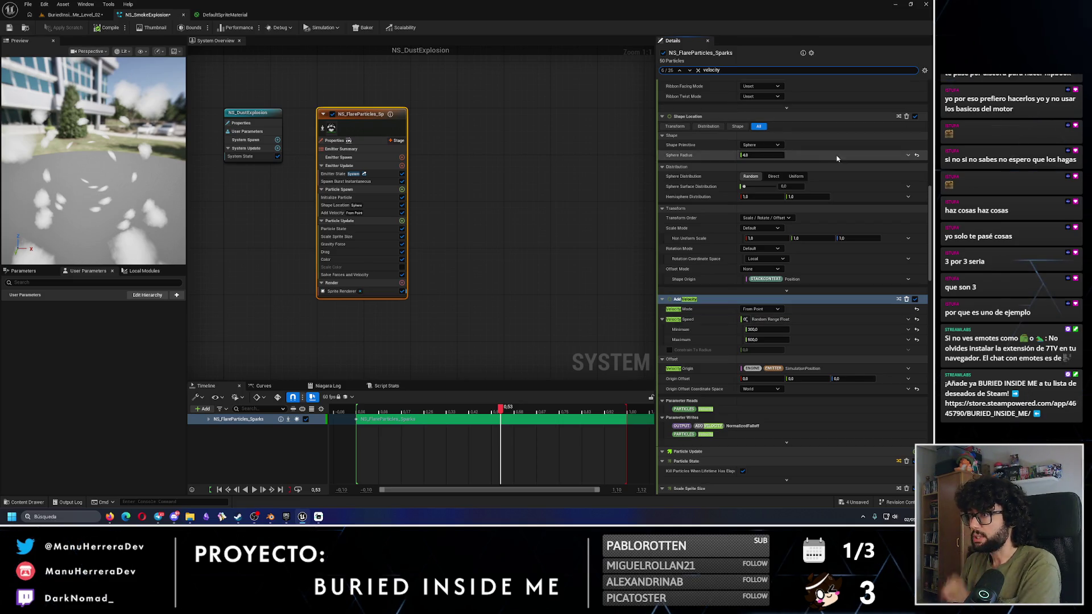
pyautogui.click(690, 70)
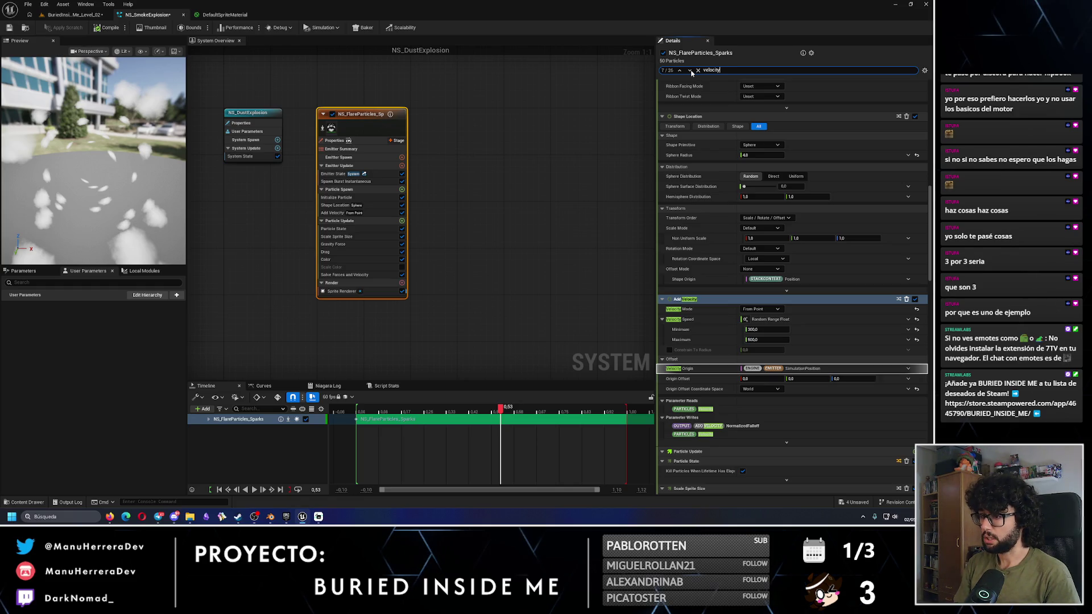
pyautogui.click(691, 71)
pyautogui.click(691, 71)
pyautogui.click(691, 72)
pyautogui.click(691, 71)
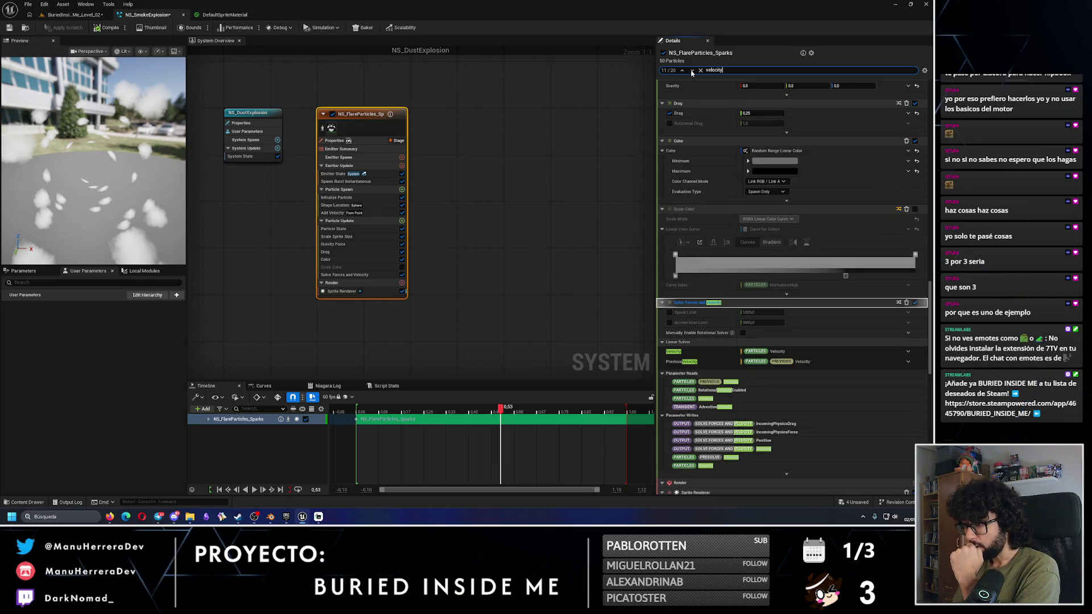
pyautogui.click(692, 71)
pyautogui.click(692, 71)
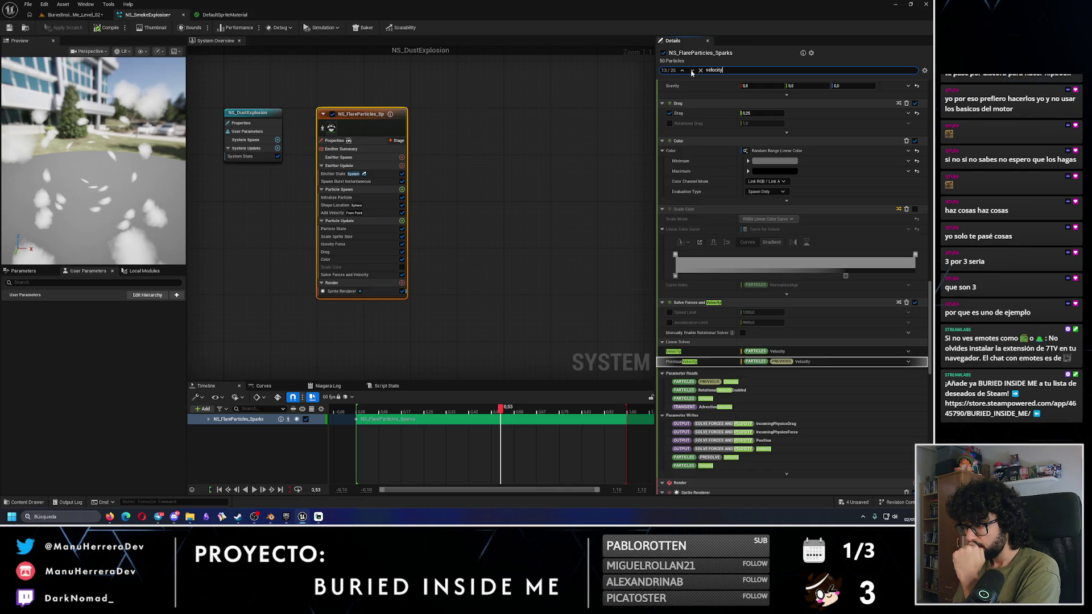
pyautogui.click(691, 71)
pyautogui.click(692, 72)
pyautogui.click(691, 72)
pyautogui.scroll(-3, 735, 397)
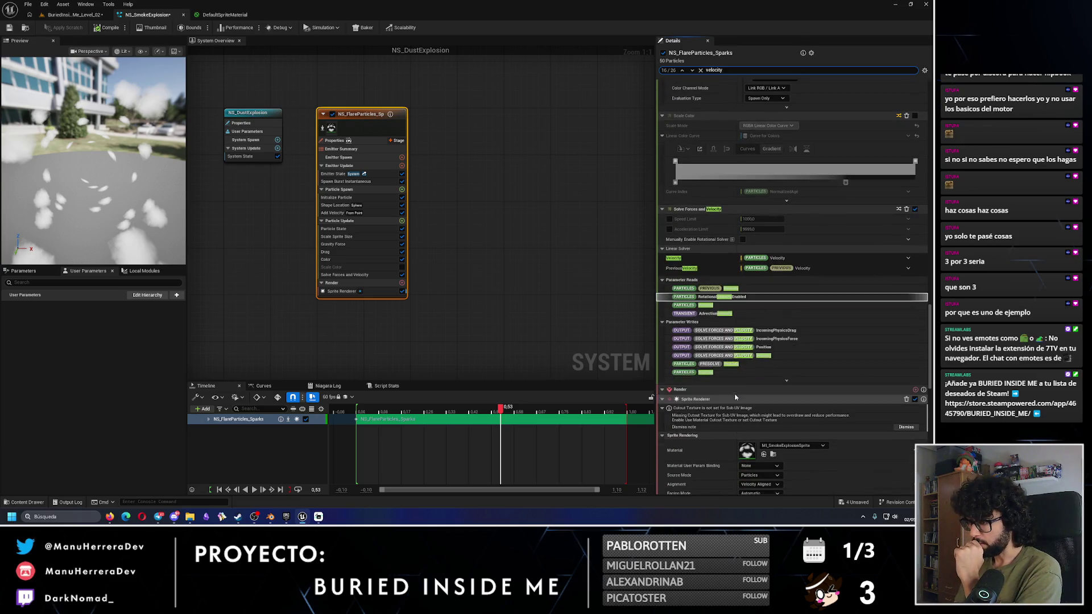
pyautogui.click(765, 331)
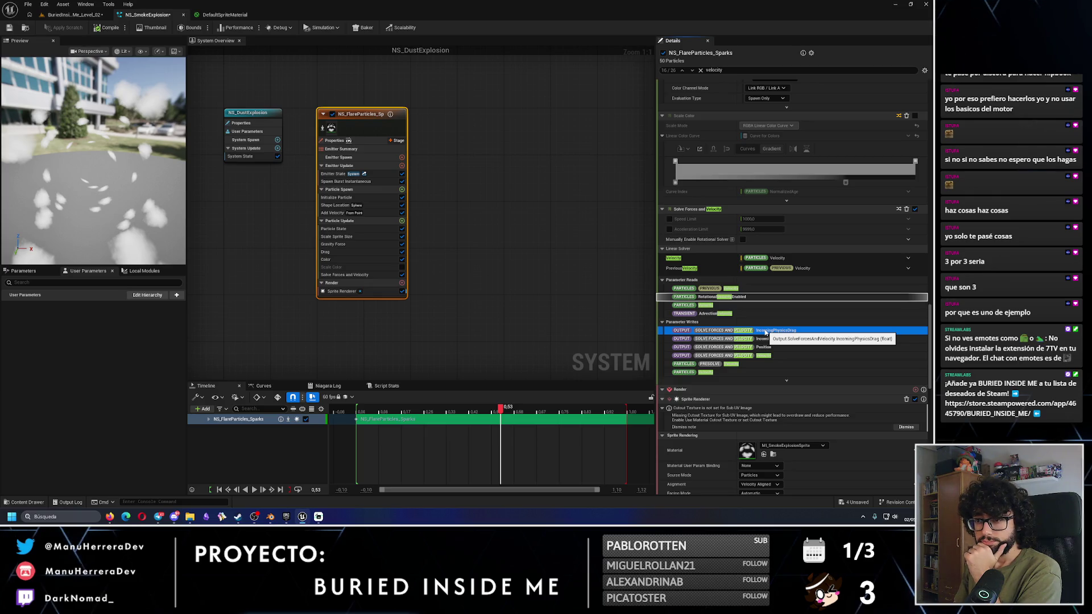
# Step: Continue to the sprite Alignment match and scroll to the Sprite Rendering settings
pyautogui.click(692, 71)
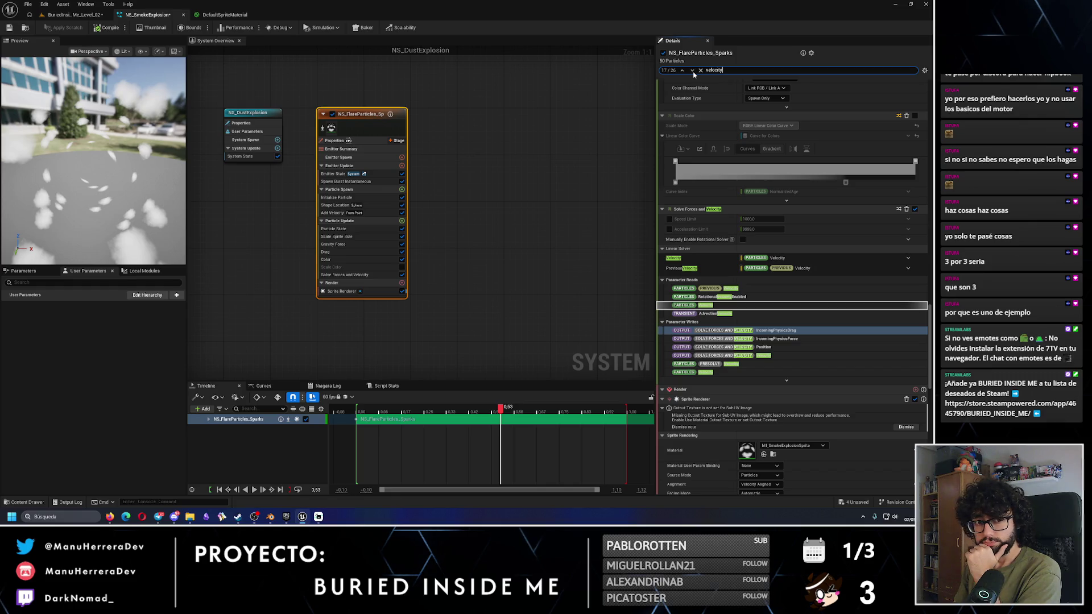
pyautogui.click(693, 71)
pyautogui.click(693, 70)
pyautogui.click(693, 71)
pyautogui.click(692, 70)
pyautogui.click(692, 70)
pyautogui.click(692, 70)
pyautogui.click(693, 70)
pyautogui.click(692, 70)
pyautogui.scroll(-5, 933, 381)
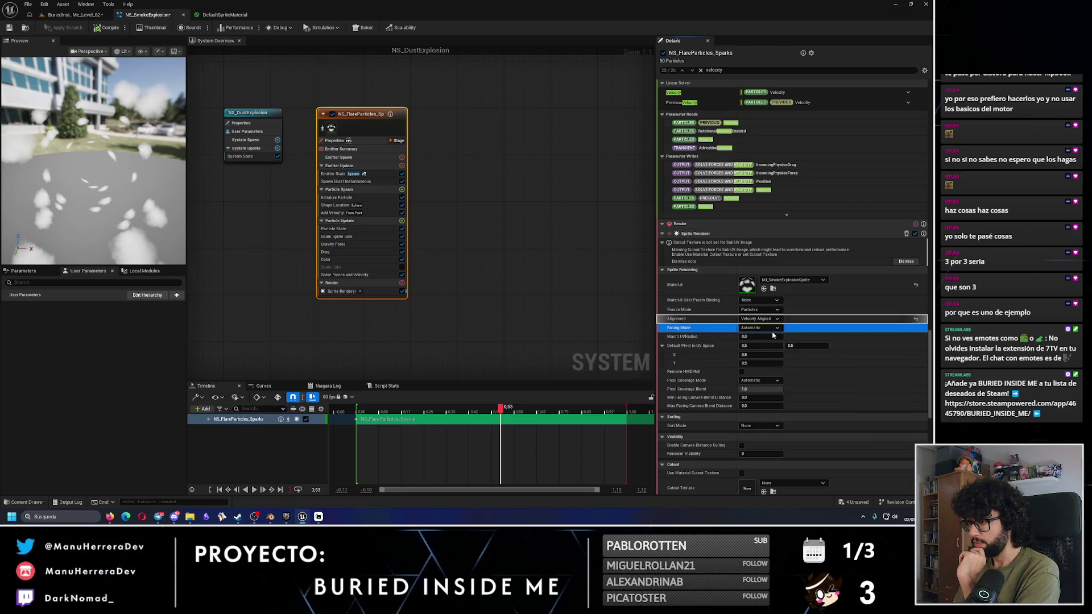
# Step: Set the sprite Facing Mode to Face Camera and check it in the preview
pyautogui.click(774, 329)
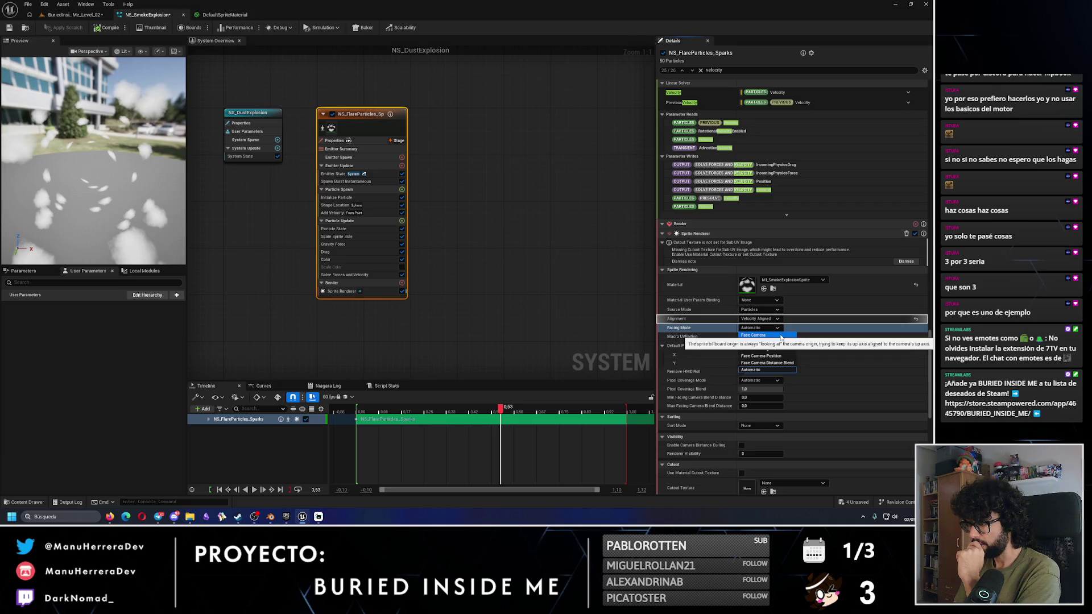
pyautogui.click(781, 336)
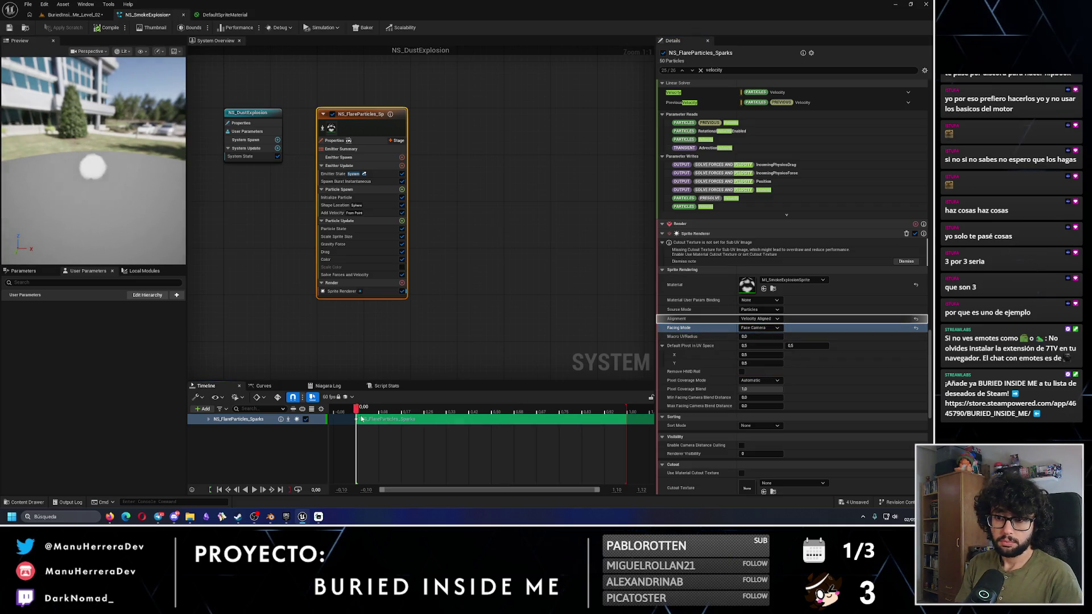
pyautogui.click(254, 490)
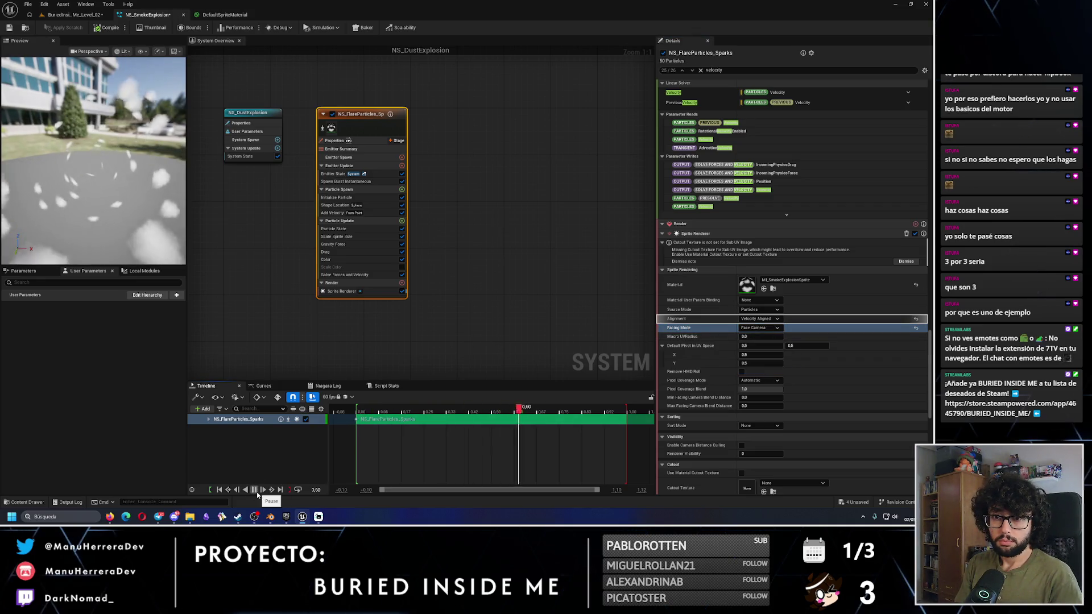
pyautogui.click(257, 492)
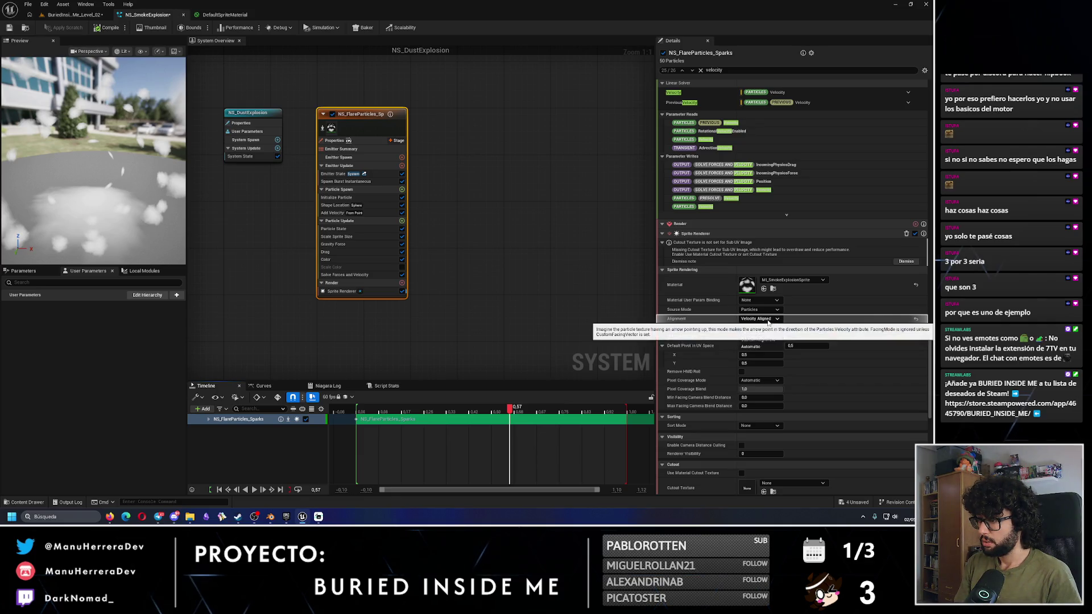
# Step: Change sprite Alignment to Unaligned and replay the effect from near the start
pyautogui.click(768, 319)
pyautogui.click(769, 329)
pyautogui.moveTo(360, 410)
pyautogui.mouseDown()
pyautogui.moveTo(438, 411)
pyautogui.moveTo(374, 412)
pyautogui.mouseUp()
pyautogui.click(254, 492)
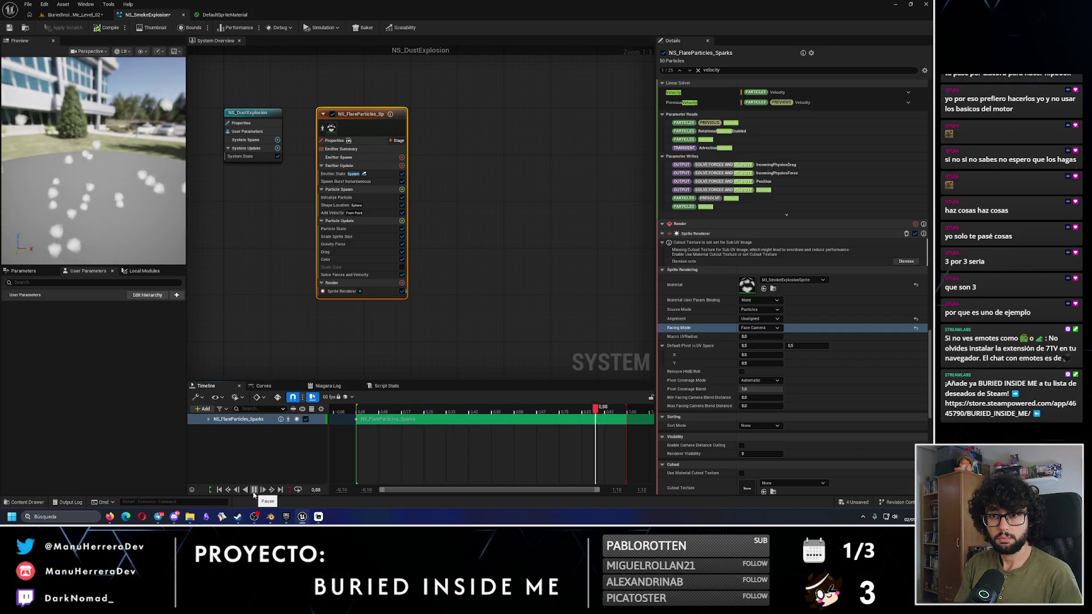
pyautogui.click(253, 491)
# Step: Save the NS_SmokeExplosion Niagara system
pyautogui.click(9, 28)
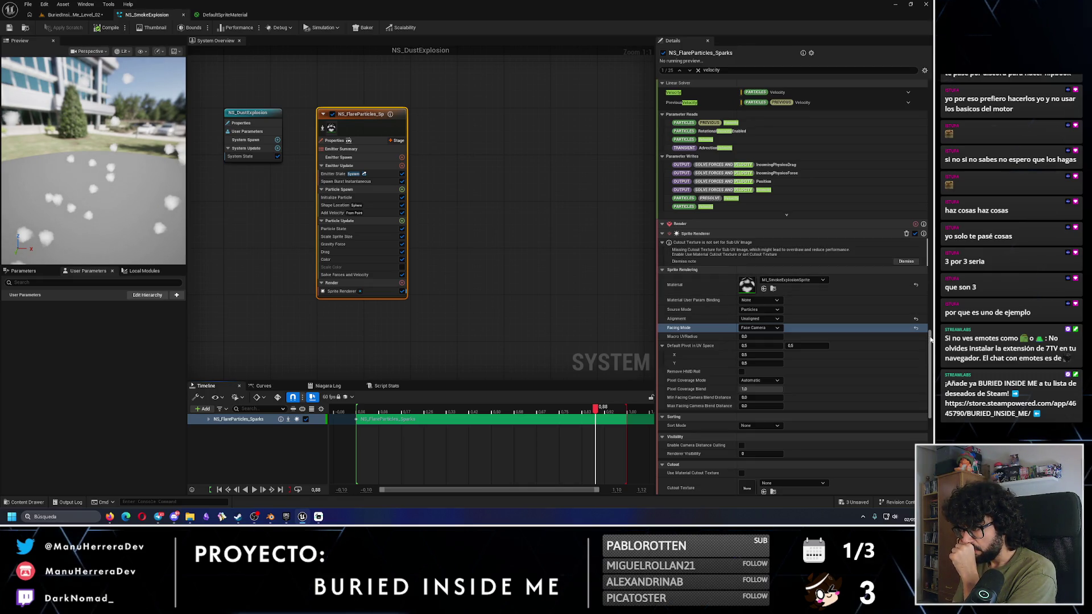
pyautogui.scroll(3, 931, 326)
pyautogui.moveTo(931, 326); pyautogui.dragTo(935, 279)
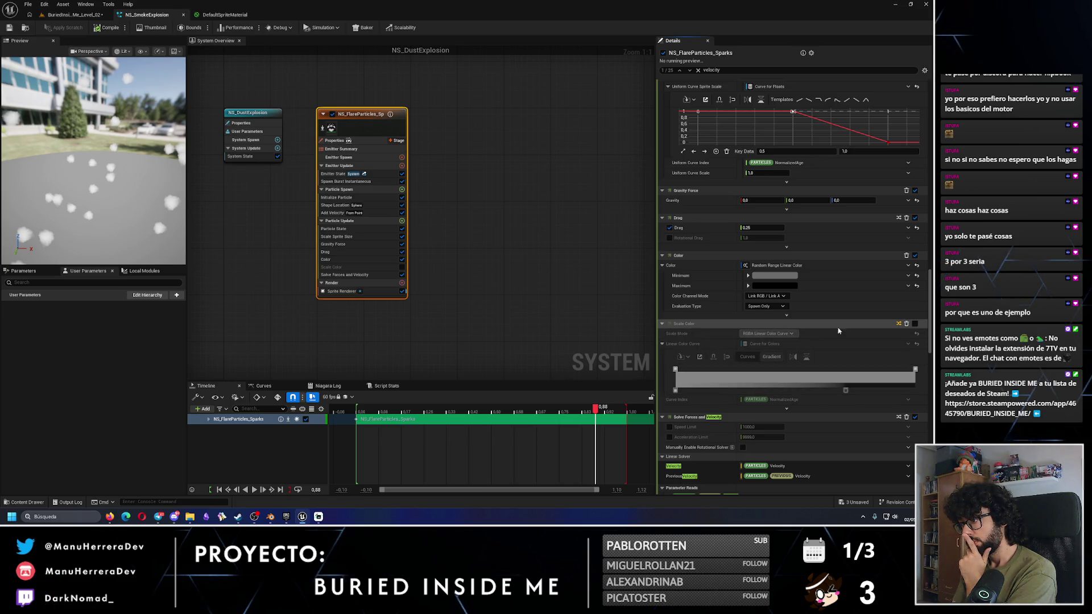
# Step: Enable Scale Color and make its gradient end stop black, reached earlier in life
pyautogui.click(916, 324)
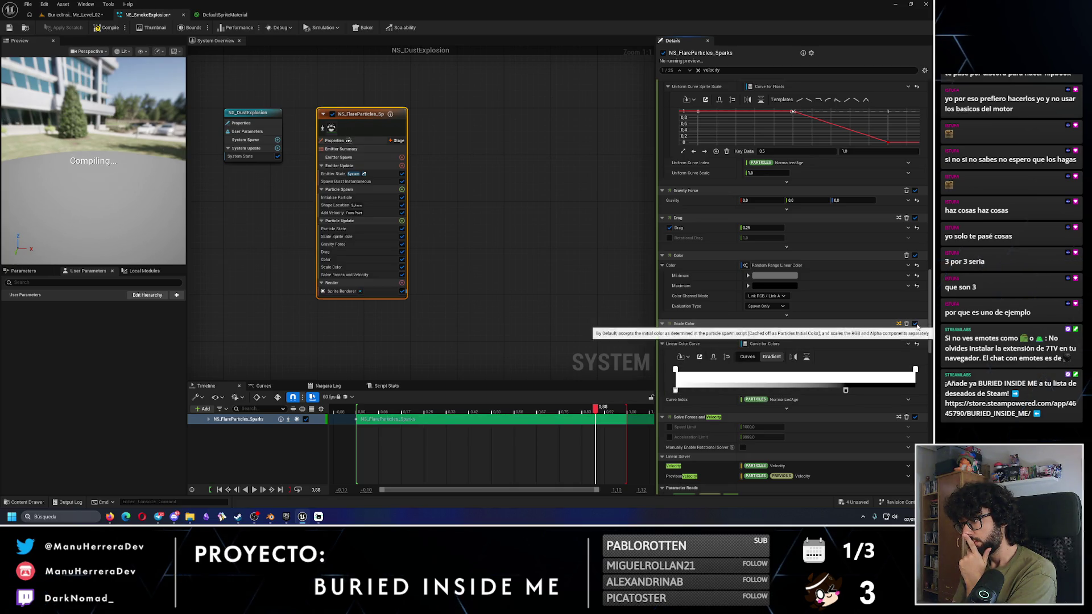
pyautogui.doubleClick(915, 370)
pyautogui.moveTo(856, 371); pyautogui.dragTo(856, 398)
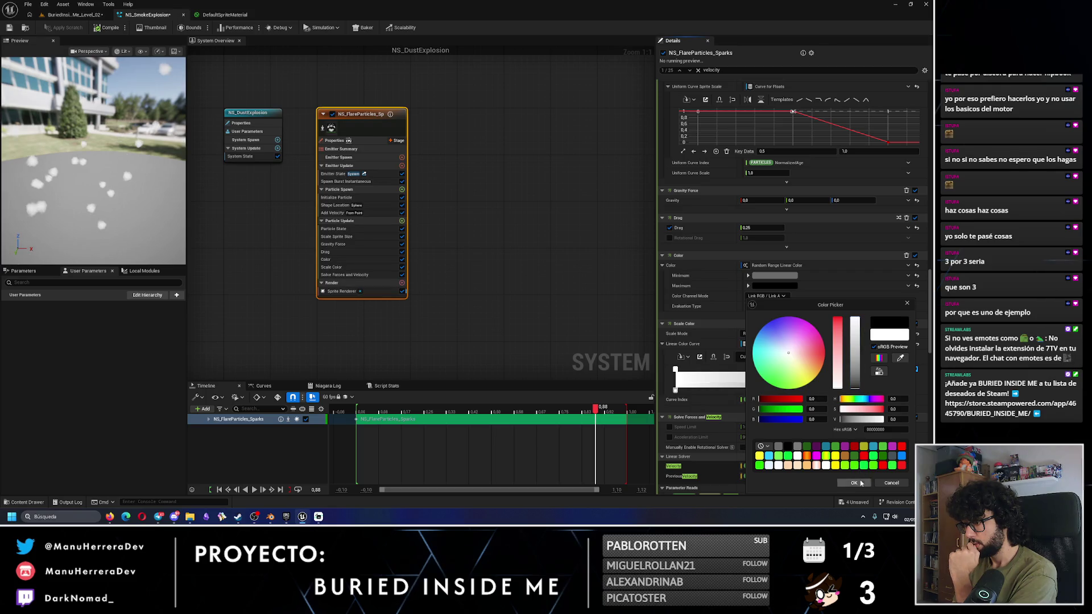
pyautogui.click(861, 483)
pyautogui.moveTo(915, 370)
pyautogui.mouseDown()
pyautogui.moveTo(828, 371)
pyautogui.moveTo(851, 370)
pyautogui.mouseUp()
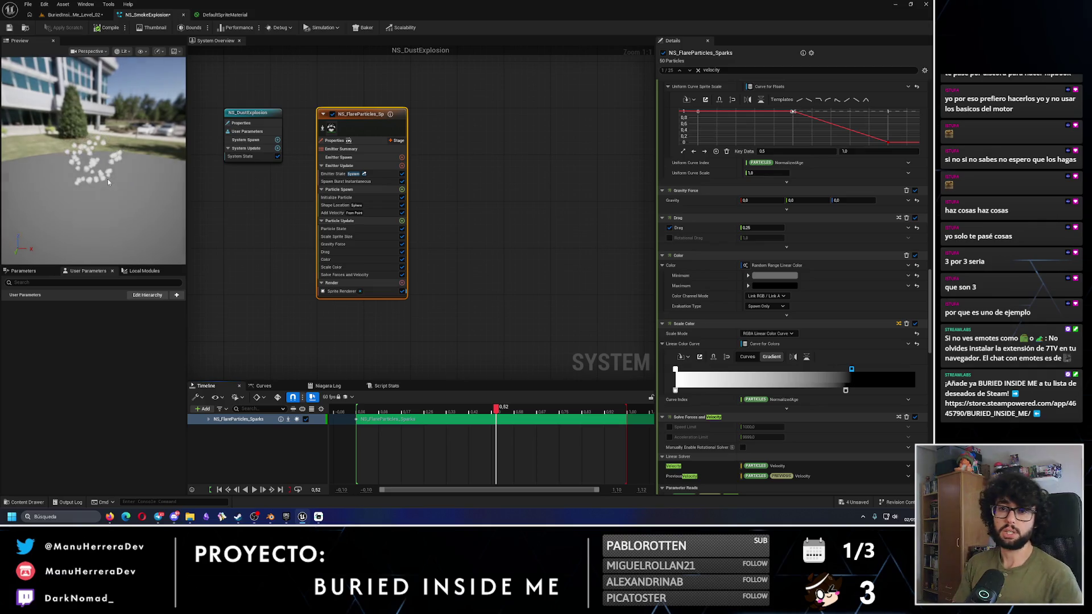
# Step: Scrub the simulation later and compare the colour in Curves and Gradient views
pyautogui.click(530, 403)
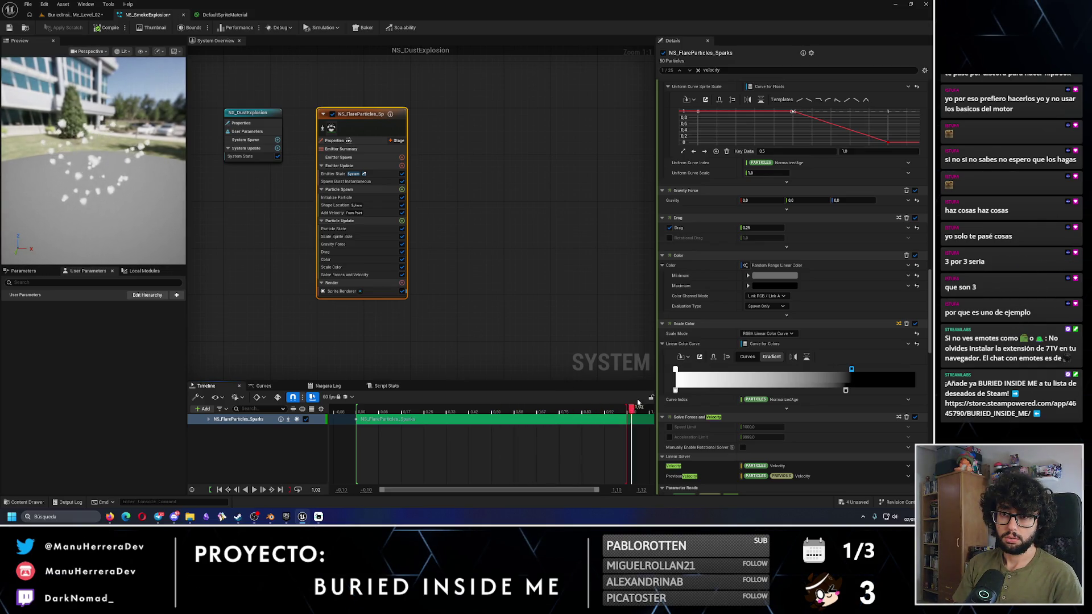
pyautogui.click(771, 358)
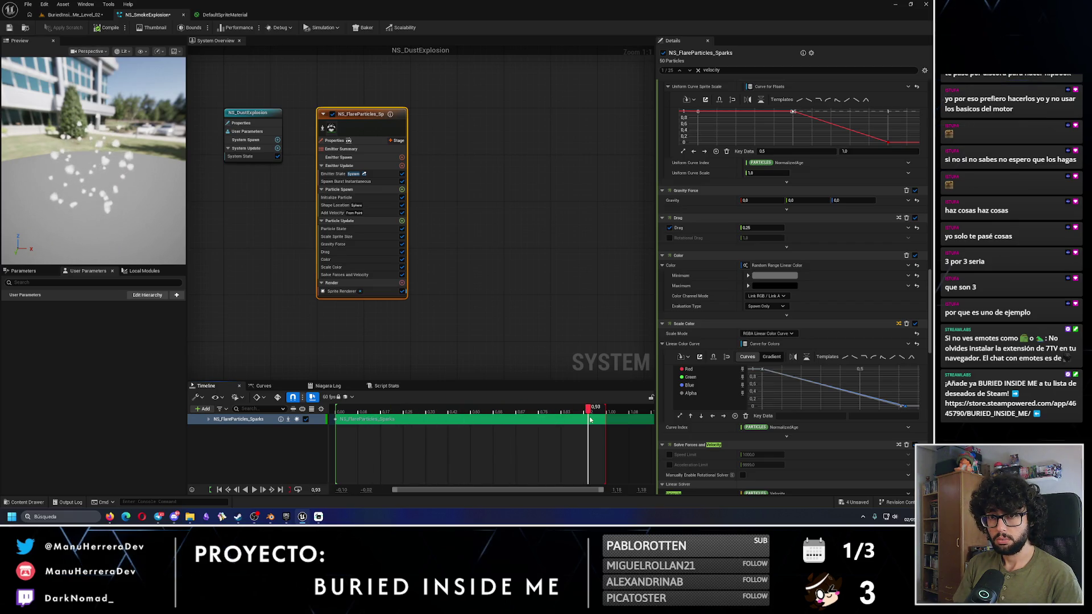
pyautogui.click(769, 357)
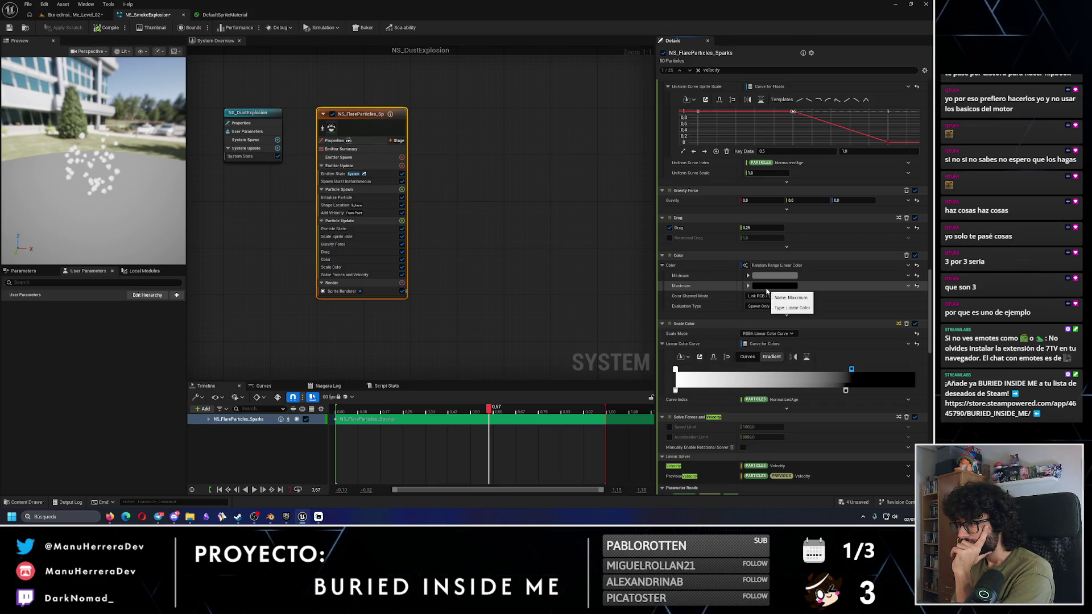
# Step: Set the Color module's Maximum colour to a dark red
pyautogui.click(767, 286)
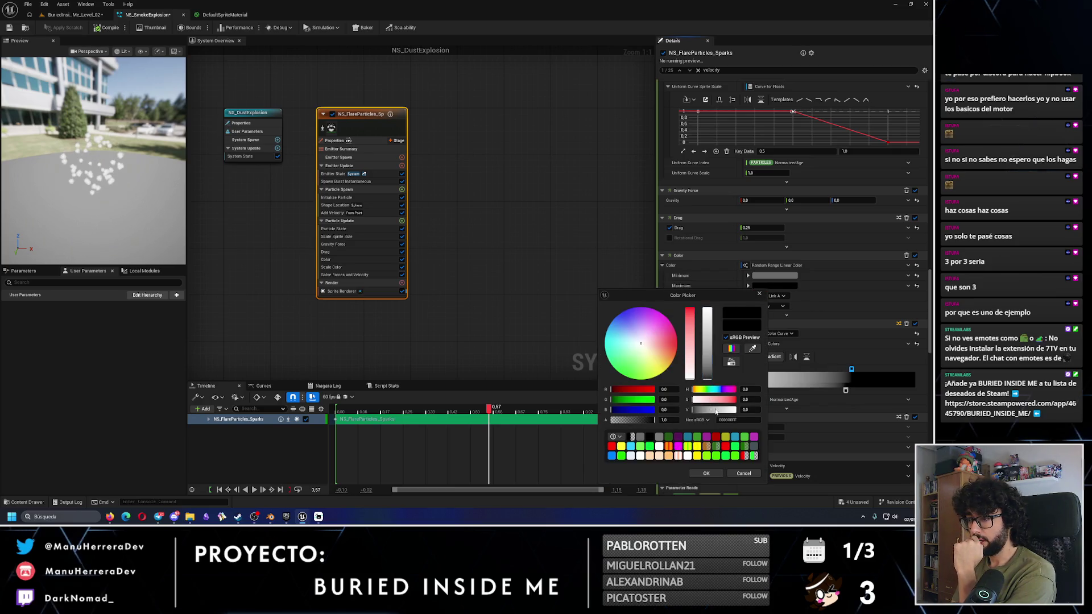
pyautogui.click(705, 473)
pyautogui.moveTo(467, 410)
pyautogui.mouseDown()
pyautogui.moveTo(572, 410)
pyautogui.moveTo(353, 410)
pyautogui.moveTo(412, 410)
pyautogui.mouseUp()
pyautogui.click(767, 287)
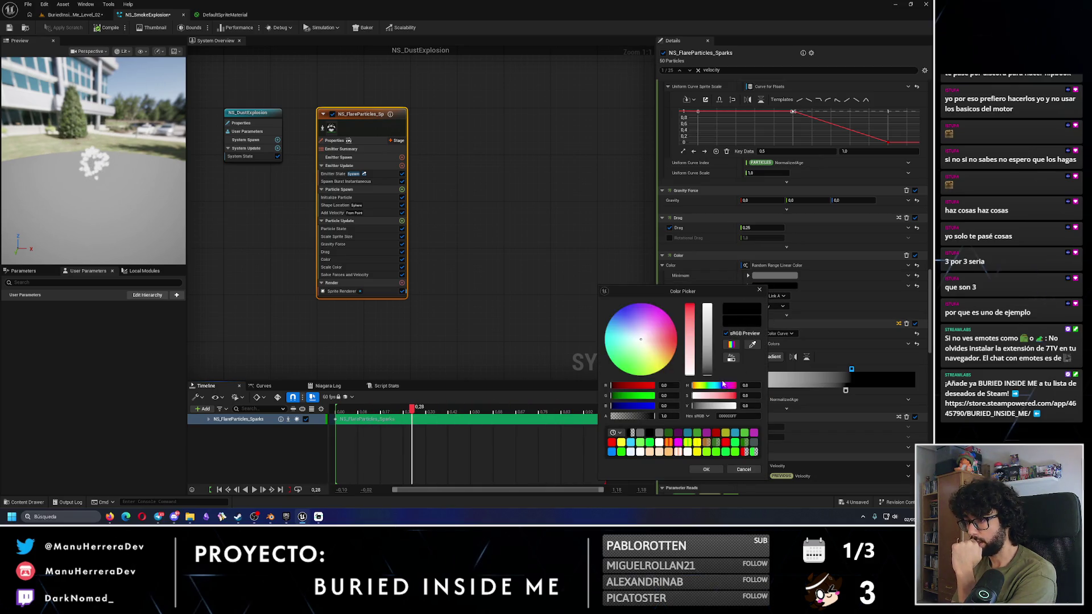
pyautogui.moveTo(711, 379)
pyautogui.mouseDown()
pyautogui.moveTo(719, 344)
pyautogui.moveTo(727, 373)
pyautogui.mouseUp()
pyautogui.click(660, 309)
pyautogui.moveTo(660, 309)
pyautogui.mouseDown()
pyautogui.moveTo(676, 350)
pyautogui.moveTo(677, 340)
pyautogui.mouseUp()
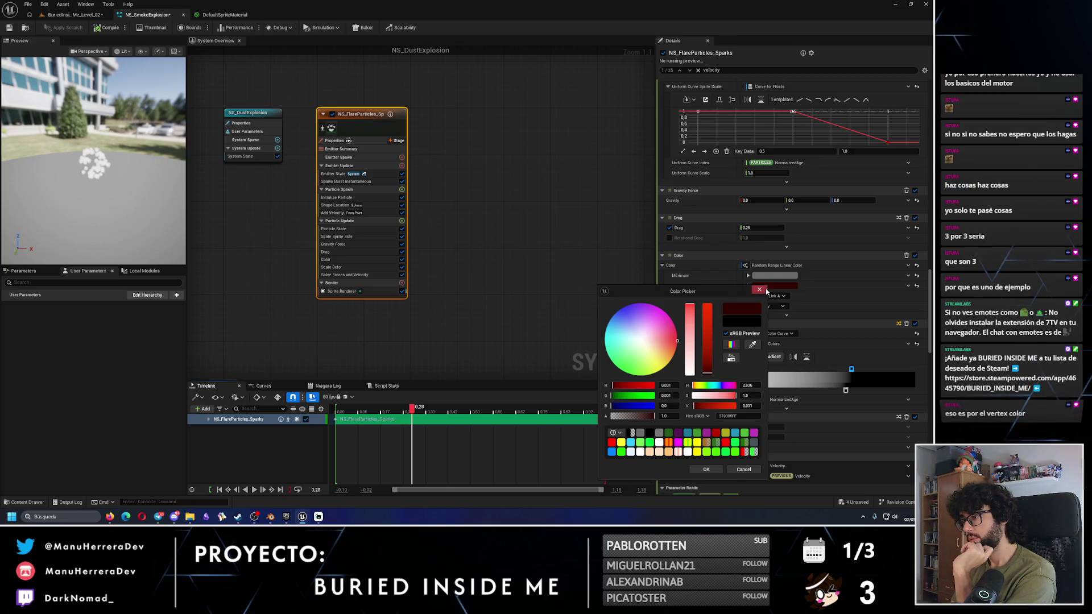
pyautogui.click(773, 297)
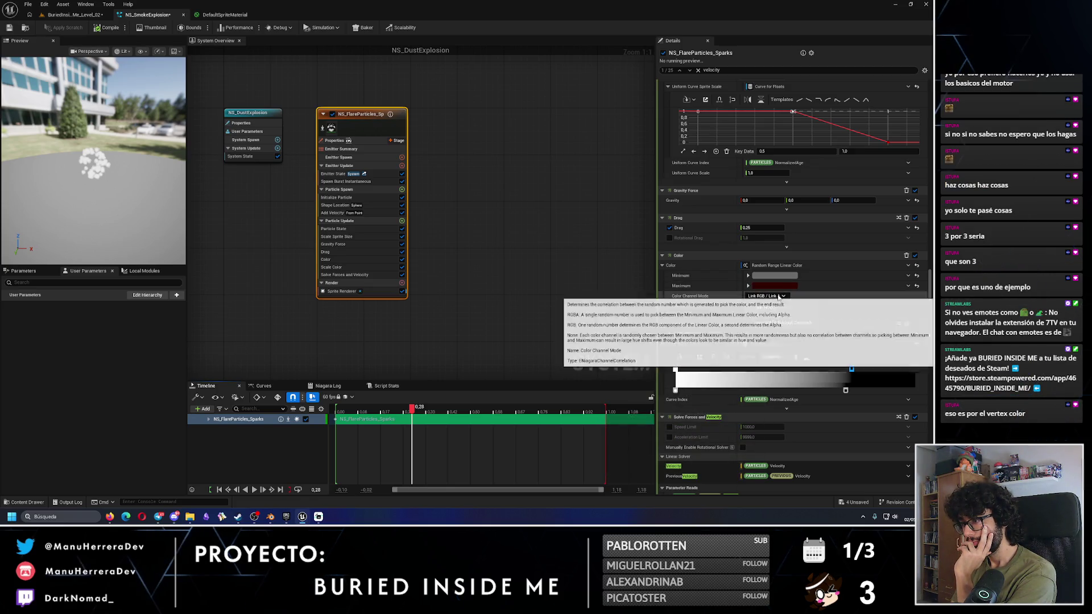
# Step: Set Color Channel Mode to Random Individual Channels and open the DefaultSpriteMaterial graph
pyautogui.click(774, 297)
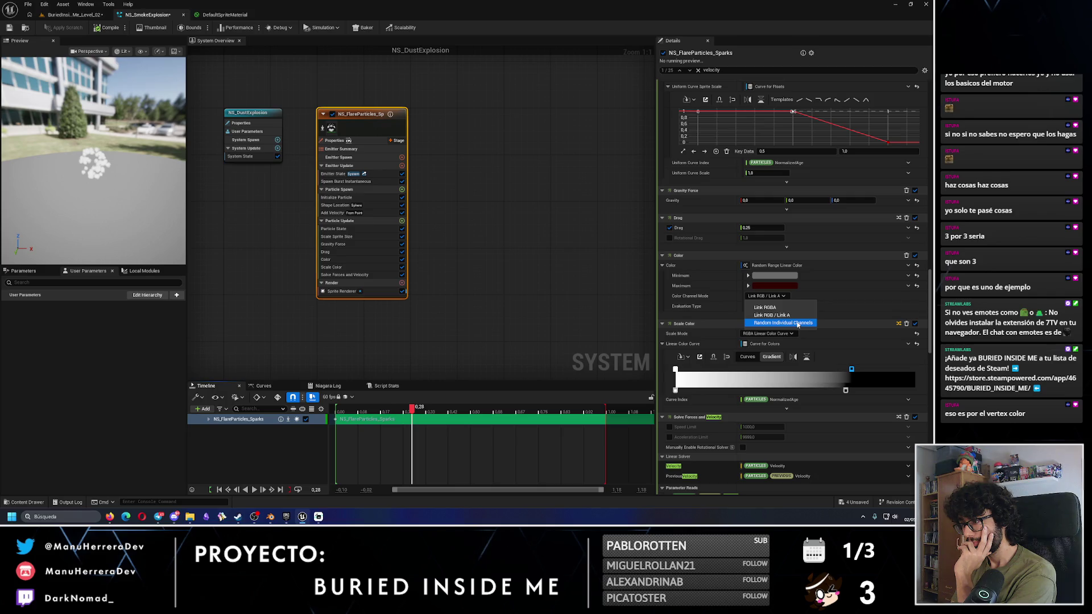
pyautogui.click(784, 309)
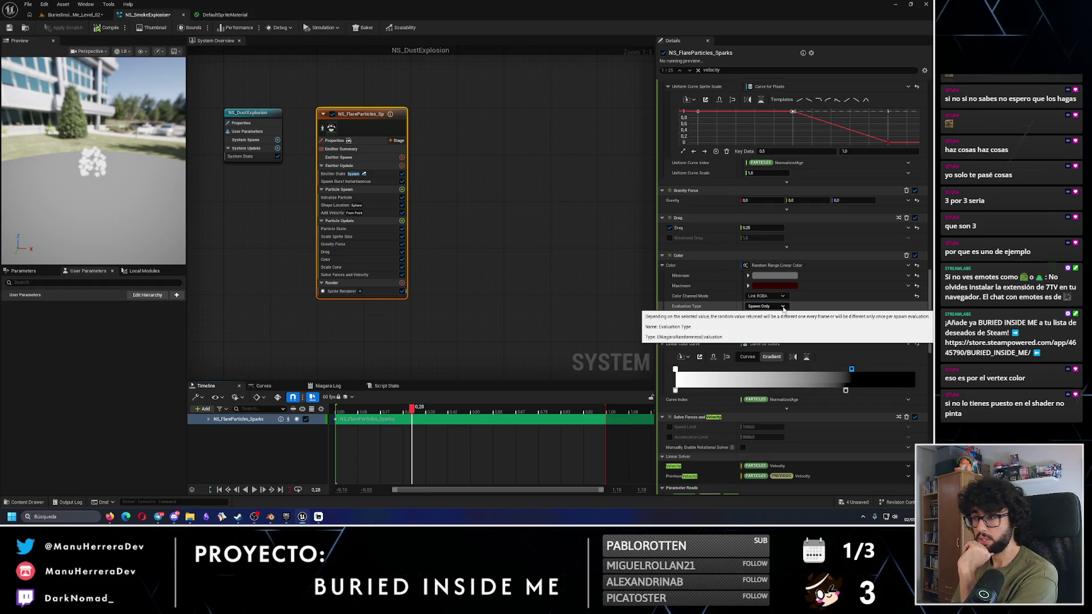
pyautogui.click(774, 296)
pyautogui.click(783, 323)
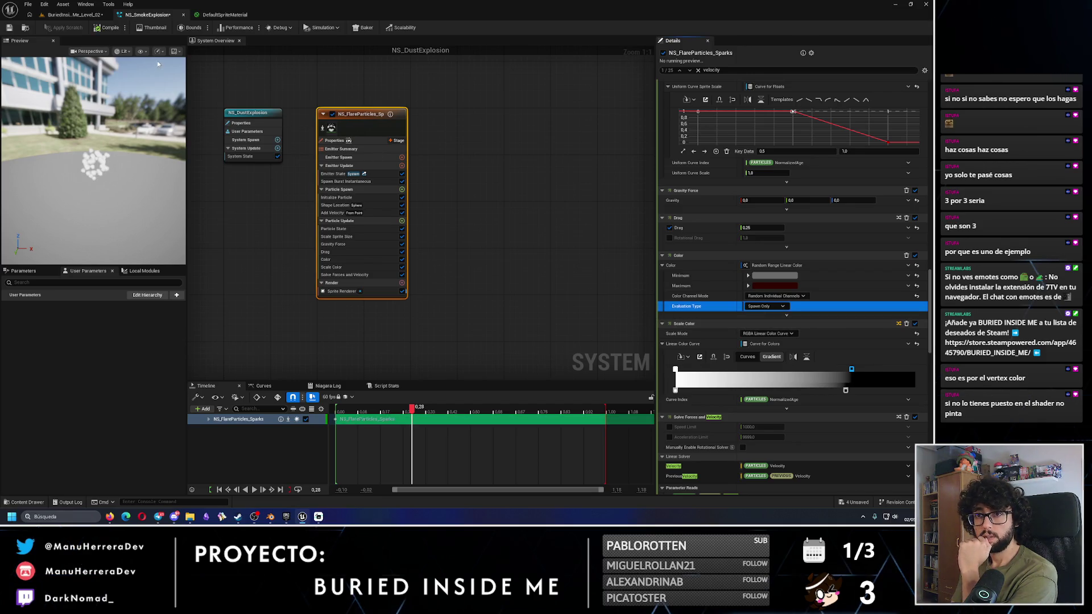
pyautogui.click(224, 14)
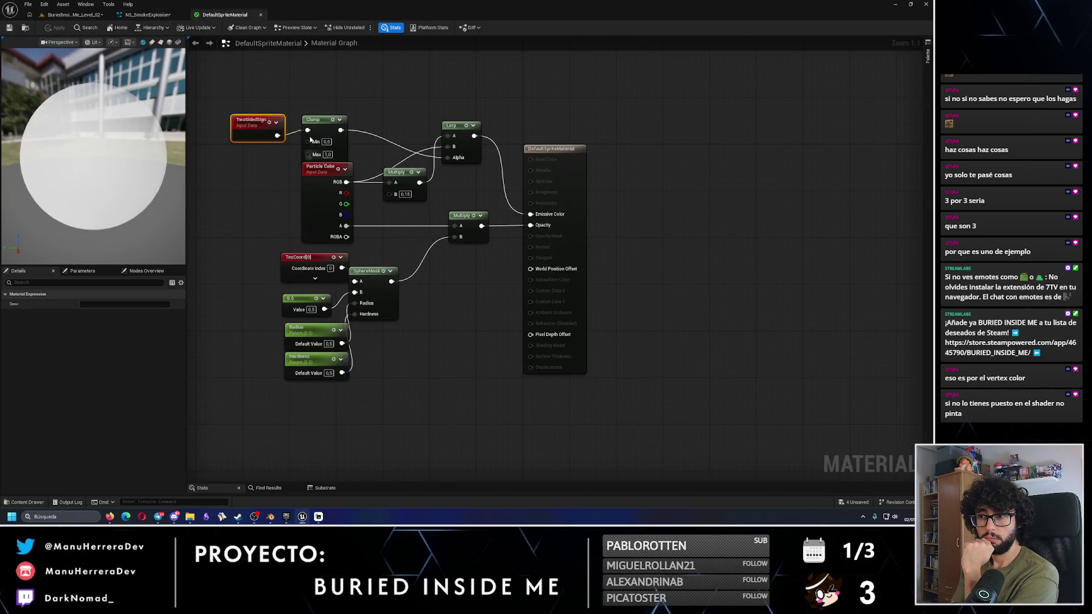
# Step: Move the Clamp and TwoSidedSign nodes up and browse the material's properties
pyautogui.moveTo(310, 120); pyautogui.dragTo(310, 97)
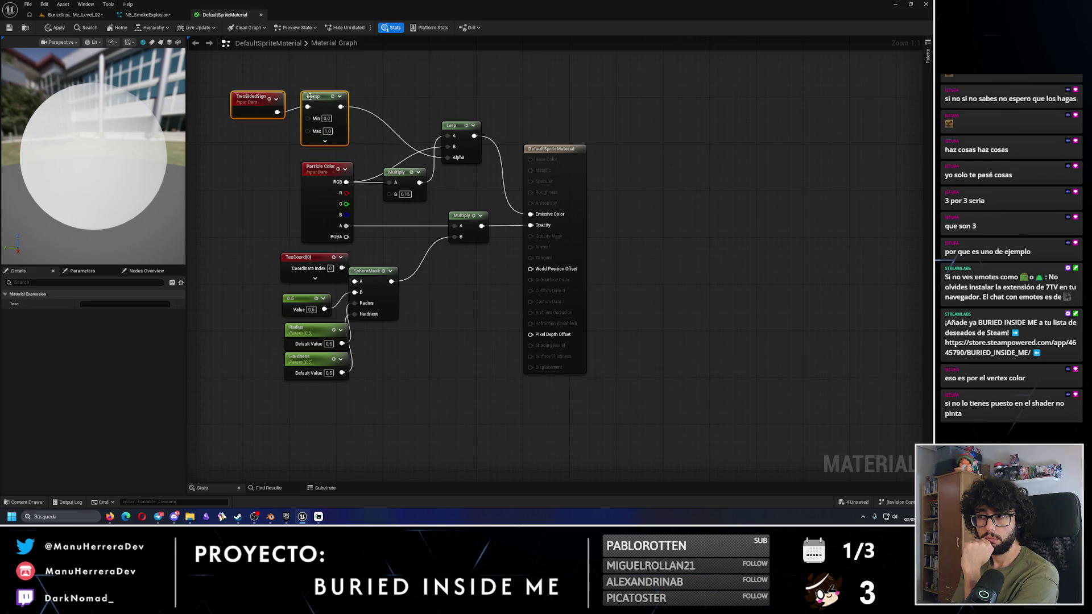
pyautogui.click(544, 158)
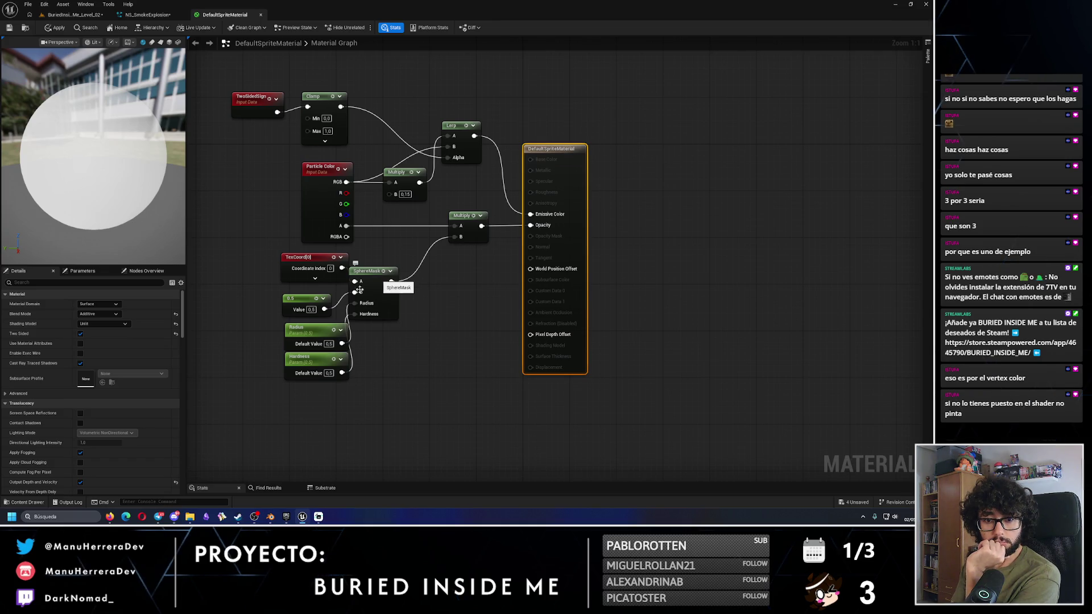
pyautogui.scroll(-2, 127, 420)
pyautogui.scroll(-6, 127, 430)
pyautogui.write('vert')
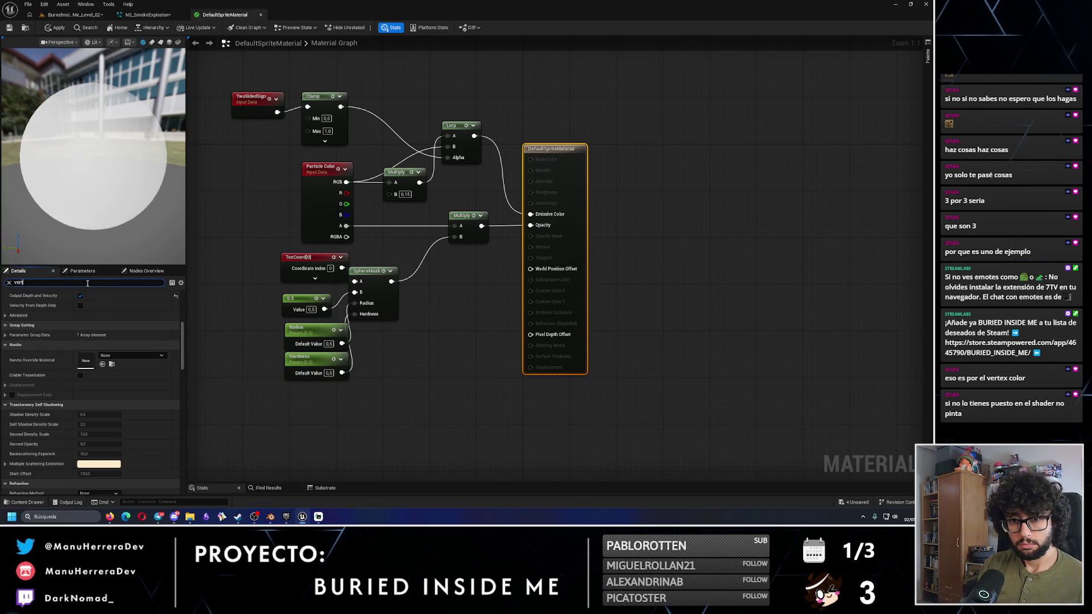
# Step: Clear the 'ex' property filter, apply the material, and return to the level editor
pyautogui.write('ex')
pyautogui.doubleClick(18, 282)
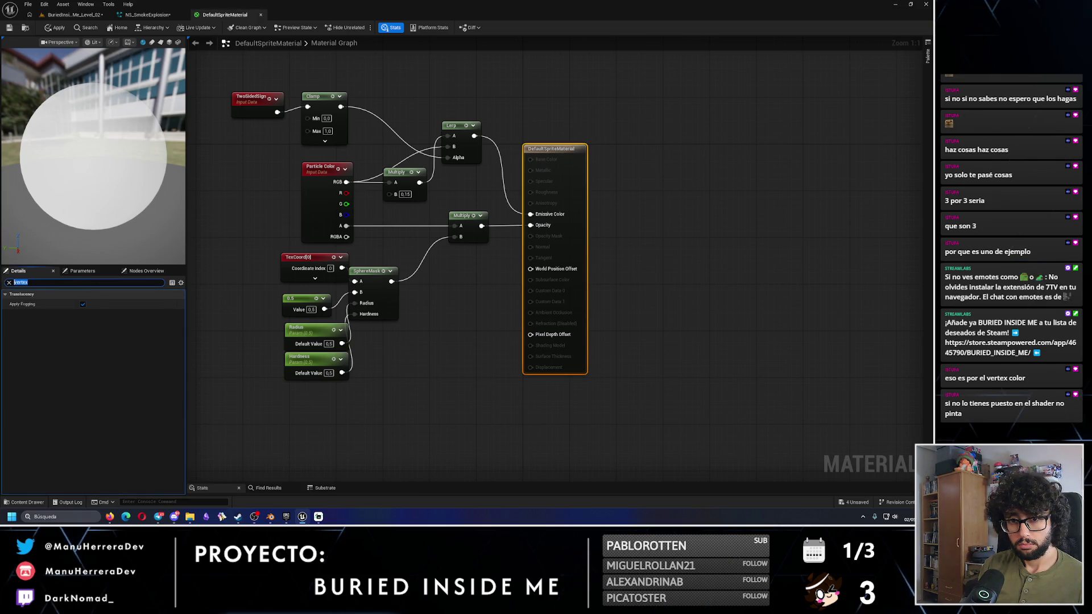
pyautogui.press('BackSpace')
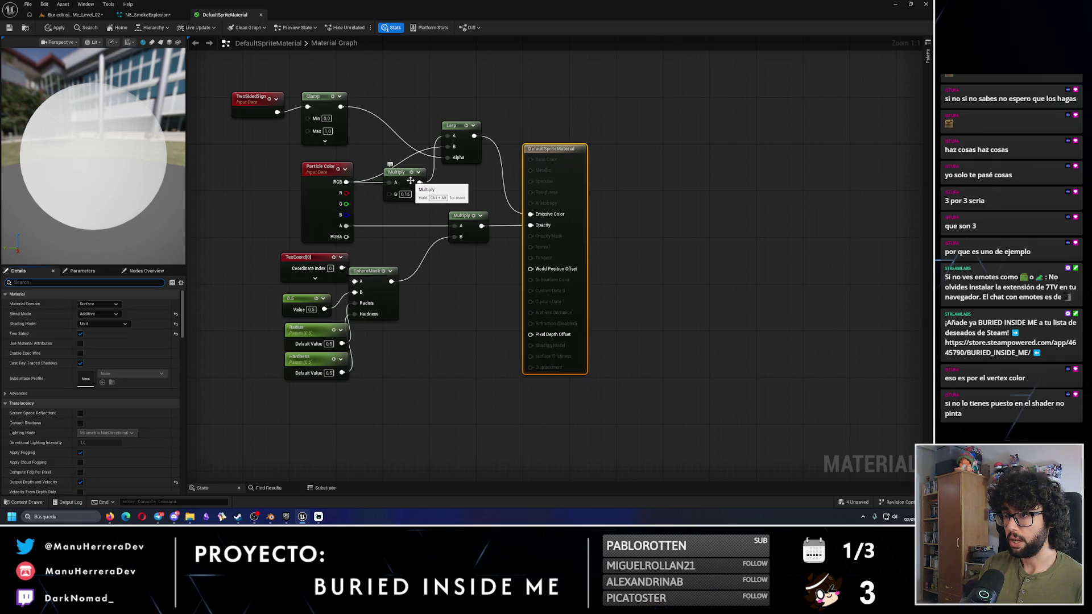
pyautogui.click(56, 27)
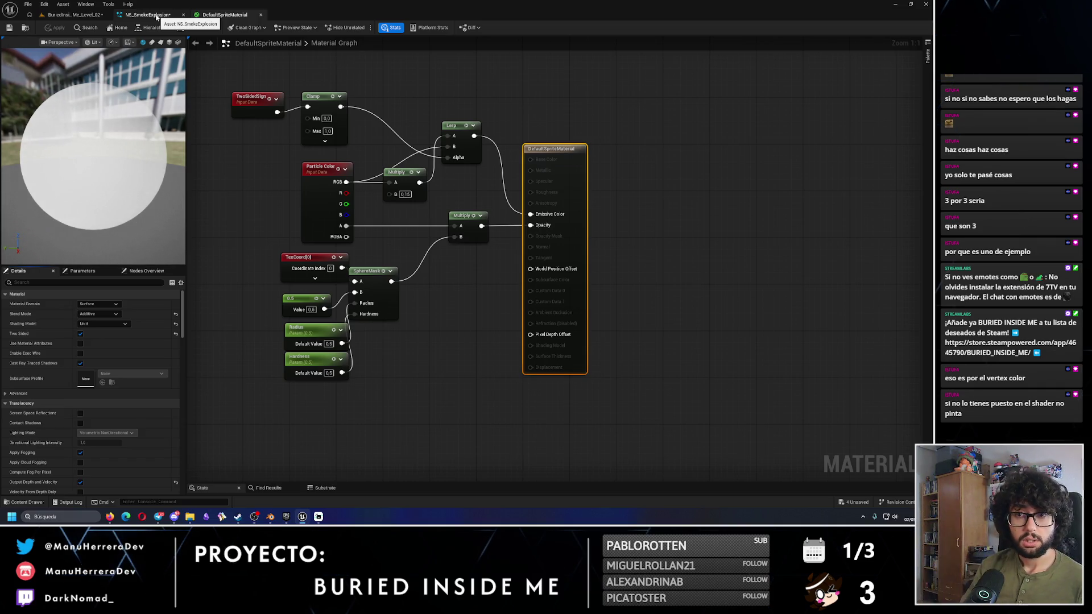
pyautogui.click(148, 14)
pyautogui.click(76, 14)
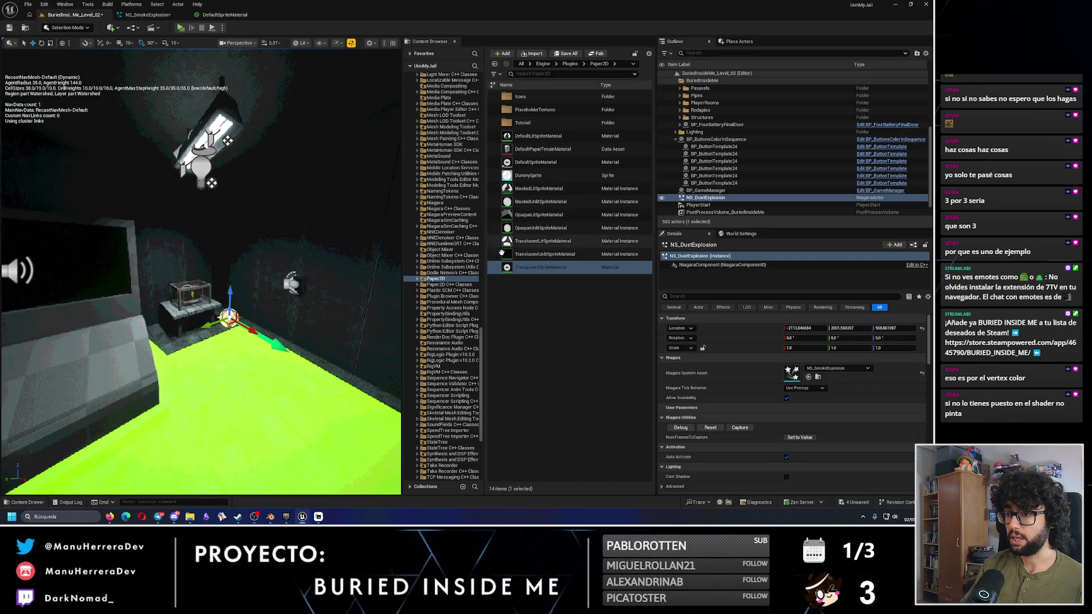
# Step: Open the smoke sprite material instance from the Particles/Materials folder
pyautogui.moveTo(481, 387); pyautogui.dragTo(475, 57)
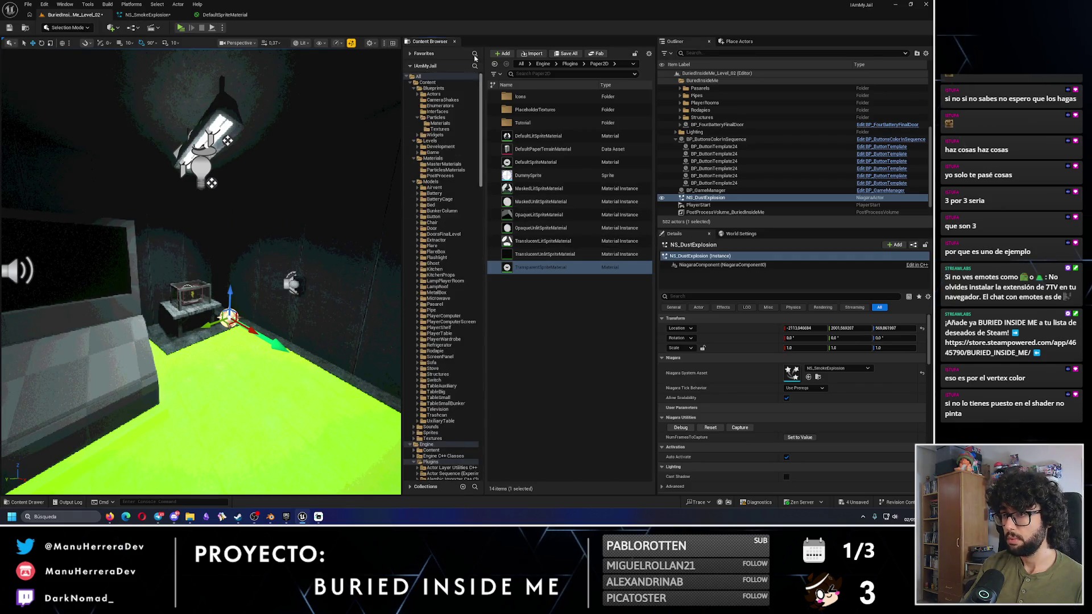
pyautogui.click(439, 123)
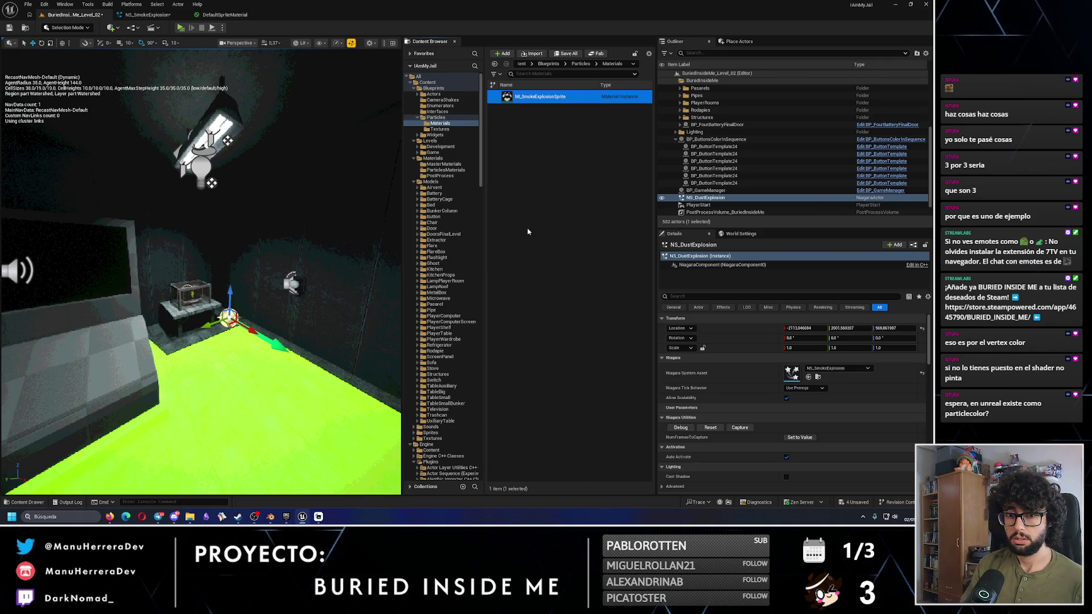
pyautogui.press('Return')
pyautogui.moveTo(257, 238); pyautogui.dragTo(330, 240)
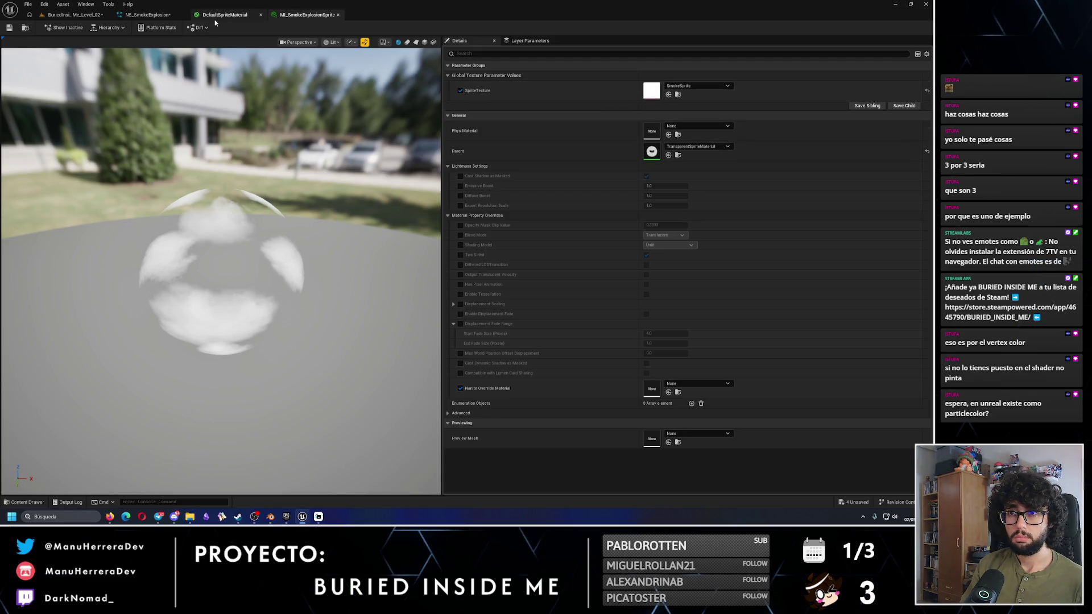
# Step: Inspect the Particle Color node in the DefaultSpriteMaterial graph
pyautogui.click(72, 15)
pyautogui.click(149, 15)
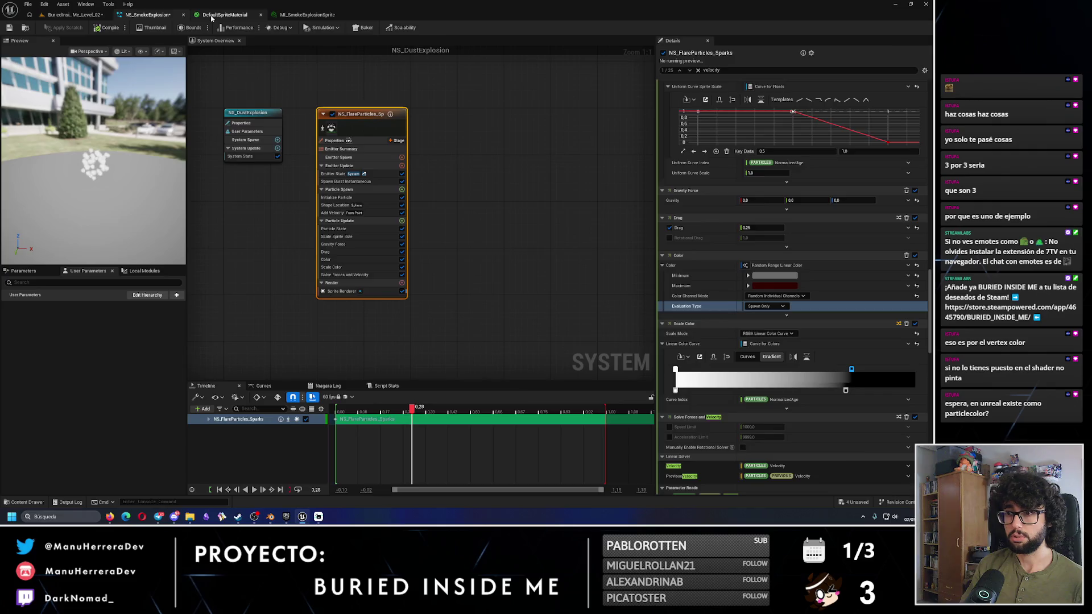
pyautogui.click(225, 14)
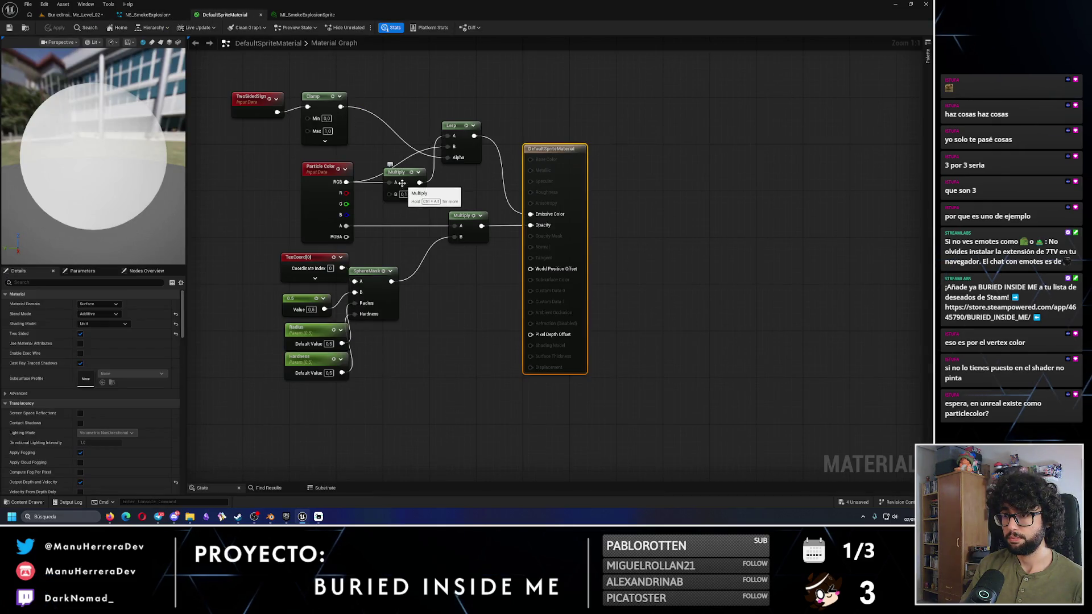
pyautogui.click(328, 179)
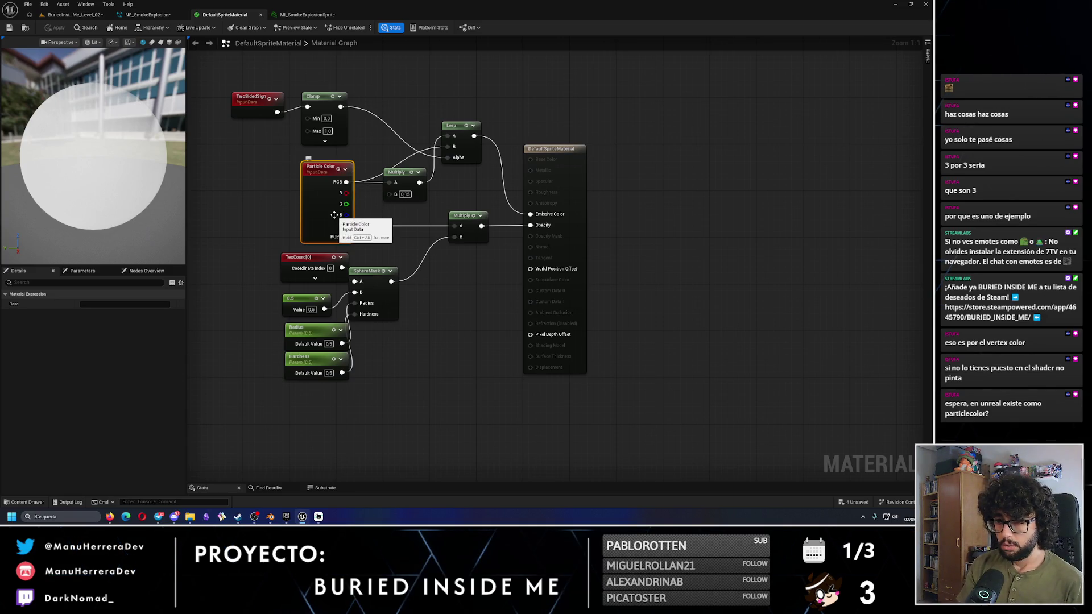
pyautogui.moveTo(123, 209)
pyautogui.mouseDown()
pyautogui.moveTo(137, 213)
pyautogui.moveTo(124, 208)
pyautogui.mouseUp()
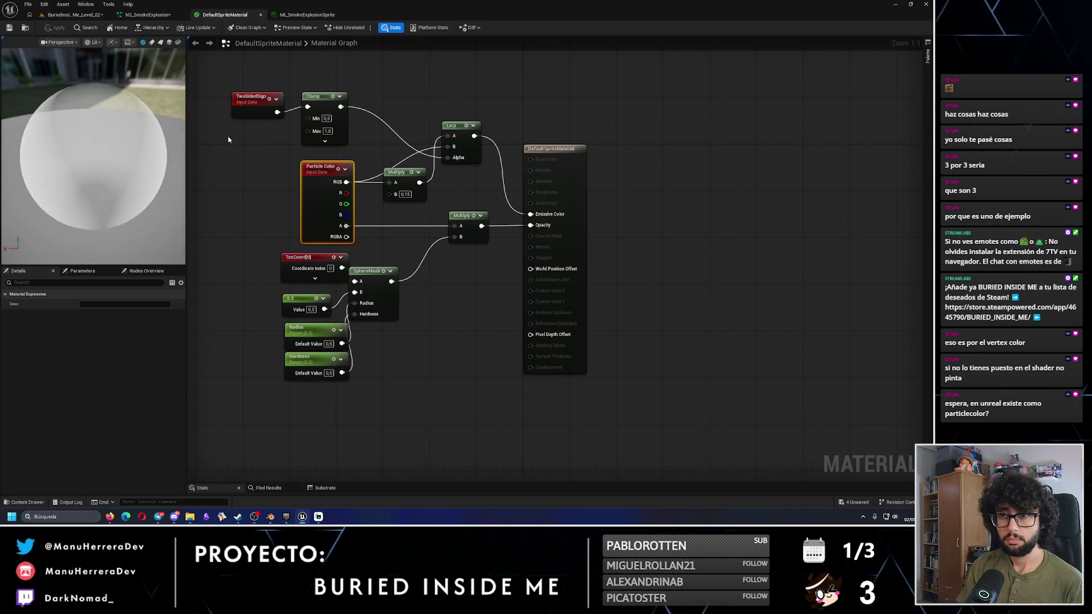
# Step: Turn off Nanite Override Material on the sprite material instance, save it, and return to NS_SmokeExplosion
pyautogui.click(307, 14)
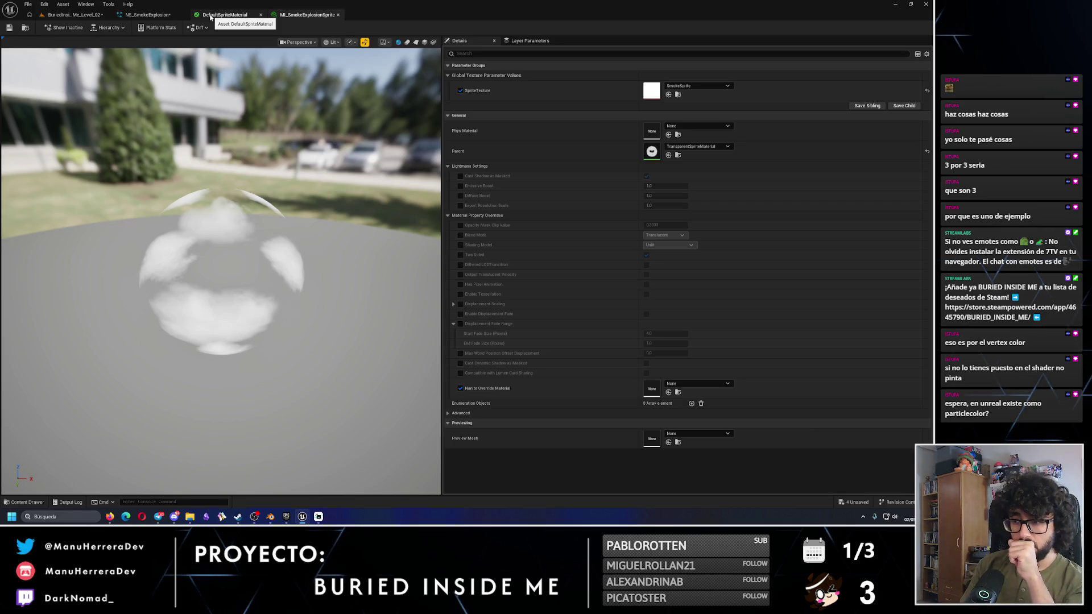
pyautogui.click(460, 388)
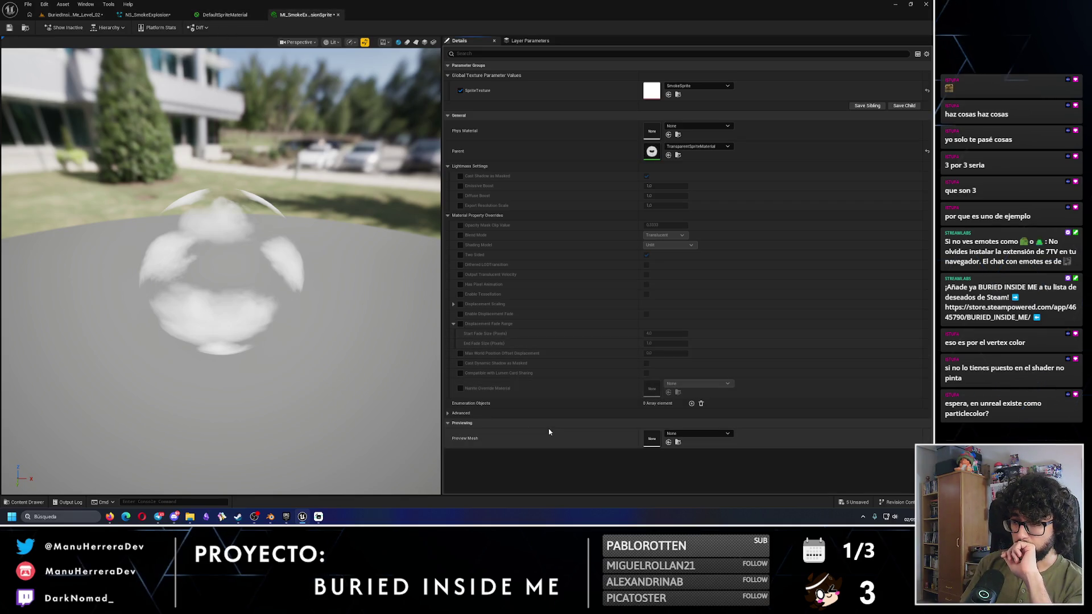
pyautogui.click(10, 29)
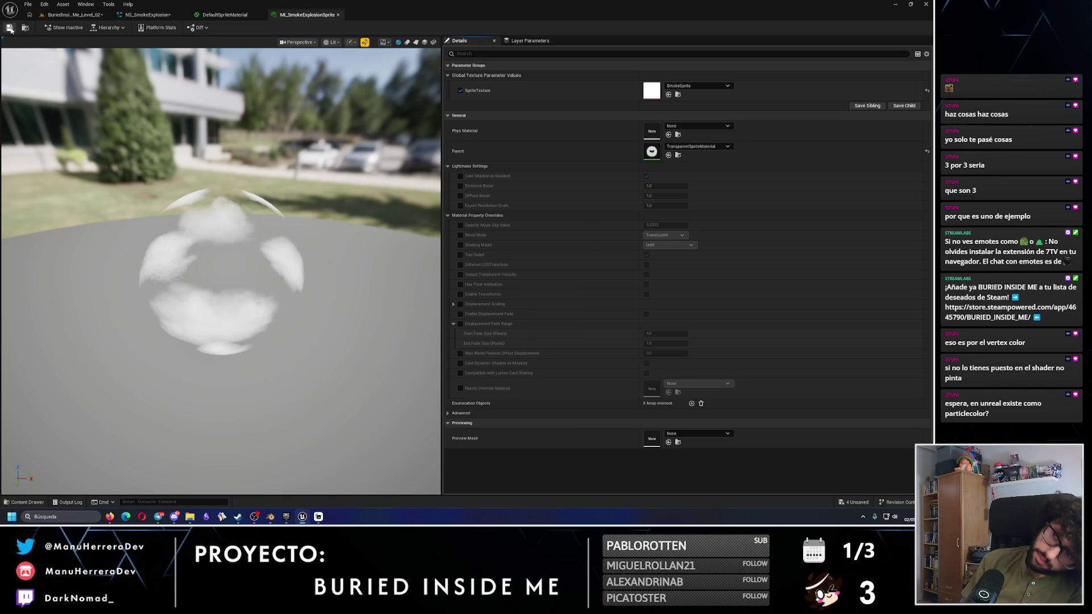
pyautogui.click(234, 17)
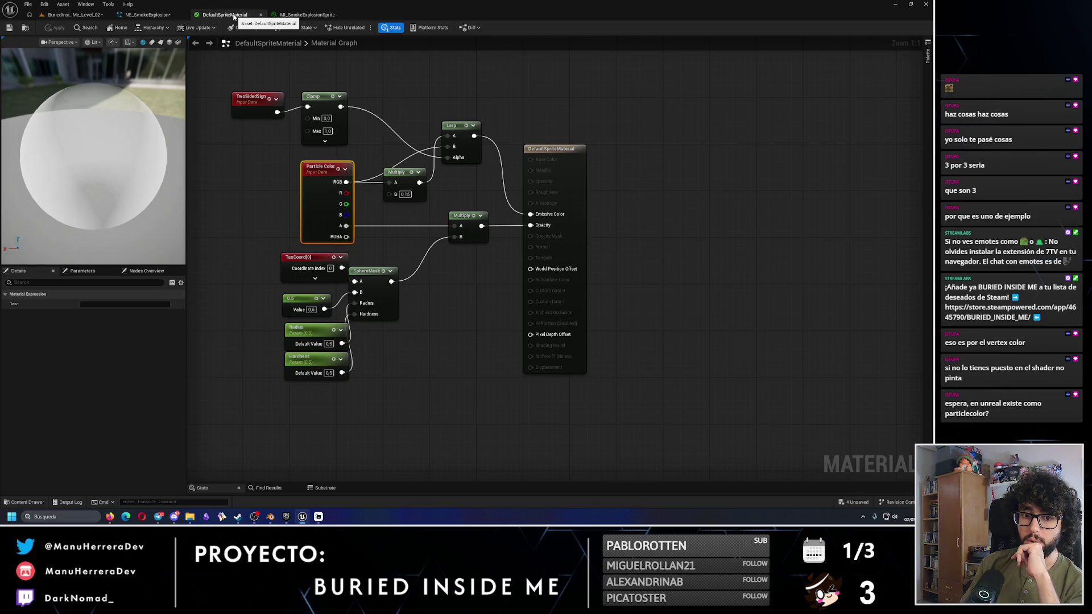
pyautogui.click(148, 15)
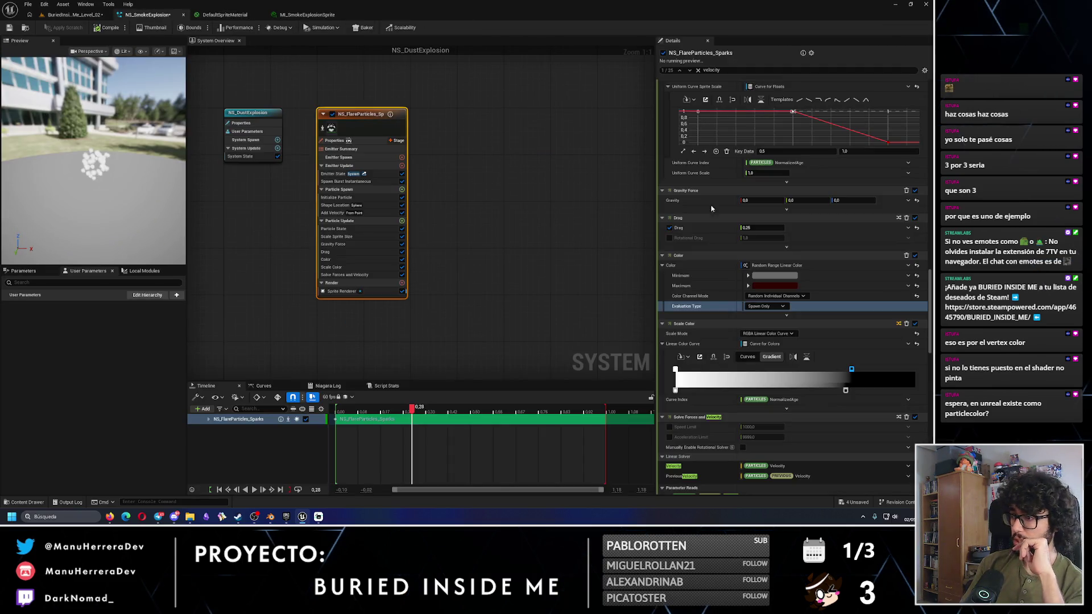
# Step: Darken the Maximum colour, shift the gradient's black stop right, and save the system
pyautogui.click(768, 286)
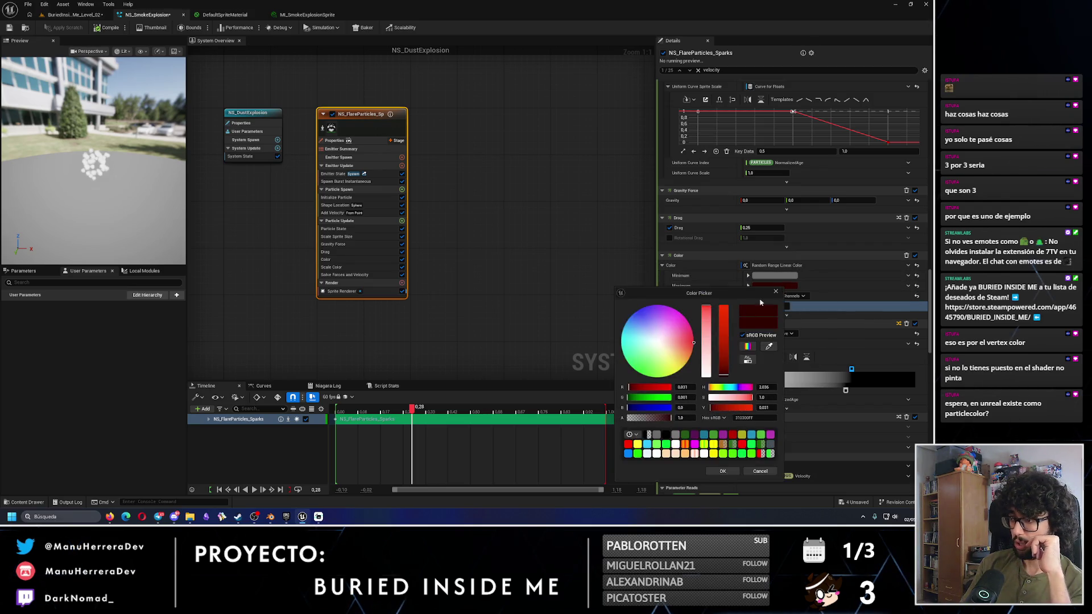
pyautogui.moveTo(725, 339); pyautogui.dragTo(729, 373)
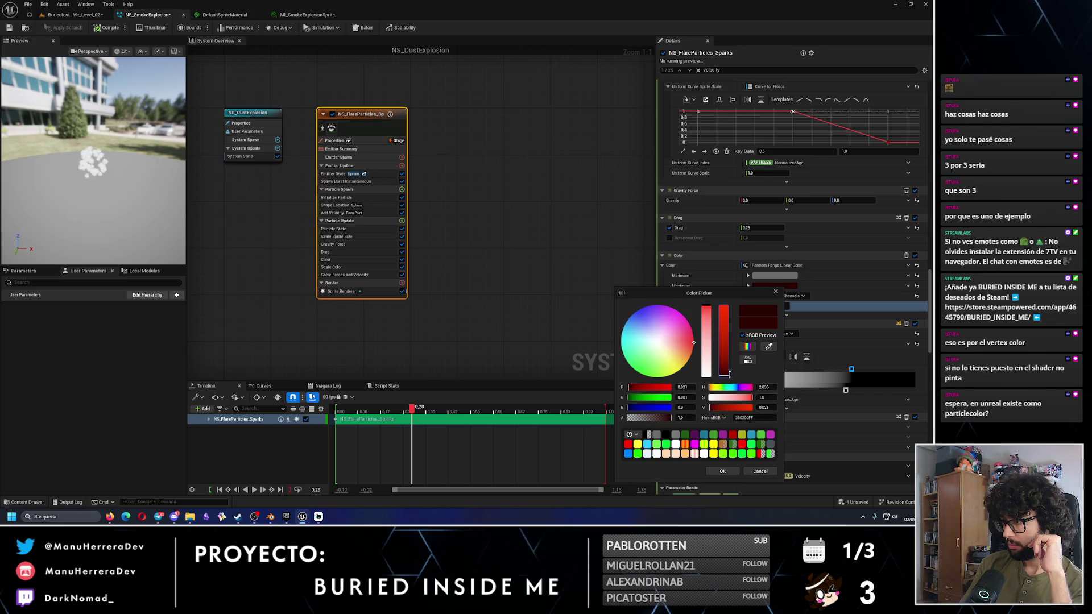
pyautogui.click(723, 471)
pyautogui.moveTo(852, 369); pyautogui.dragTo(898, 374)
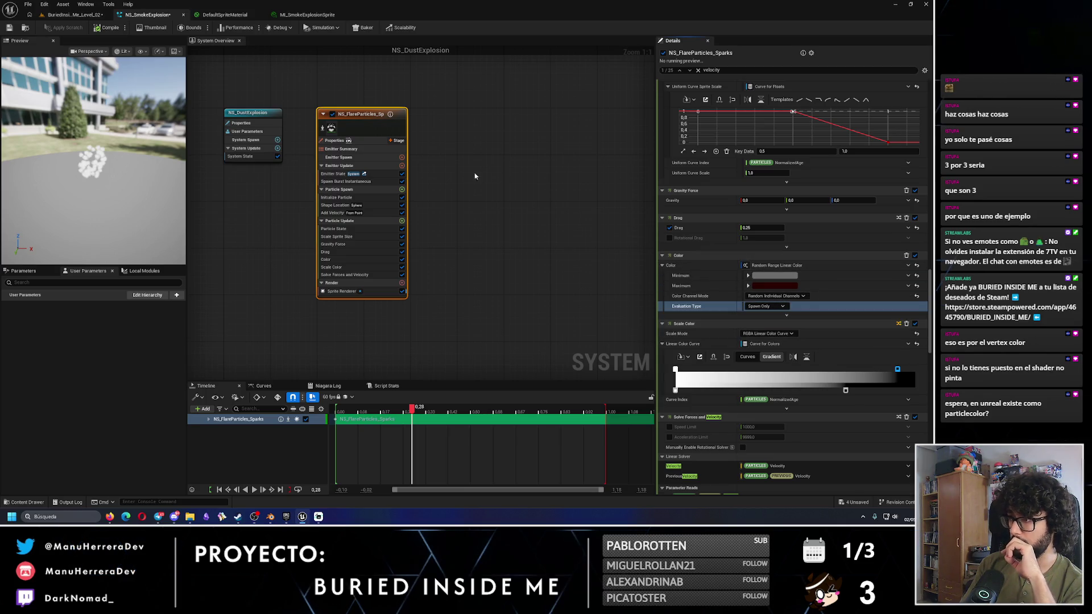
pyautogui.click(9, 30)
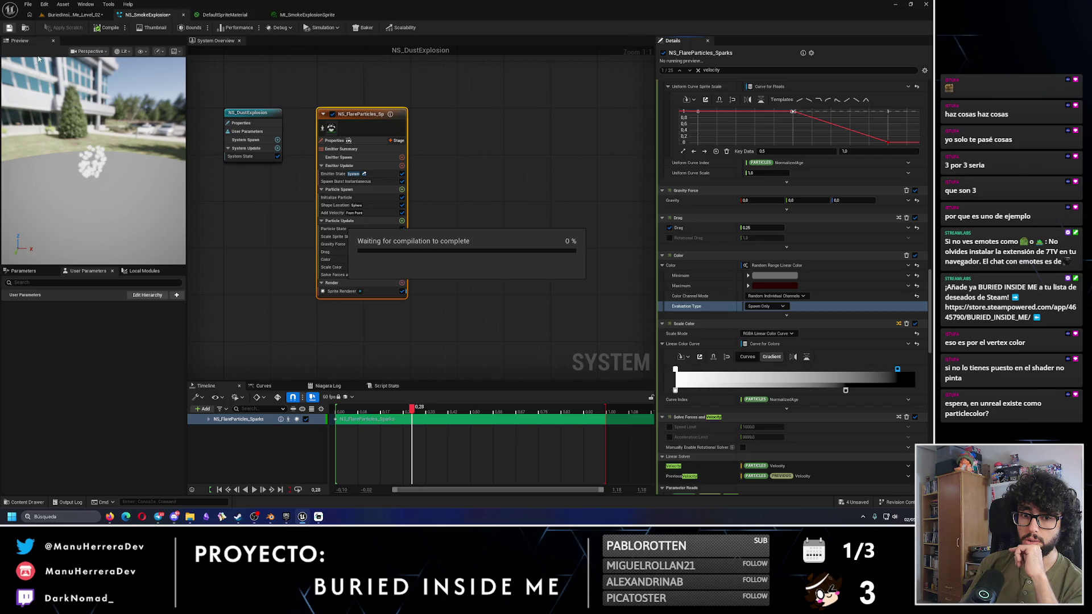
pyautogui.click(289, 15)
pyautogui.click(225, 14)
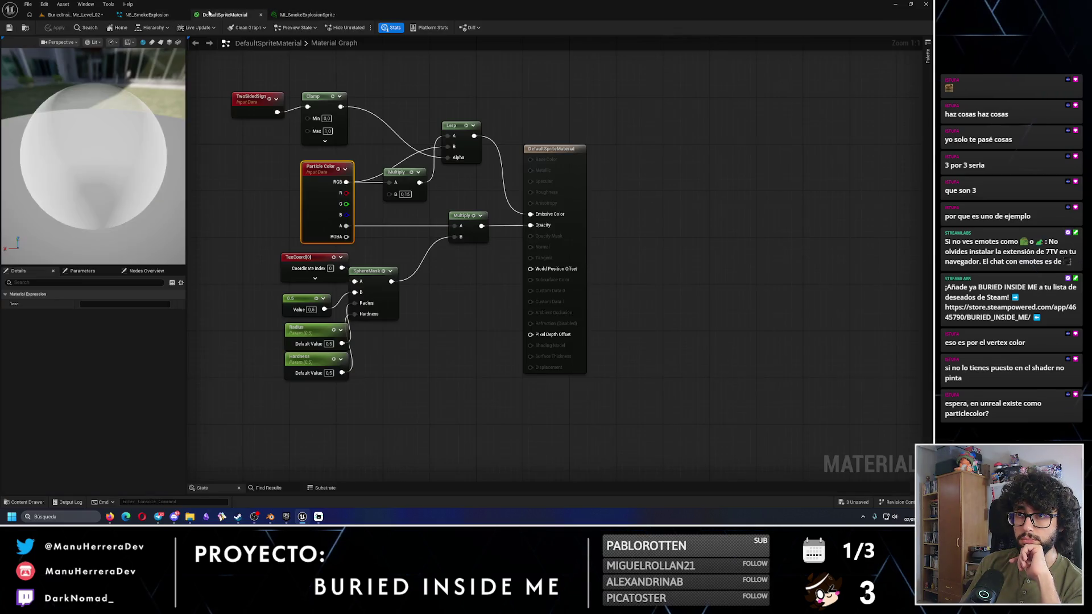
pyautogui.click(85, 271)
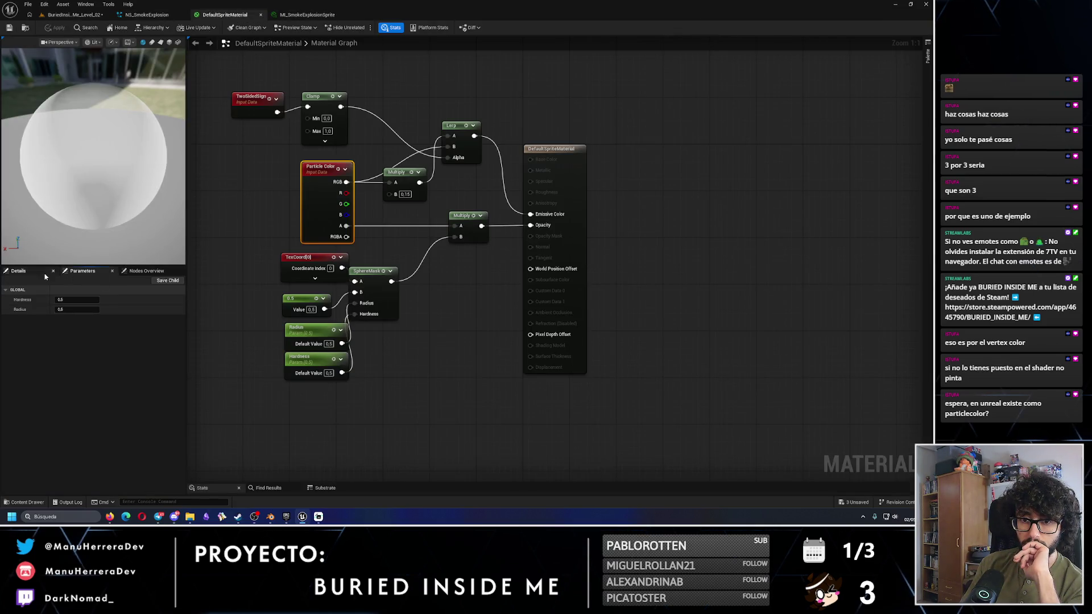
pyautogui.moveTo(77, 310)
pyautogui.mouseDown()
pyautogui.moveTo(91, 309)
pyautogui.moveTo(75, 311)
pyautogui.mouseUp()
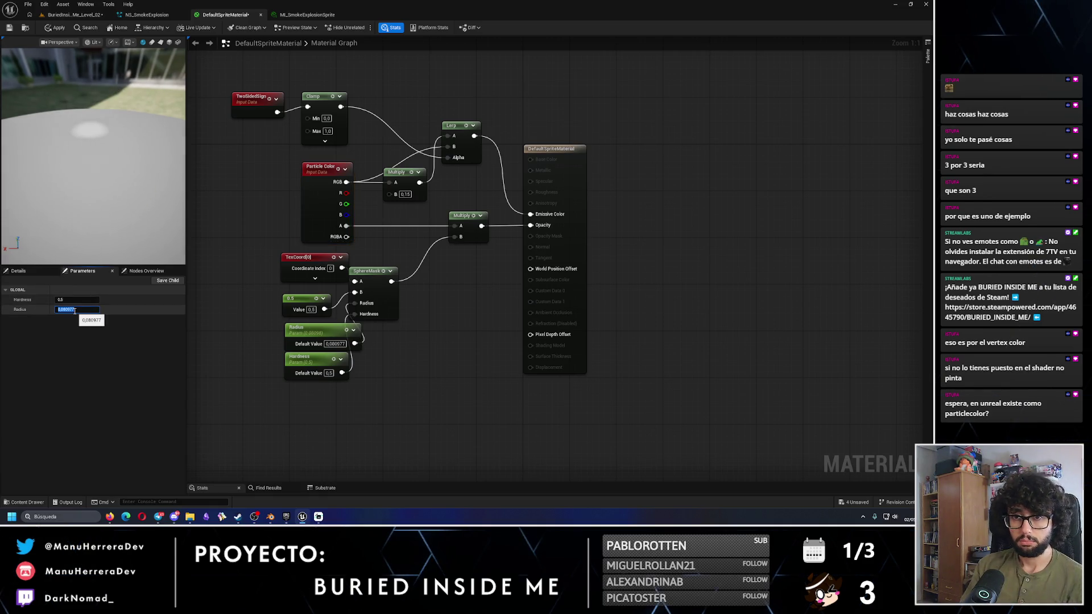
pyautogui.write('.5')
pyautogui.press('Return')
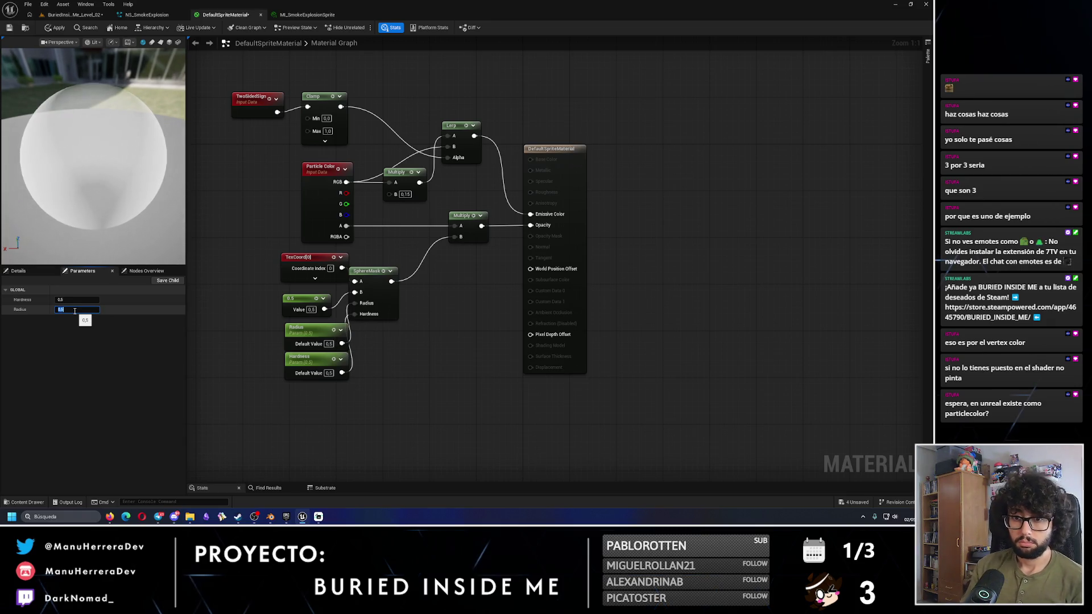
pyautogui.press('Escape')
pyautogui.moveTo(77, 310); pyautogui.dragTo(73, 309)
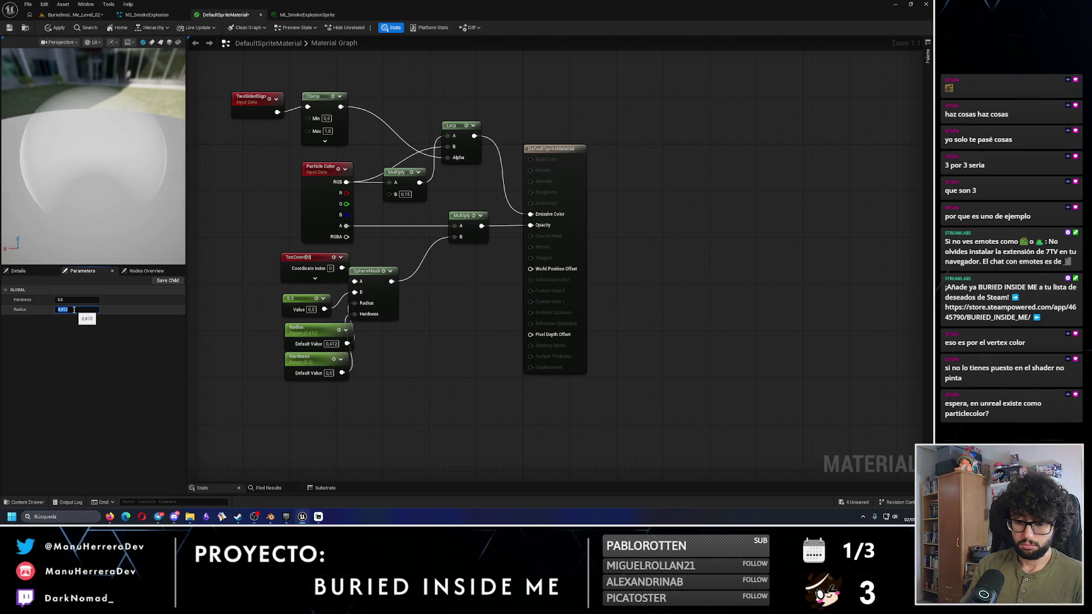
pyautogui.press('Return')
pyautogui.click(137, 271)
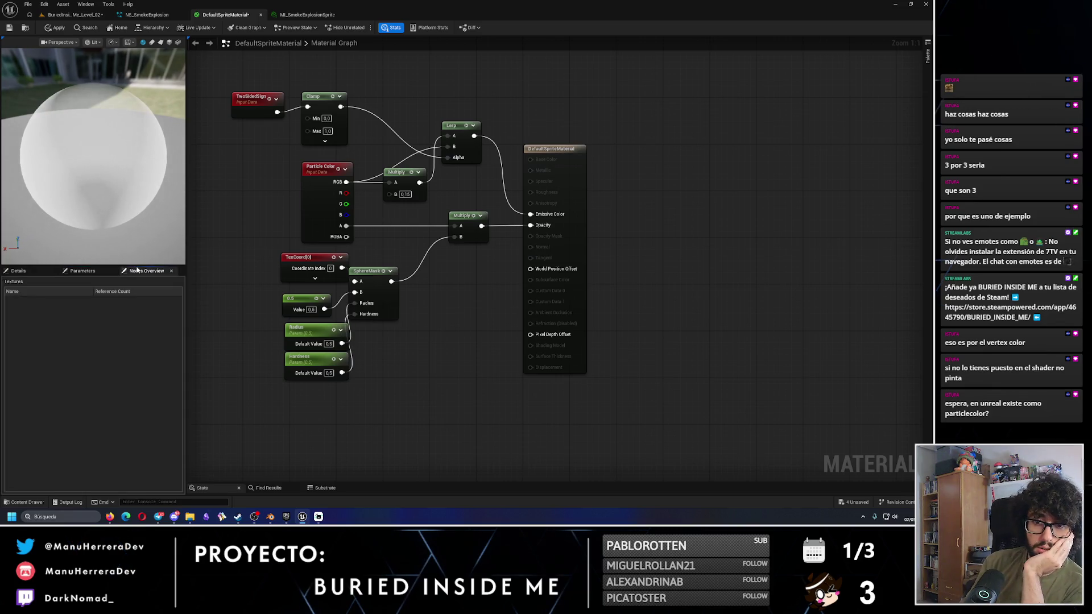
pyautogui.click(18, 272)
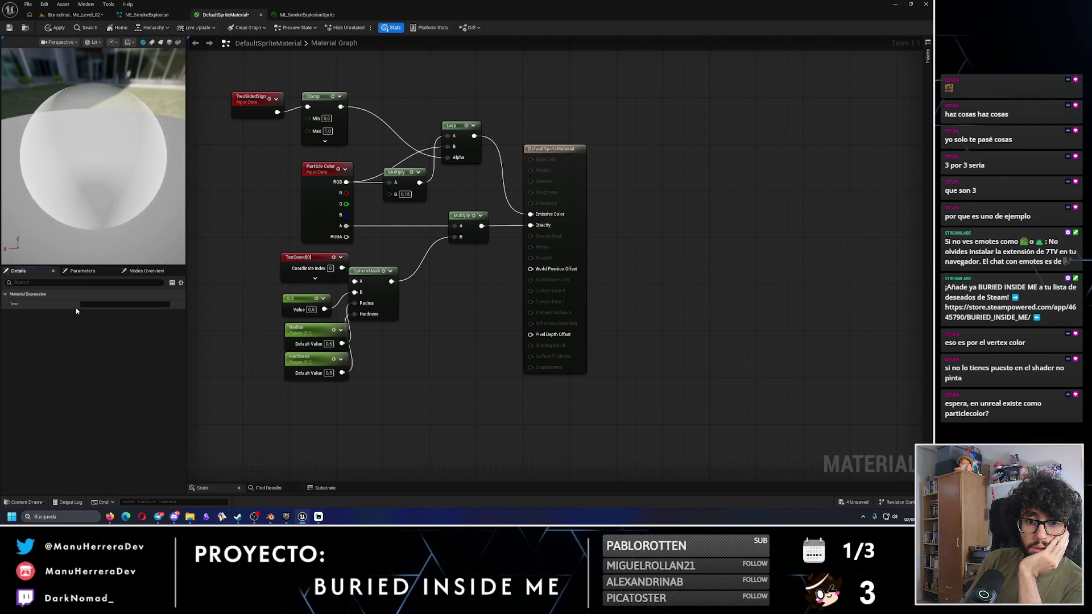
pyautogui.click(263, 280)
pyautogui.click(299, 258)
pyautogui.click(538, 136)
pyautogui.click(556, 151)
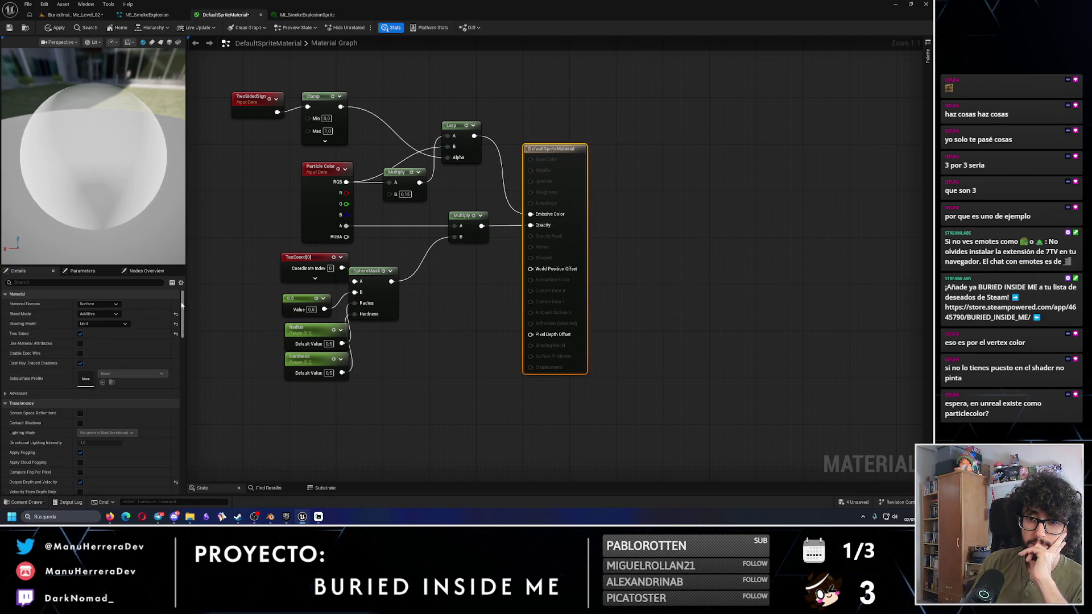
pyautogui.scroll(-1, 180, 302)
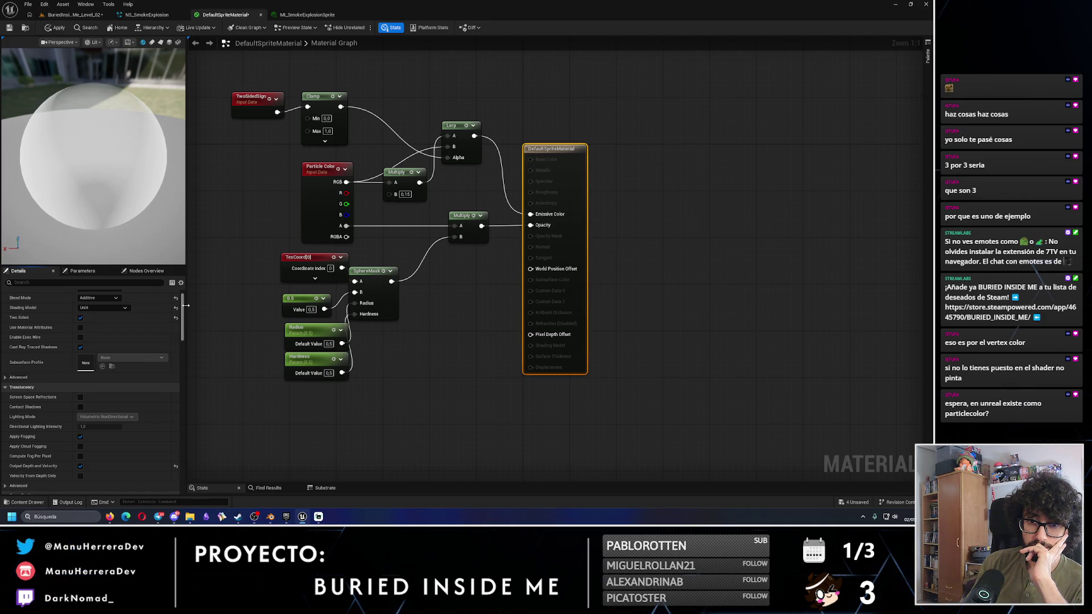
pyautogui.scroll(-5, 176, 313)
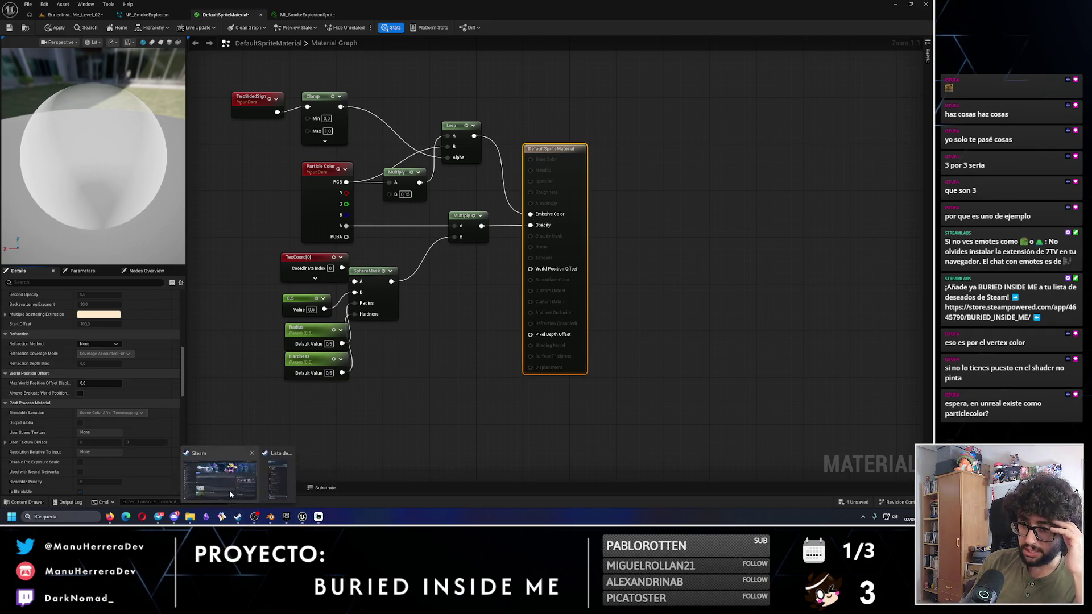
pyautogui.click(238, 517)
pyautogui.click(56, 65)
pyautogui.write('buried')
# Step: Open the BURIED INSIDE ME store page from the Steam library, then minimize Steam
pyautogui.click(39, 90)
pyautogui.click(186, 178)
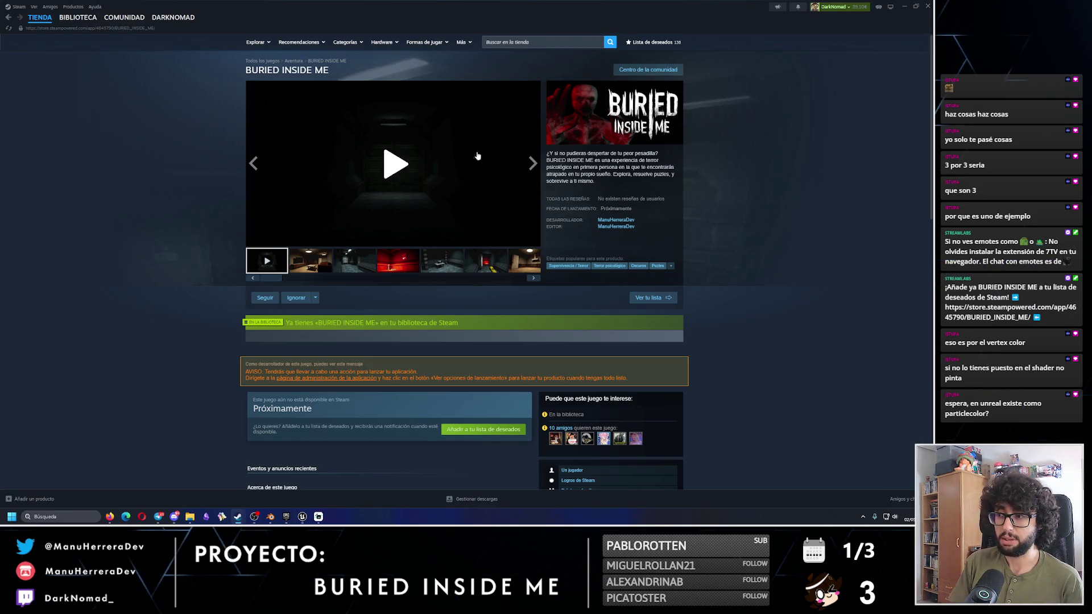
pyautogui.click(904, 7)
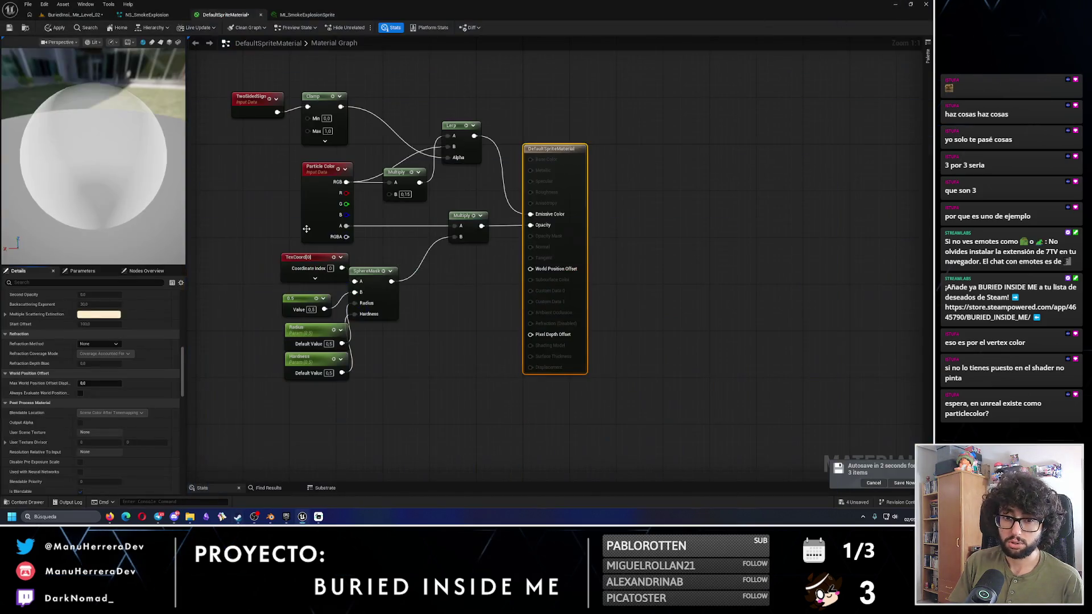
# Step: Set NS_SmokeExplosion's System State Loop Duration to 5.0 and replay it in the level
pyautogui.click(145, 14)
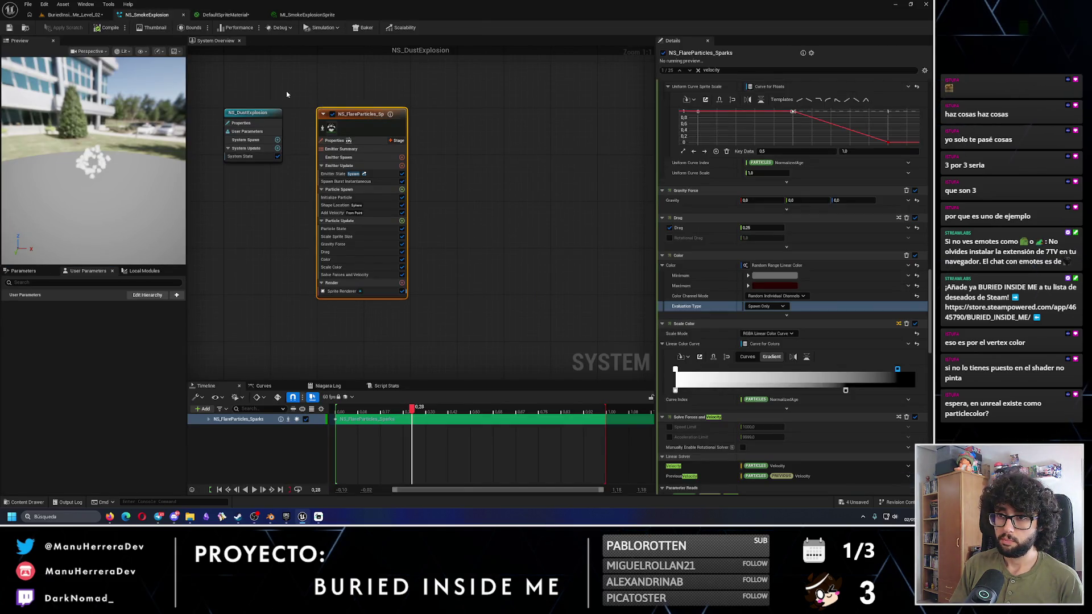
pyautogui.click(256, 112)
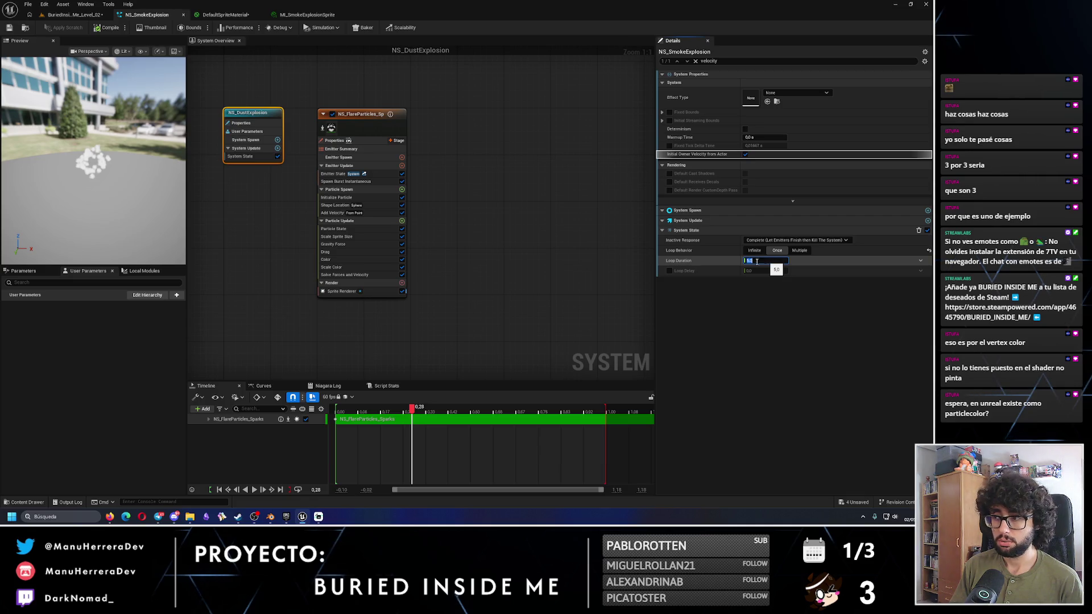
pyautogui.press('Return')
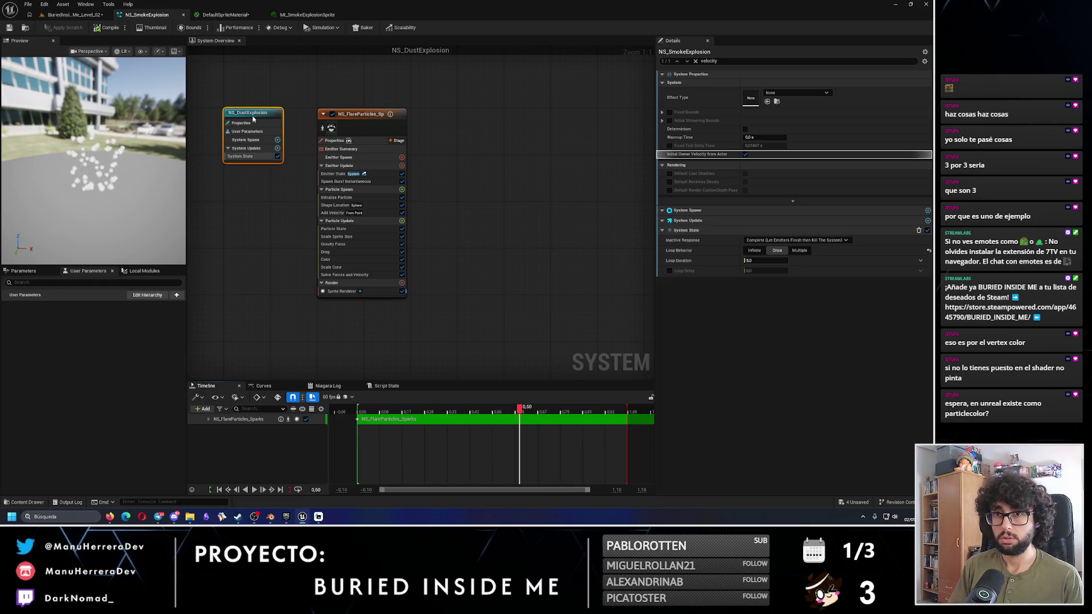
pyautogui.click(74, 14)
pyautogui.click(712, 428)
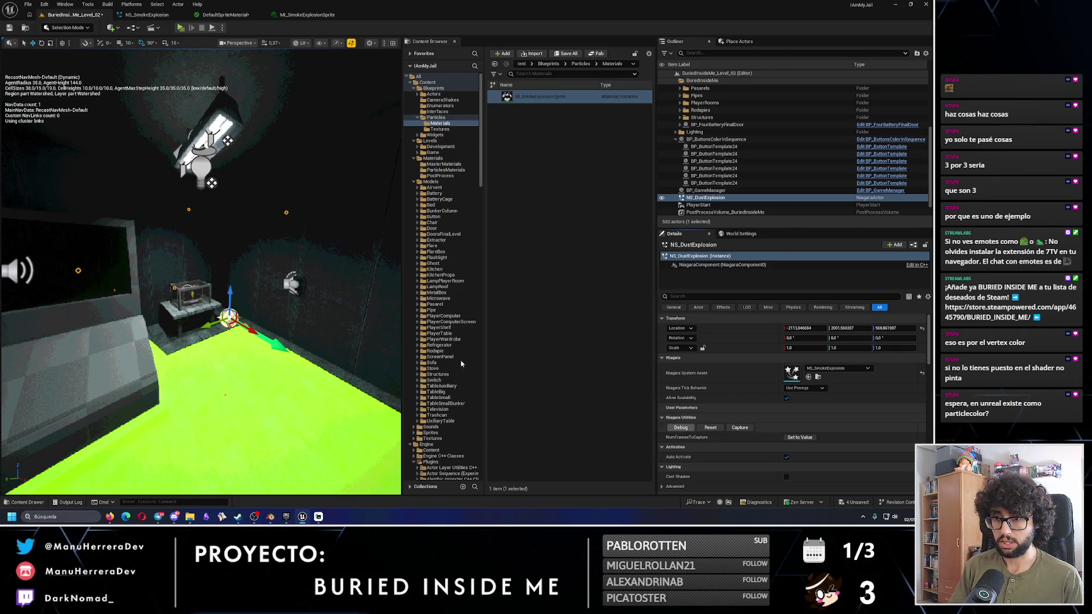
# Step: From a higher camera view, replay the smoke explosion with Reset, then return to NS_SmokeExplosion
pyautogui.moveTo(199, 273); pyautogui.dragTo(207, 228)
pyautogui.click(710, 428)
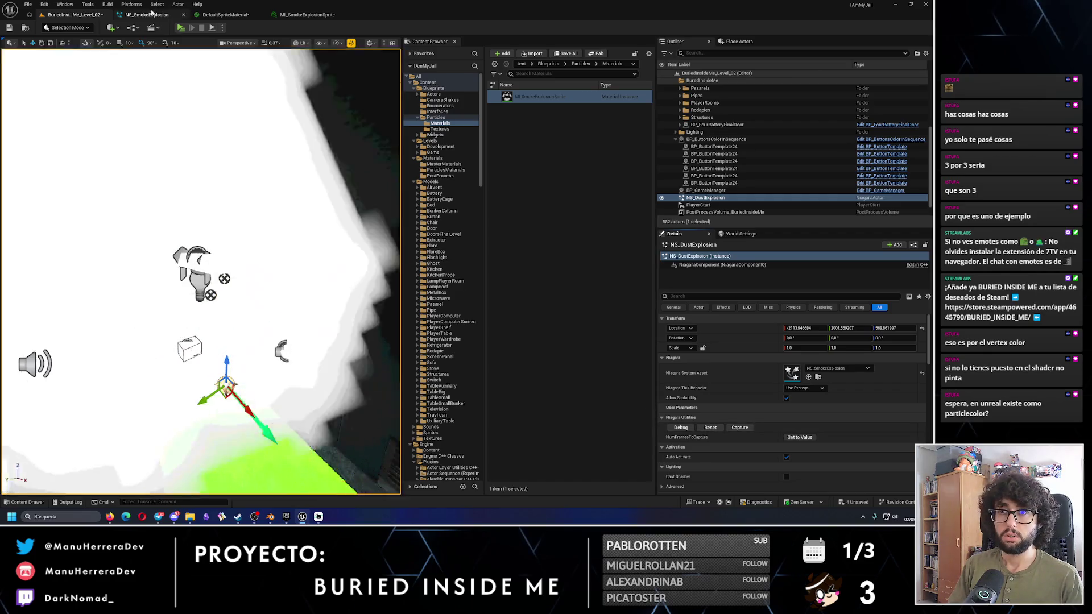
pyautogui.click(147, 14)
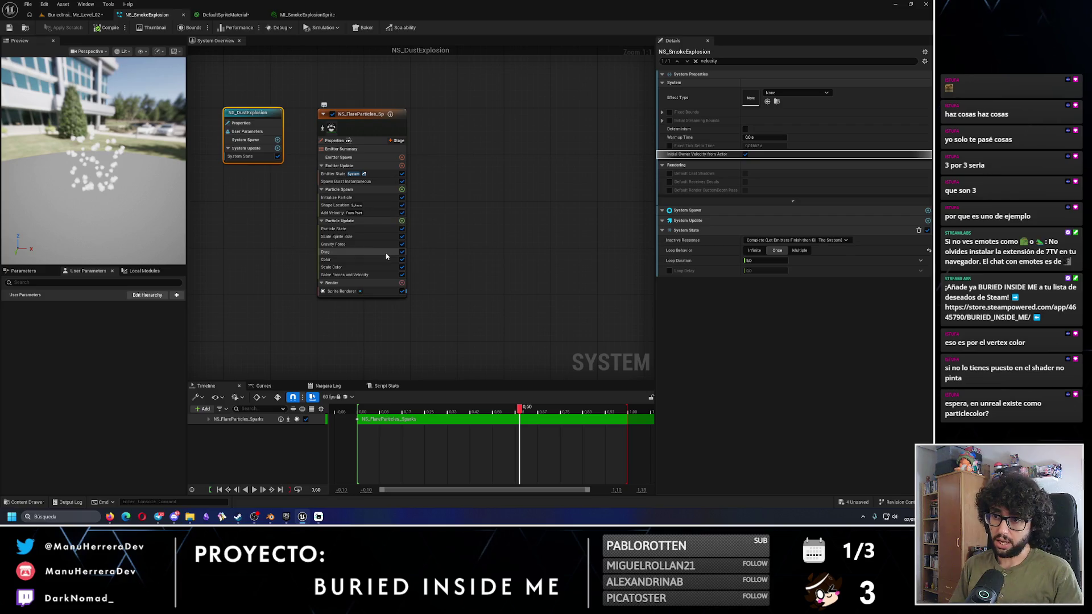
# Step: In Particle Update, move the Scale Sprite Size curve key to time 0.2 with value 1.0
pyautogui.click(353, 221)
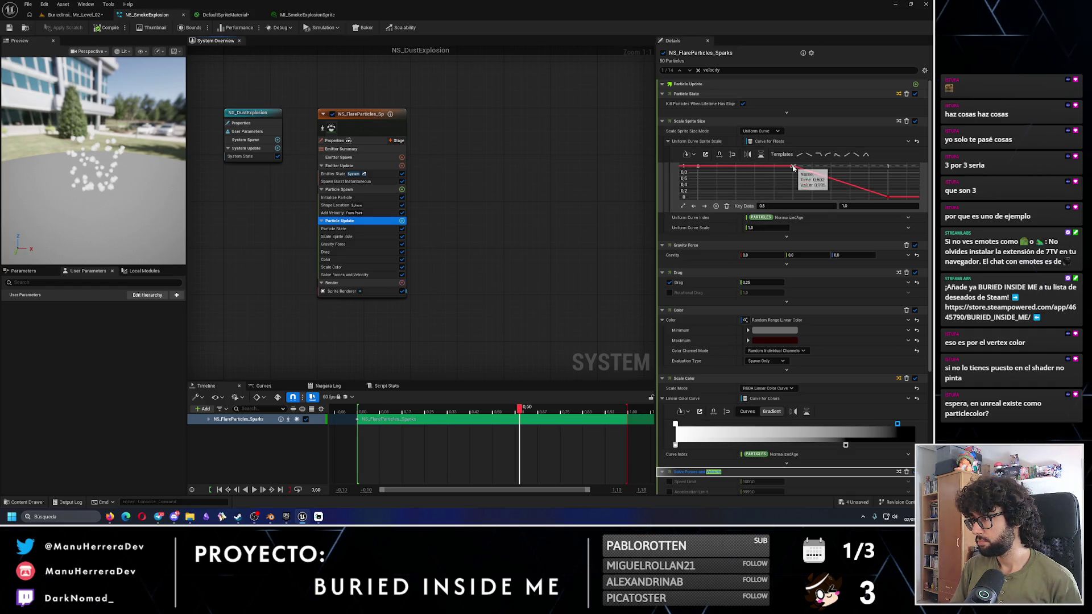
pyautogui.moveTo(792, 167); pyautogui.dragTo(747, 167)
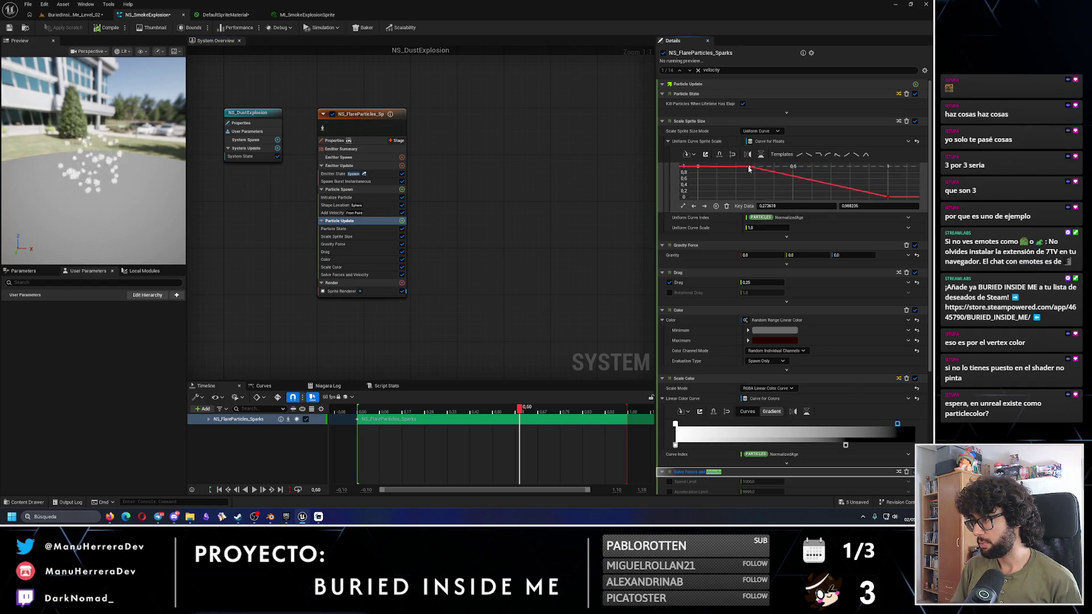
pyautogui.click(781, 205)
pyautogui.write('0.2')
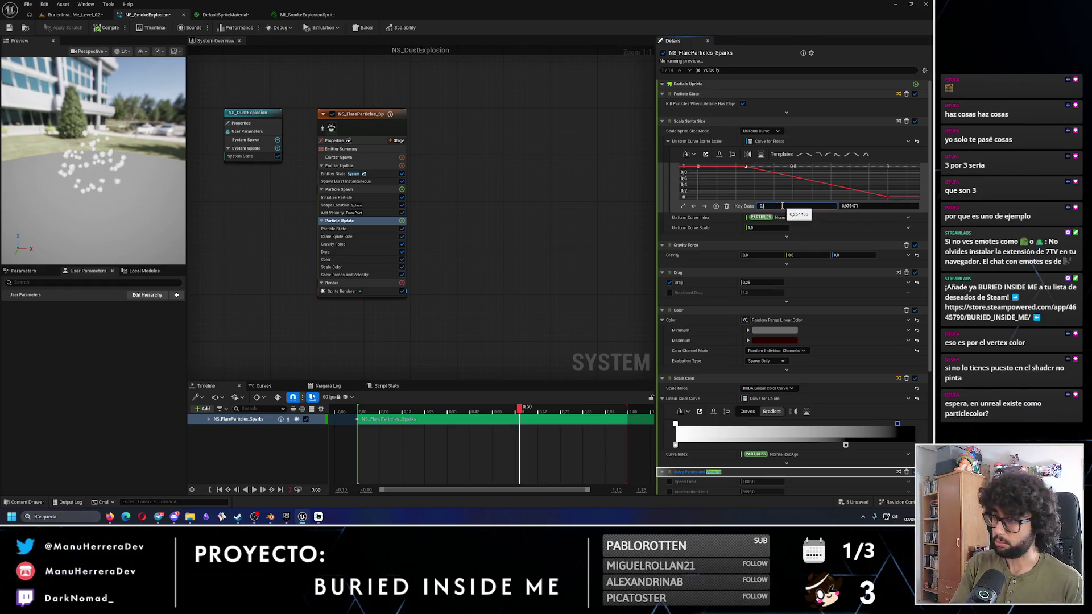
pyautogui.press('Return')
pyautogui.click(877, 206)
pyautogui.write('1')
pyautogui.press('Return')
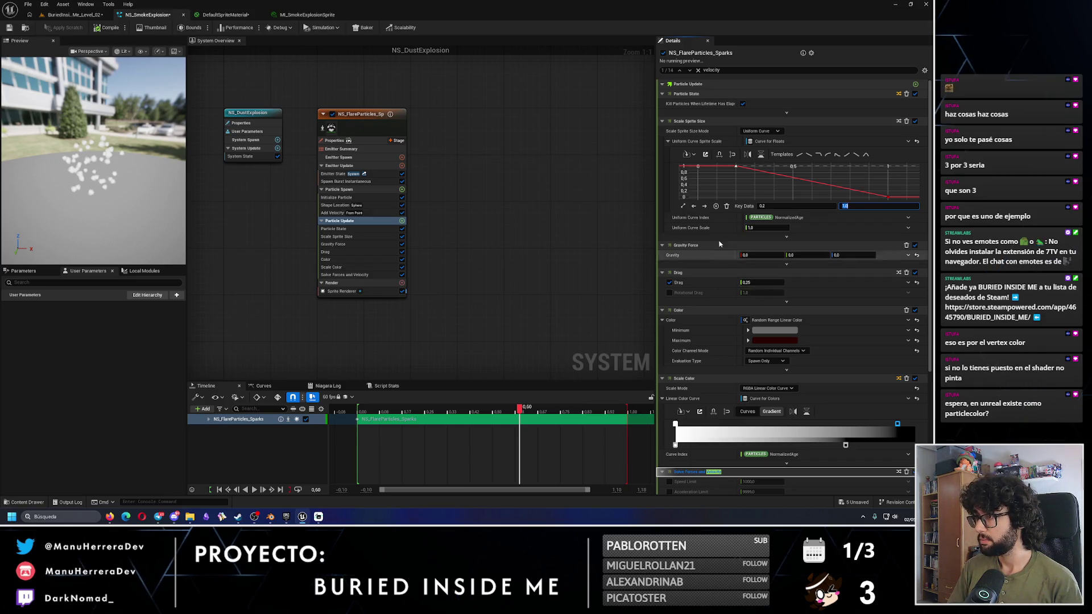
pyautogui.scroll(-5, 798, 311)
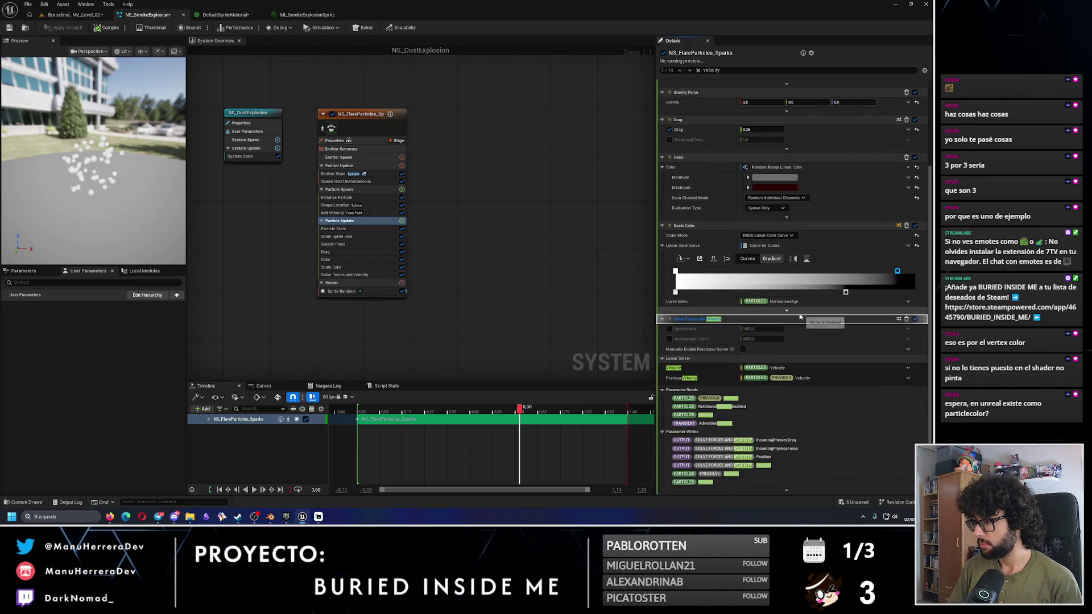
pyautogui.scroll(2, 799, 312)
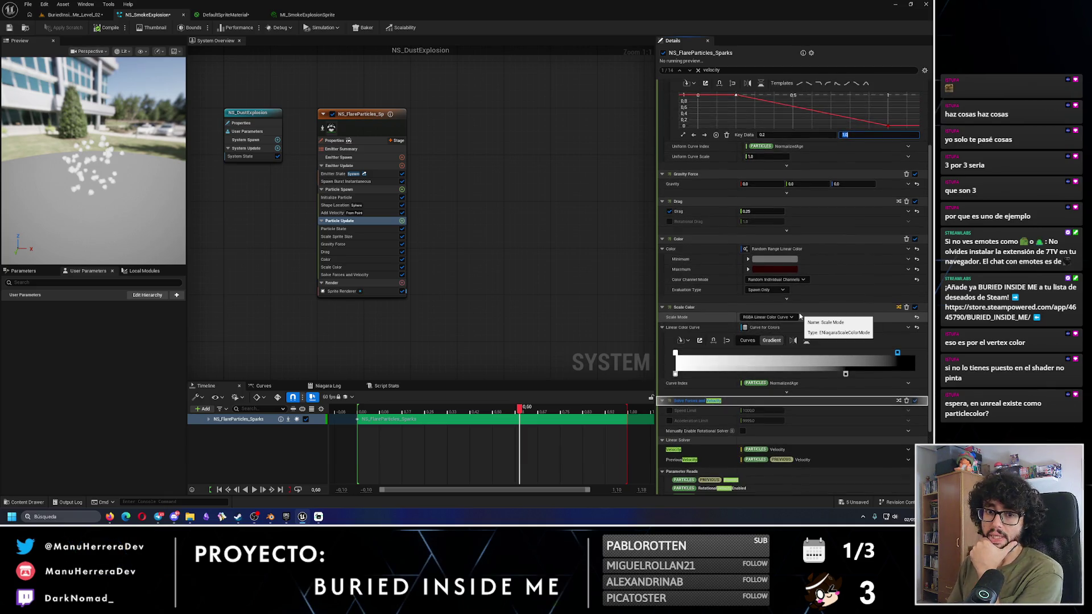
pyautogui.scroll(2, 800, 316)
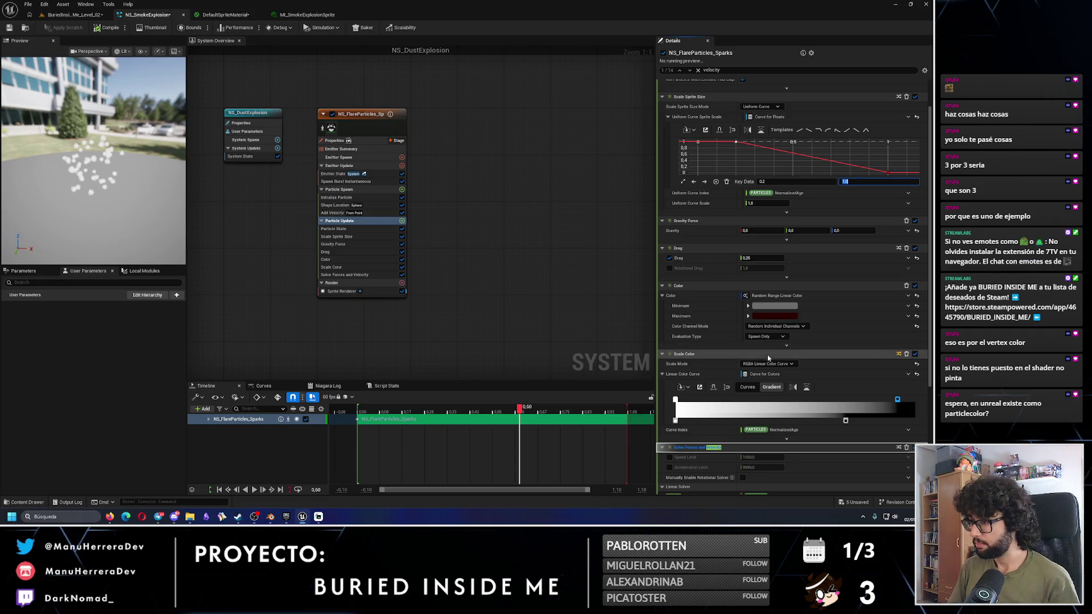
pyautogui.scroll(-3, 933, 265)
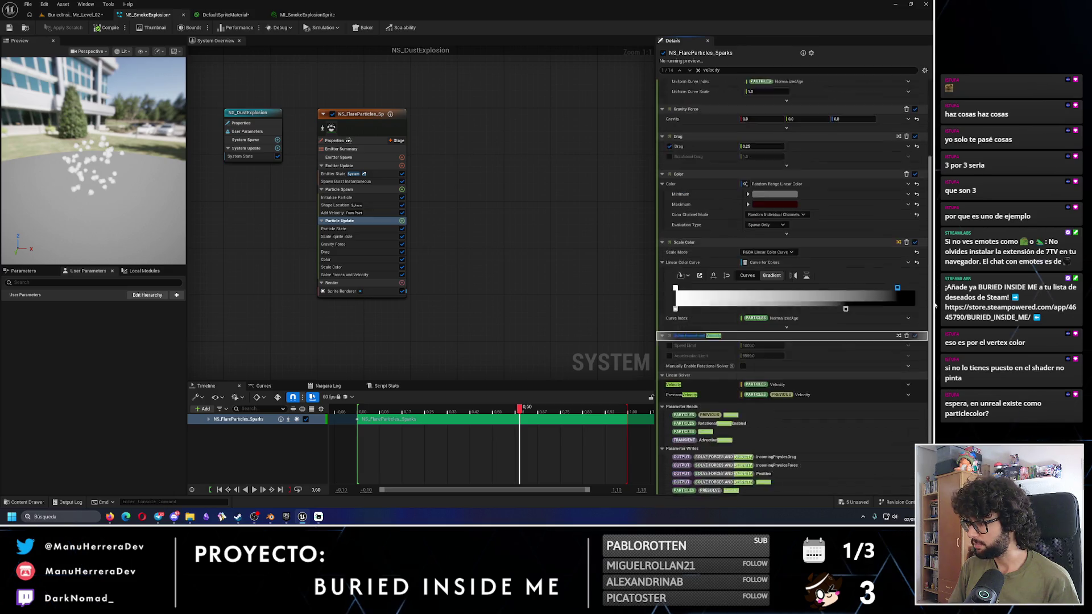
pyautogui.scroll(4, 931, 178)
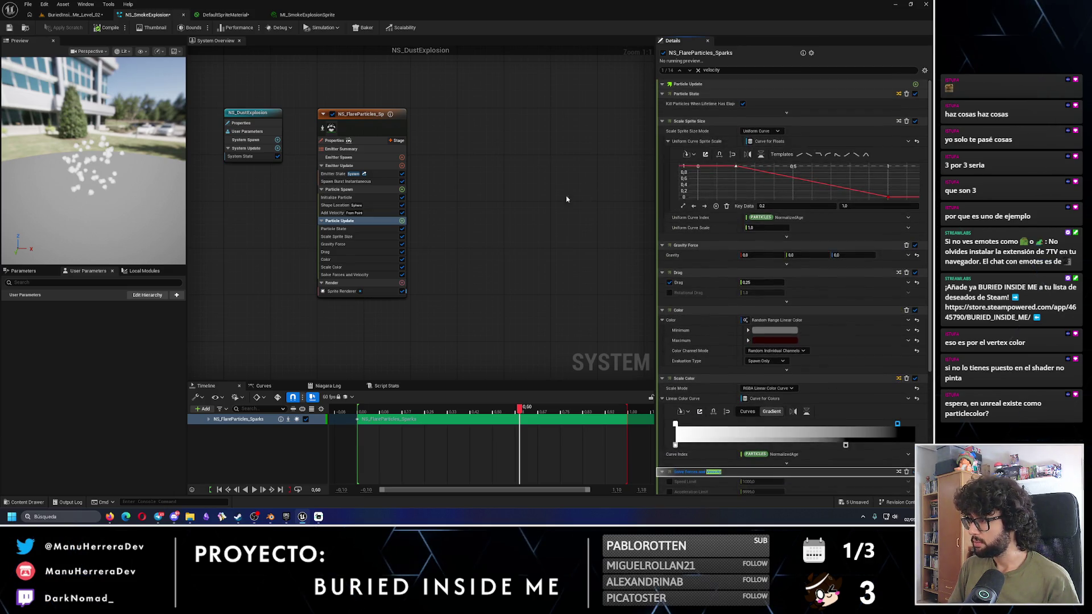
# Step: Tick Constrain To Radius on the Add Velocity module
pyautogui.click(344, 191)
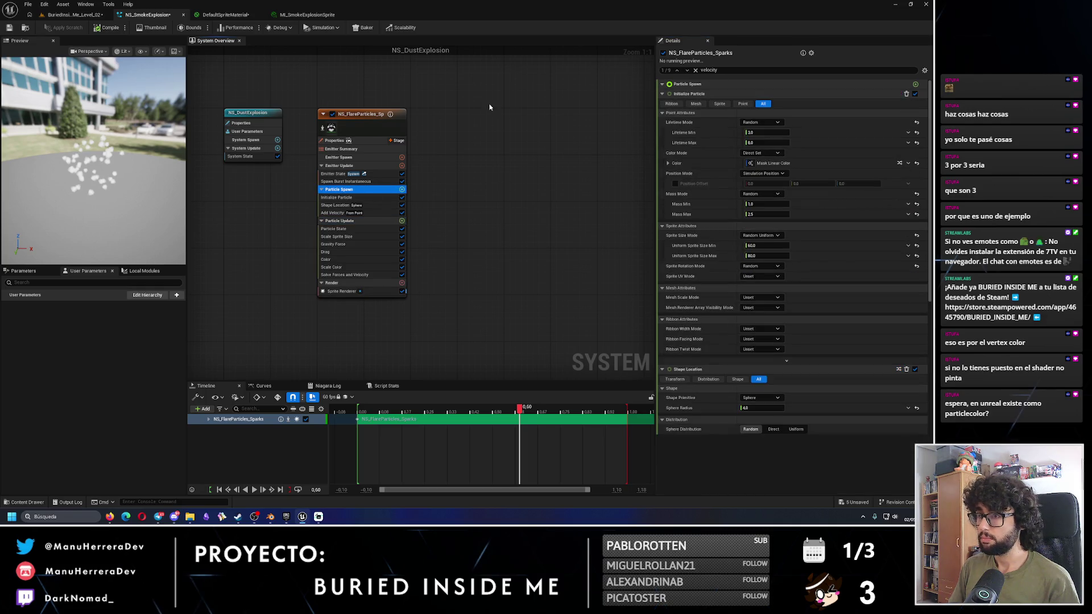
pyautogui.click(370, 115)
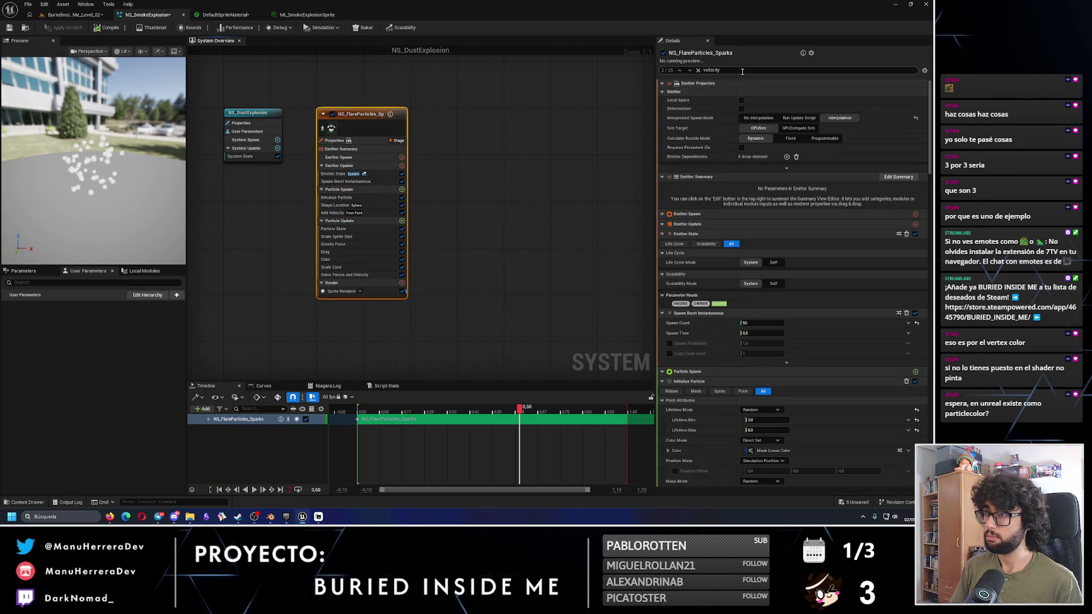
pyautogui.click(689, 71)
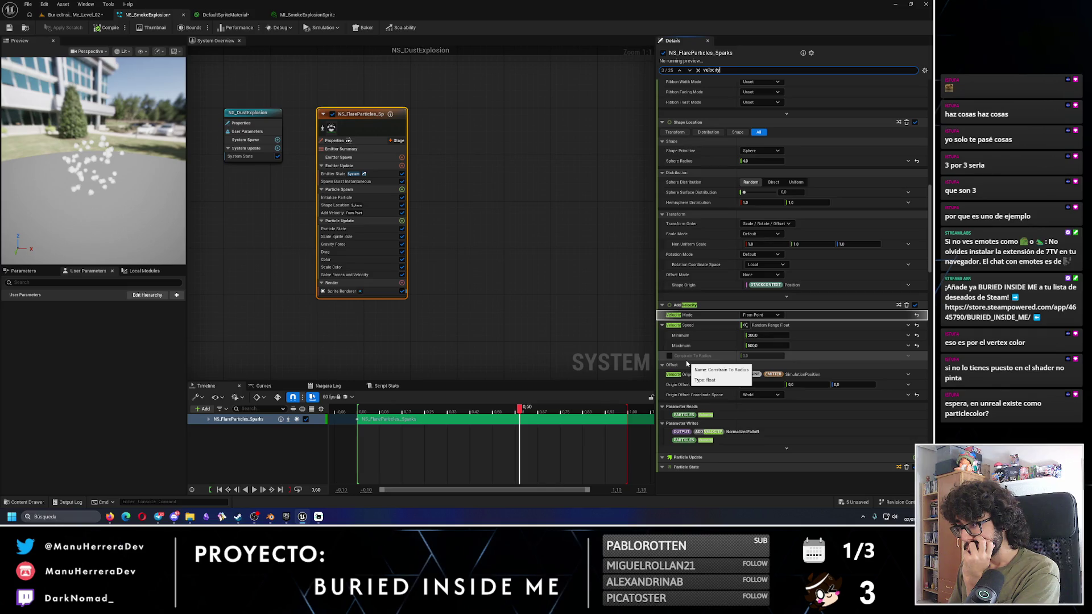
pyautogui.click(669, 356)
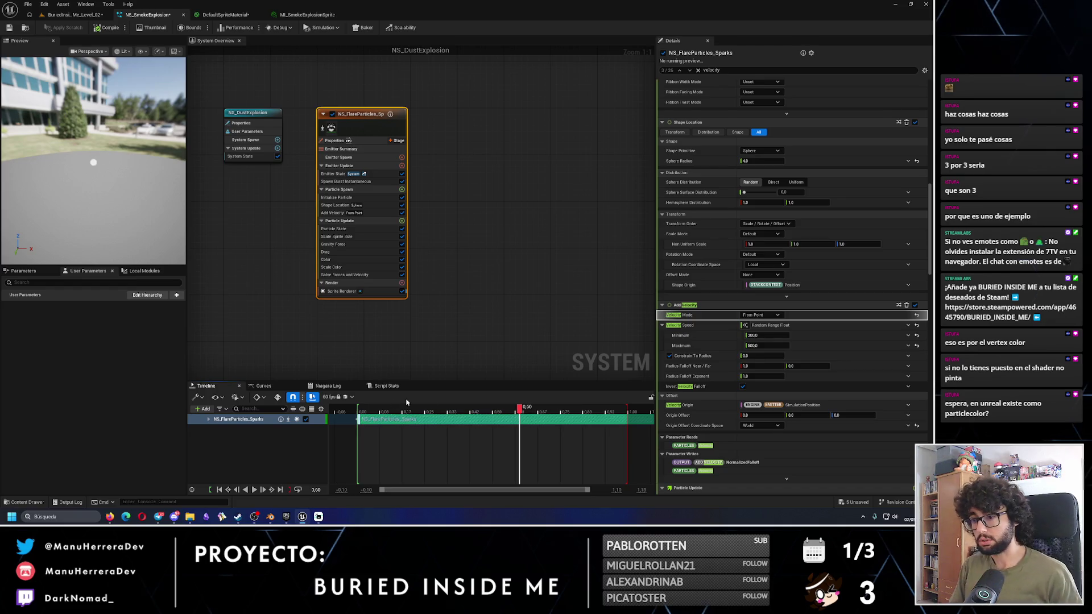
# Step: Extend the preview playback range to about 2 seconds
pyautogui.click(371, 408)
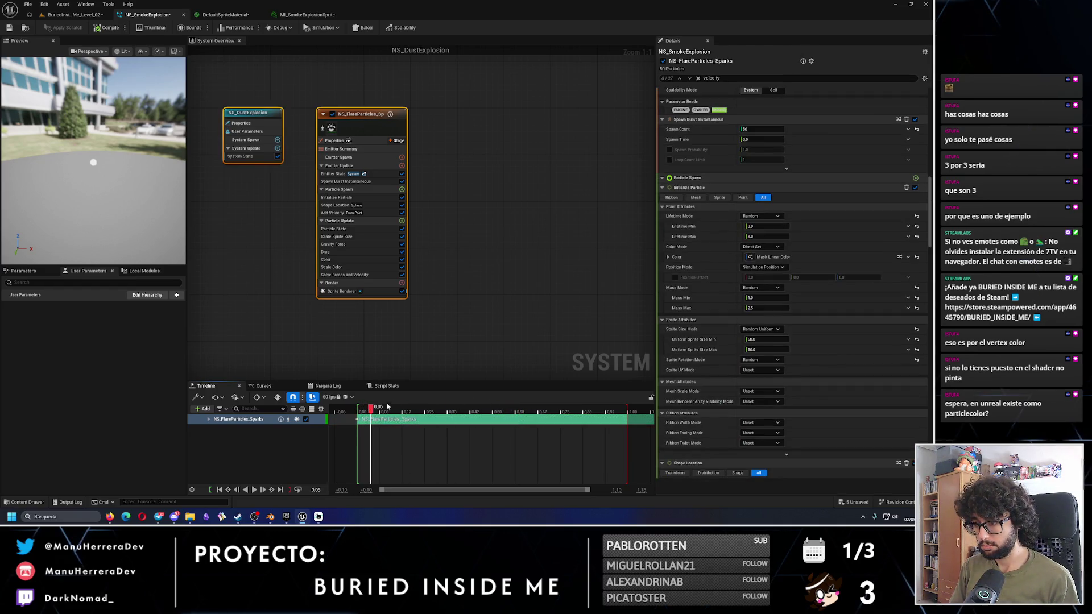
pyautogui.scroll(-5, 549, 431)
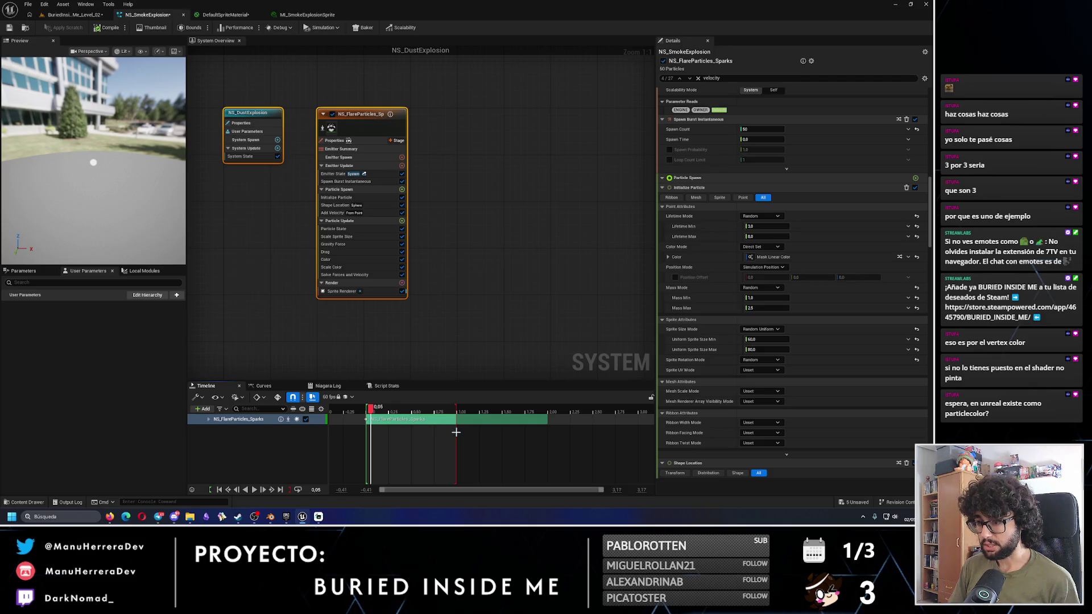
pyautogui.moveTo(455, 406); pyautogui.dragTo(552, 407)
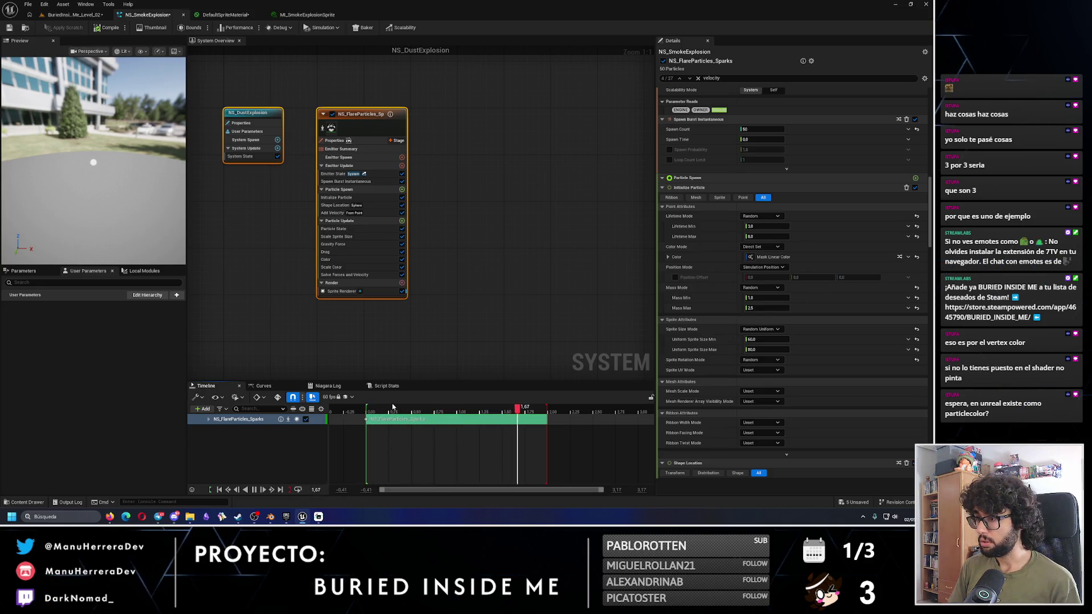
pyautogui.scroll(-3, 735, 274)
pyautogui.scroll(5, 734, 273)
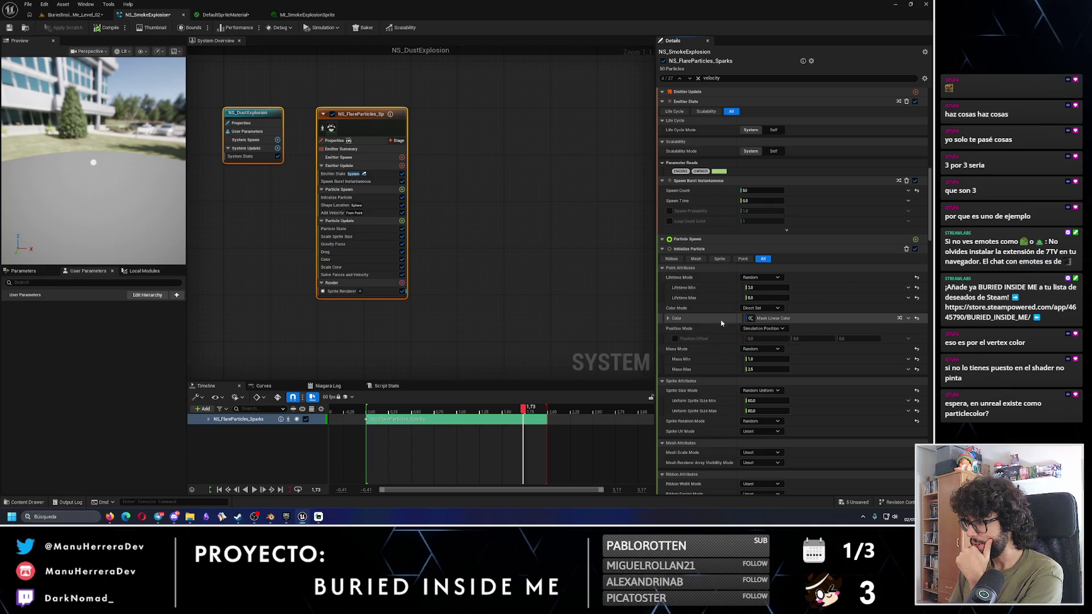
pyautogui.click(677, 320)
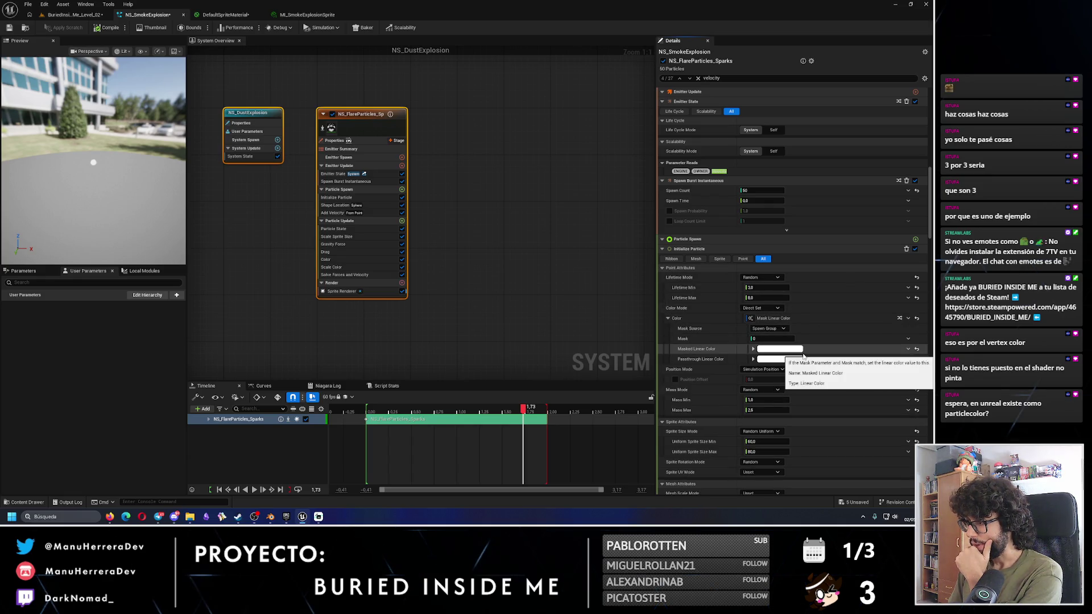
# Step: Switch the particle colour mode to a random range
pyautogui.click(777, 308)
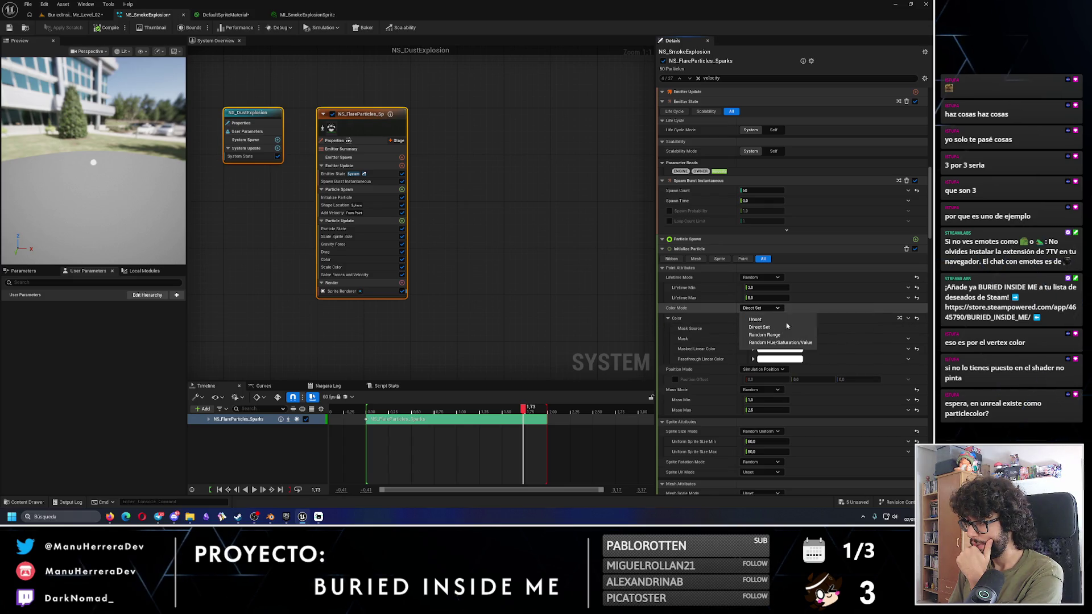
pyautogui.click(765, 335)
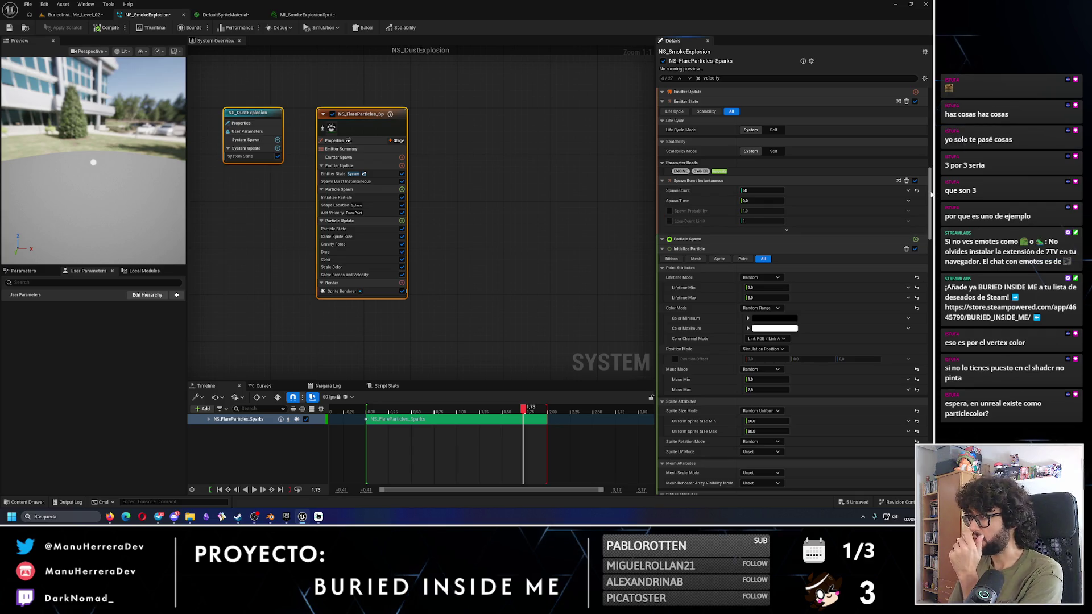
pyautogui.scroll(-3, 930, 217)
pyautogui.moveTo(931, 217); pyautogui.dragTo(935, 236)
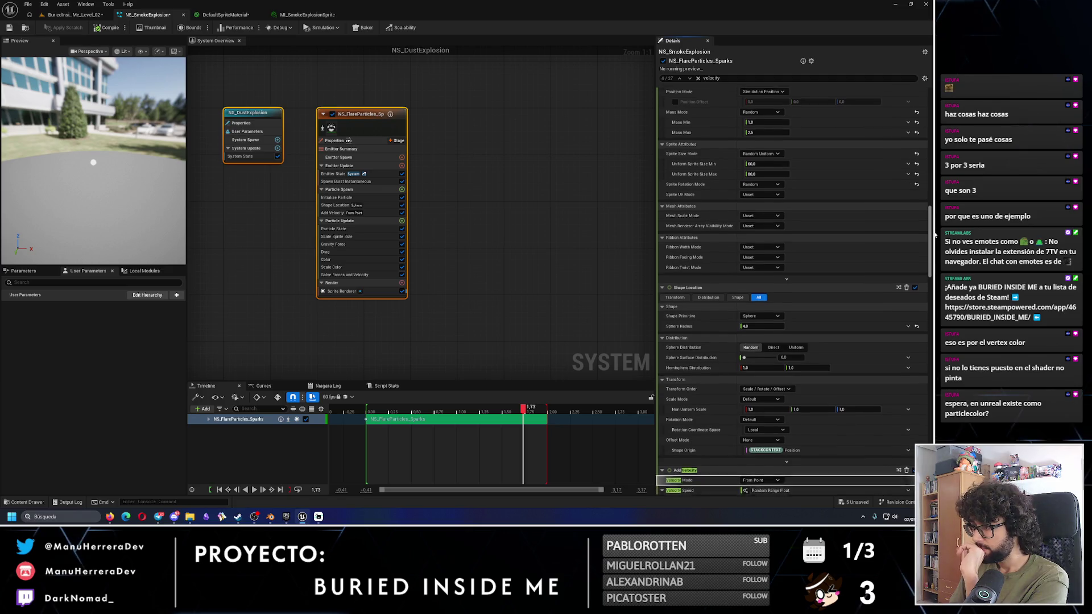
# Step: Tick Invert Velocity Falloff on Add Velocity and save NS_SmokeExplosion
pyautogui.click(681, 79)
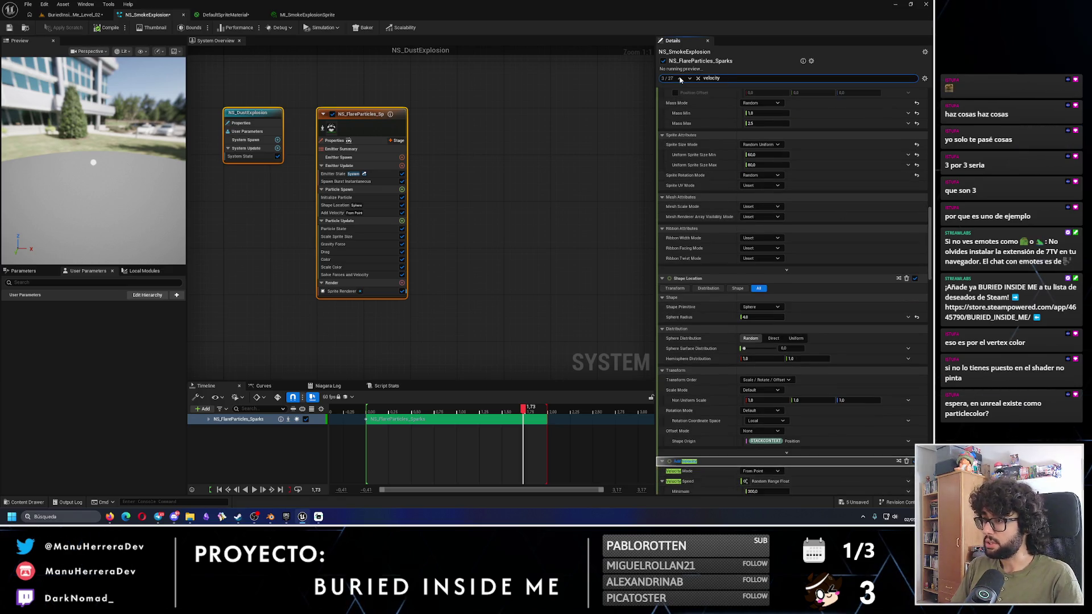
pyautogui.scroll(-5, 742, 416)
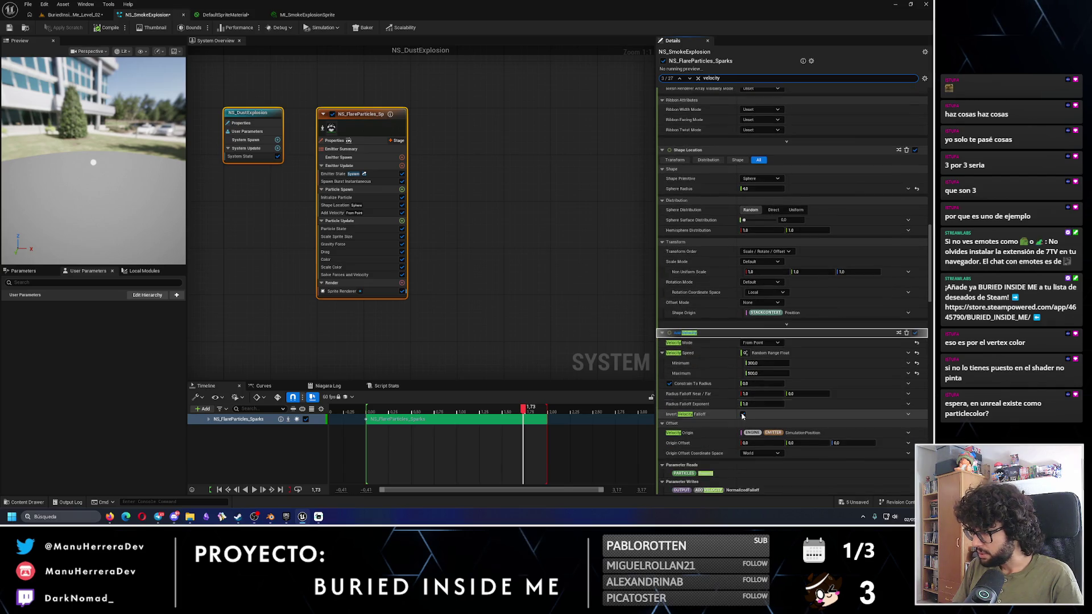
pyautogui.click(742, 415)
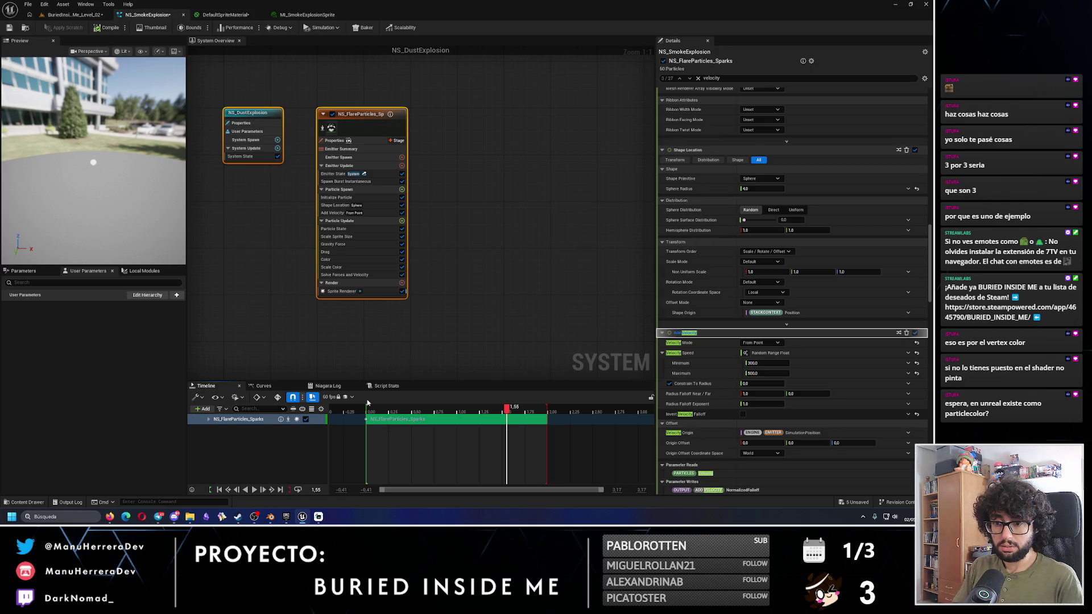
pyautogui.click(12, 28)
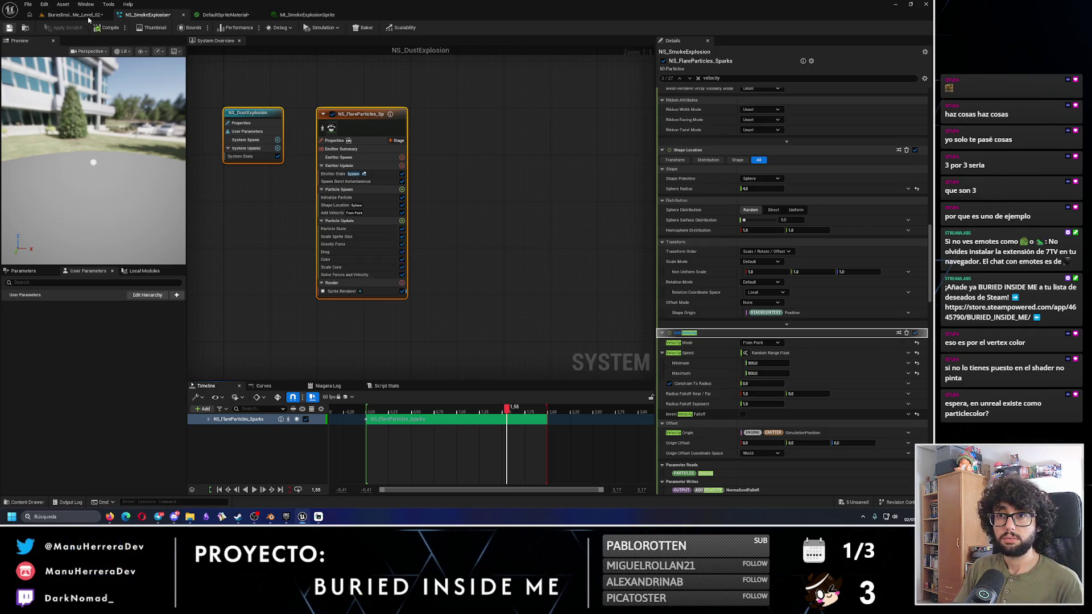
# Step: In the level, frame NS_DustExplosion with F, replay it with Reset, then return to NS_SmokeExplosion
pyautogui.click(74, 14)
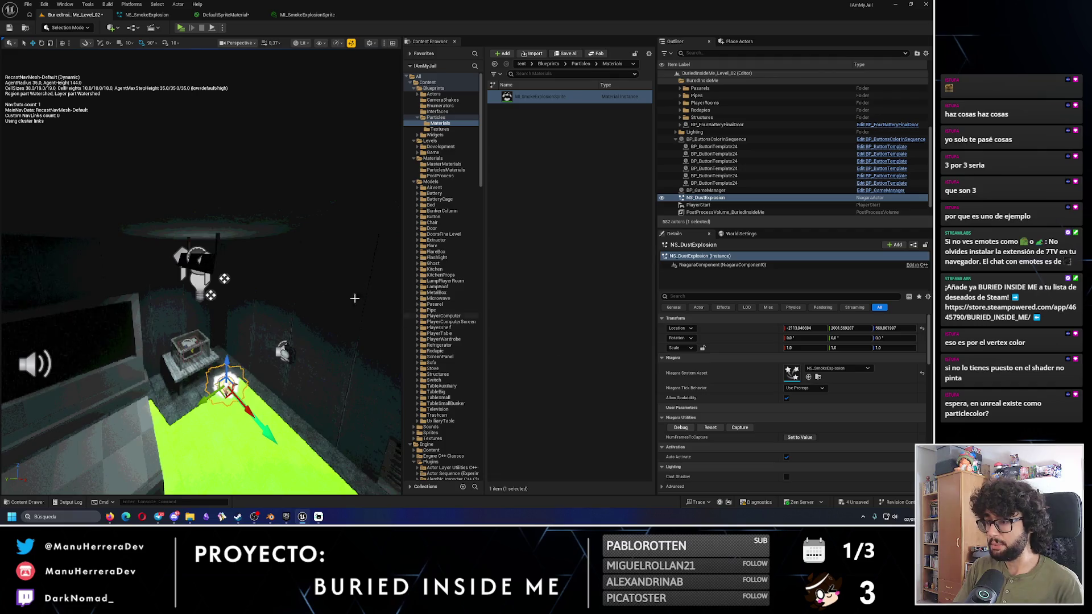
pyautogui.press('f')
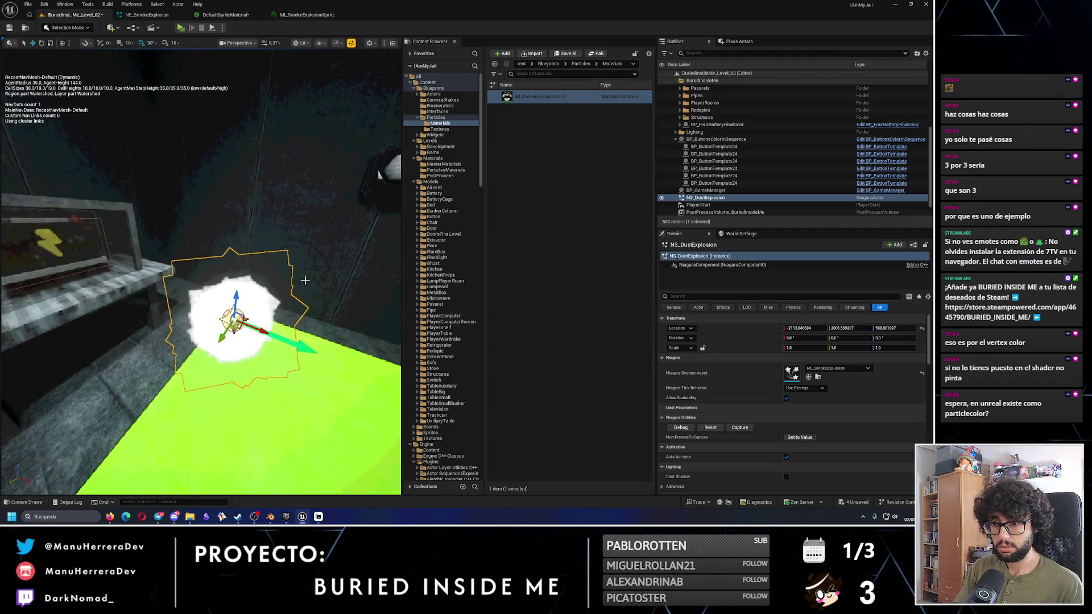
pyautogui.click(709, 430)
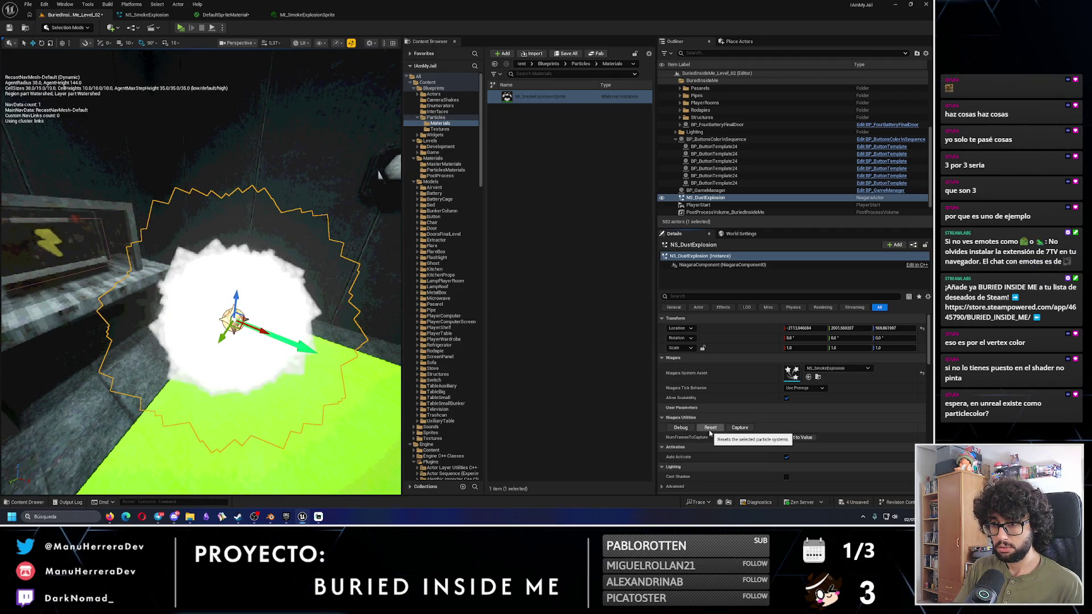
pyautogui.click(151, 15)
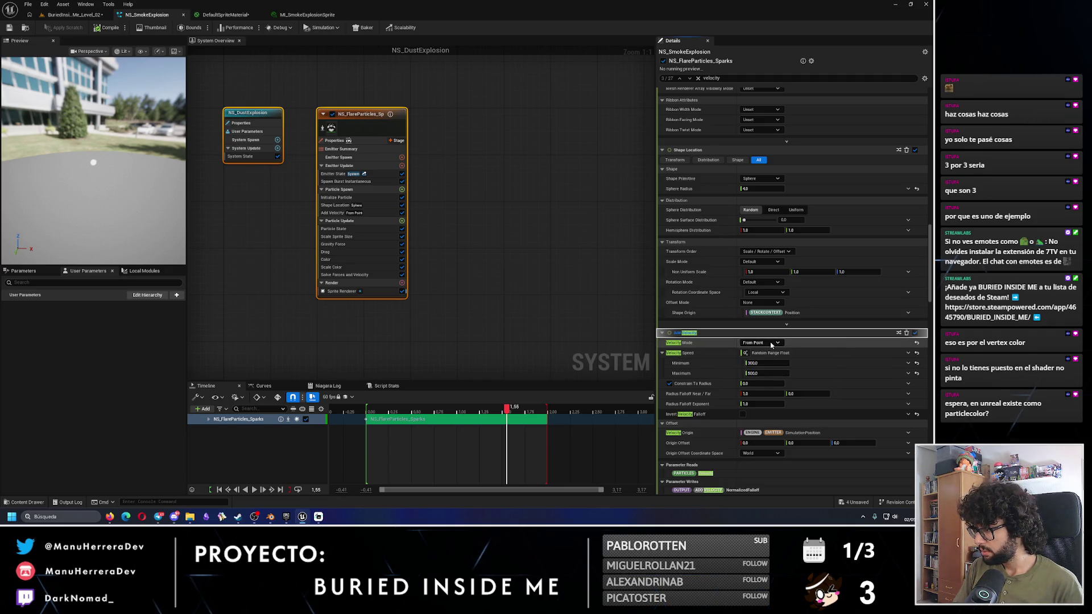
# Step: Turn off Constrain To Radius and stretch the playback range and Sparks emitter span to about 6 s
pyautogui.click(669, 383)
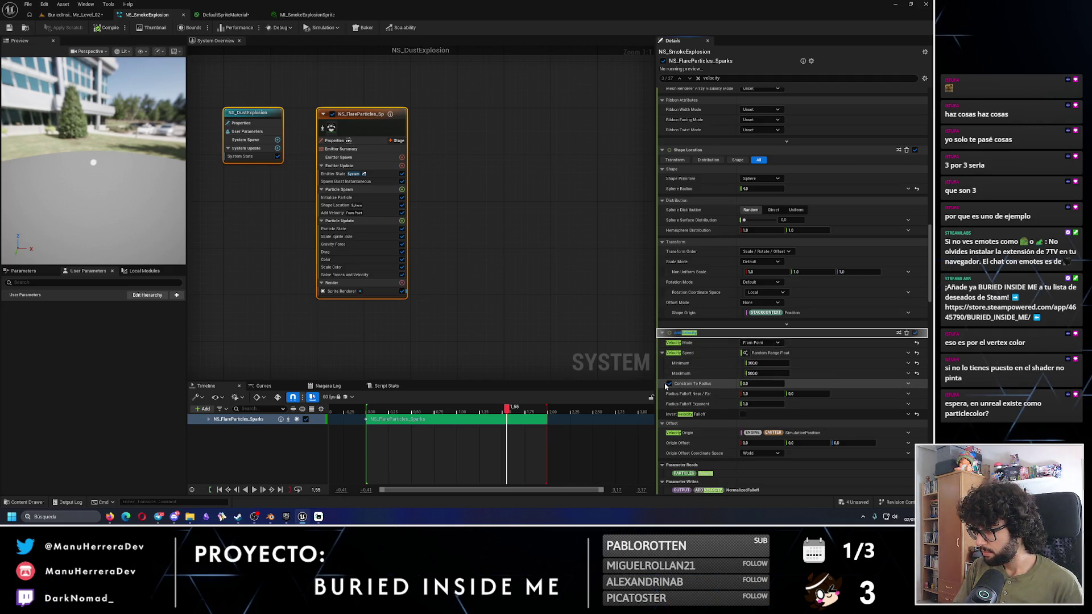
pyautogui.moveTo(506, 408); pyautogui.dragTo(365, 411)
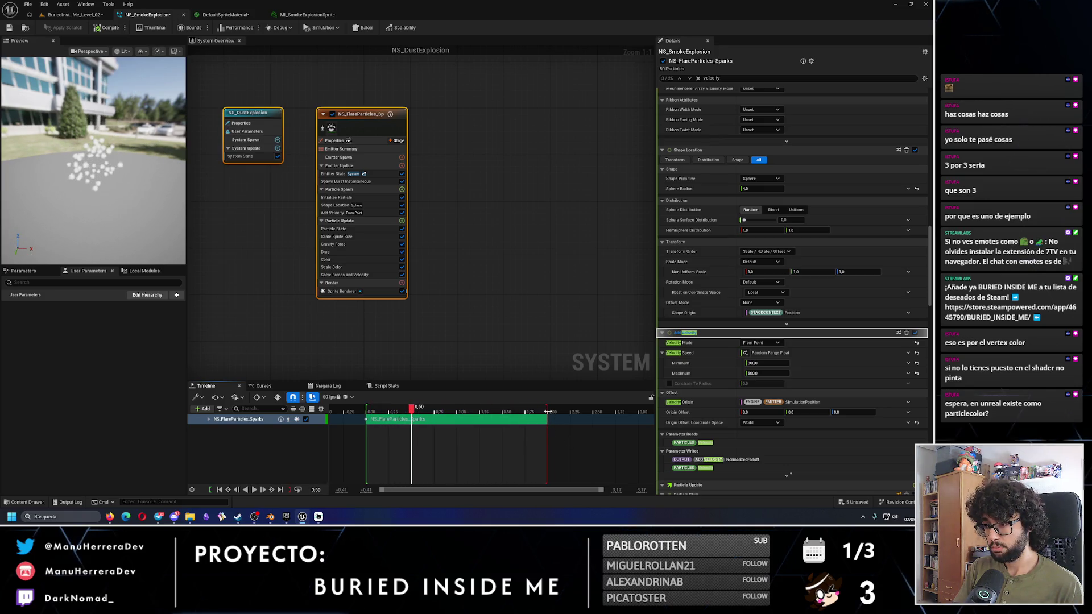
pyautogui.moveTo(548, 412); pyautogui.dragTo(606, 412)
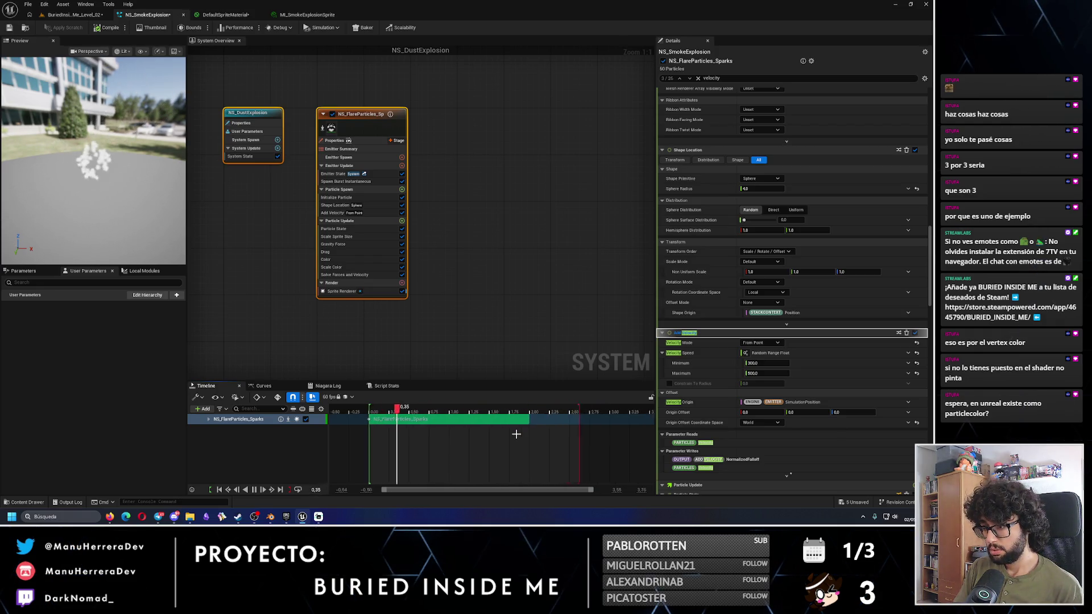
pyautogui.scroll(-5, 512, 414)
pyautogui.moveTo(490, 410); pyautogui.dragTo(631, 408)
pyautogui.scroll(-2, 620, 415)
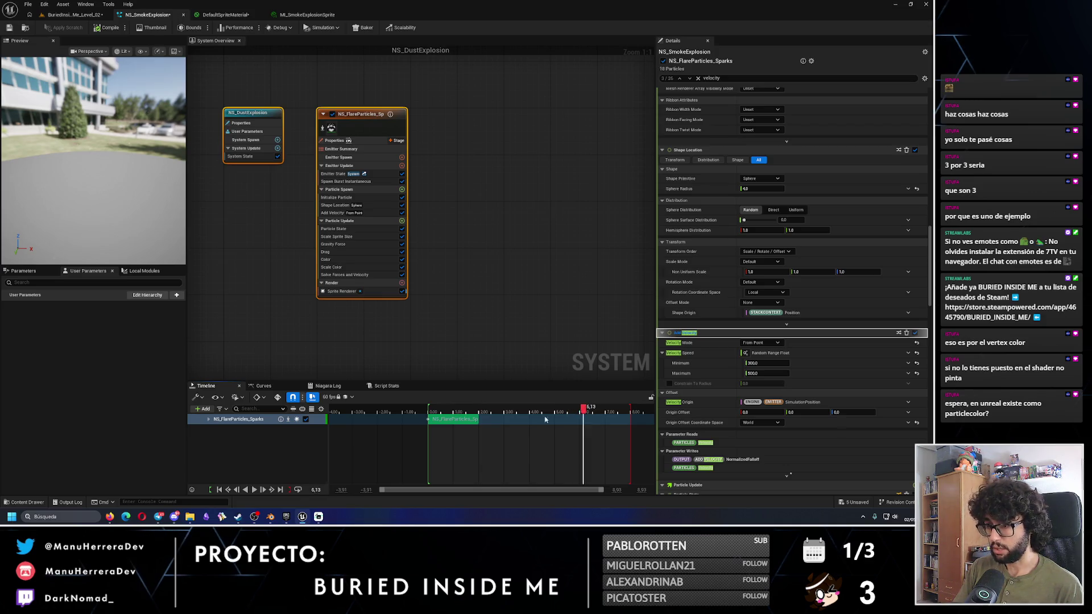
pyautogui.moveTo(478, 419); pyautogui.dragTo(629, 421)
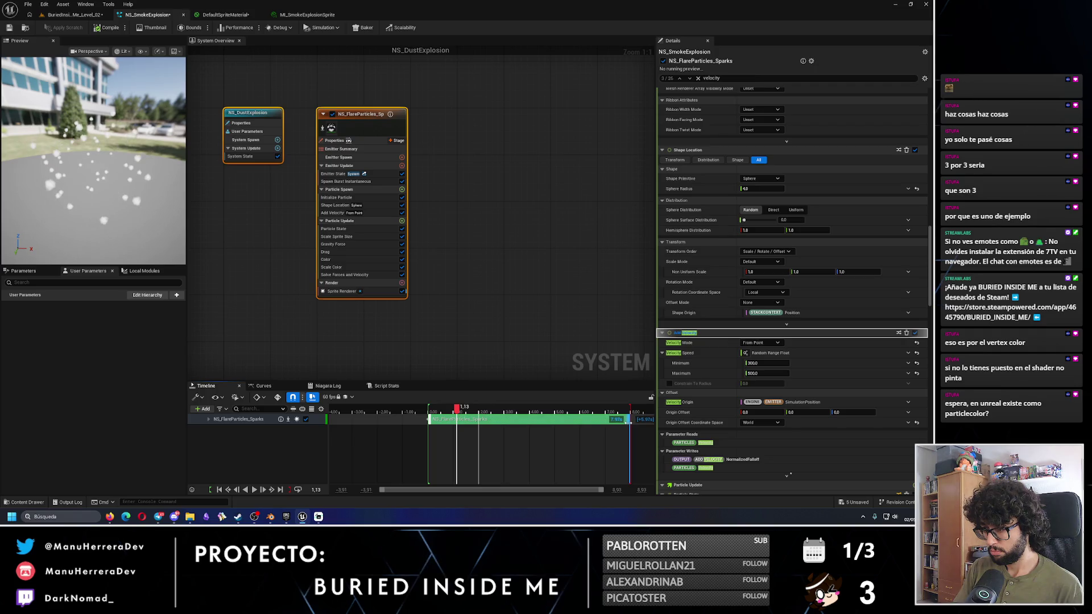
pyautogui.moveTo(458, 410); pyautogui.dragTo(432, 407)
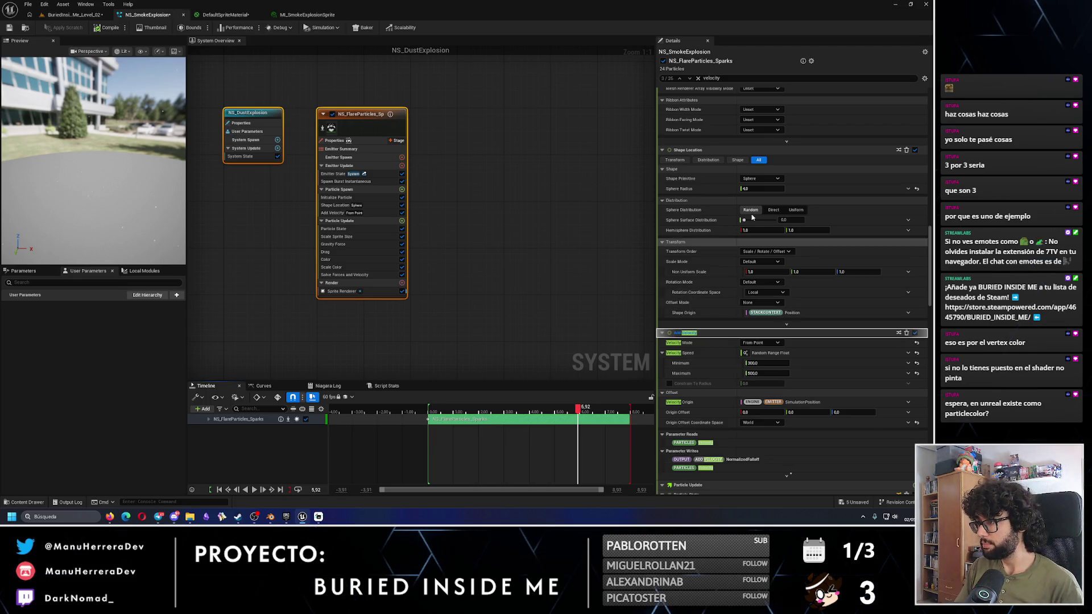
# Step: Set the Shape Location sphere radius to 2.0
pyautogui.click(767, 189)
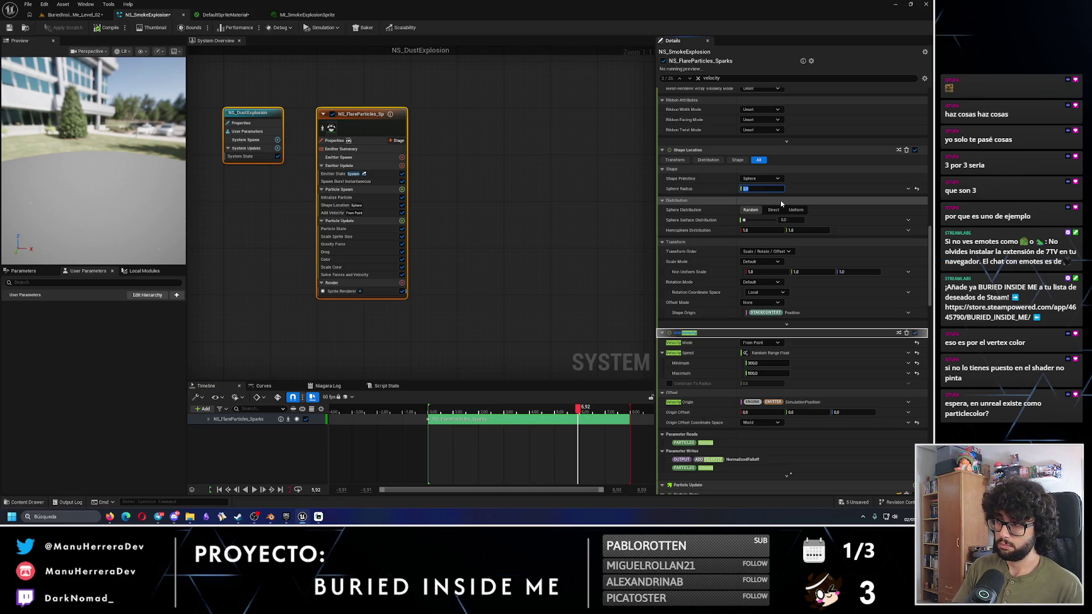
pyautogui.click(430, 409)
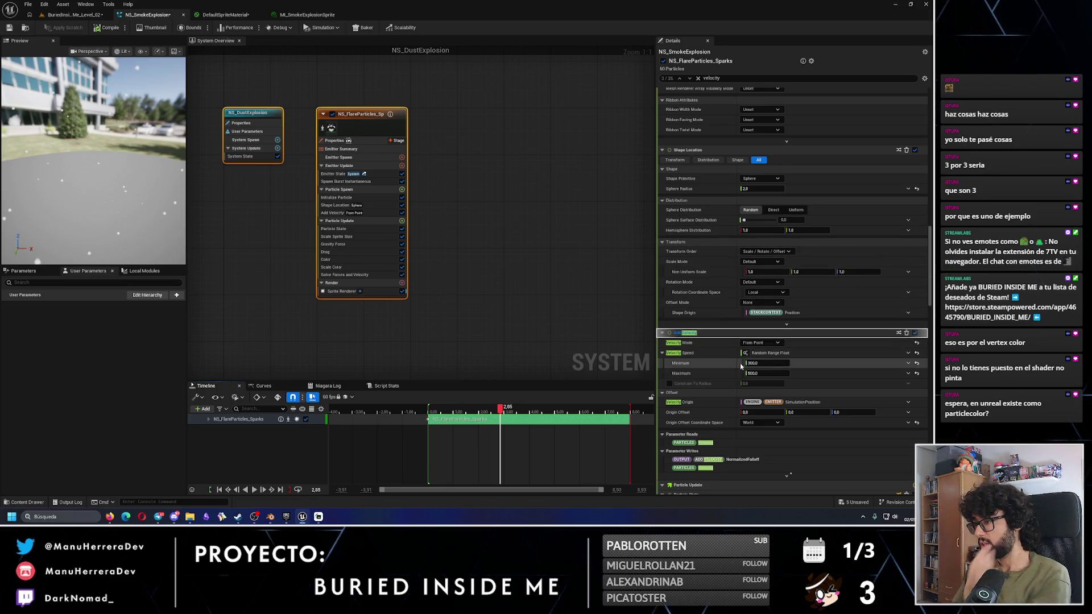
pyautogui.scroll(-2, 739, 363)
# Step: Try Linear velocity mode, revert to From Point, and toggle Constrain To Radius on then off
pyautogui.click(773, 285)
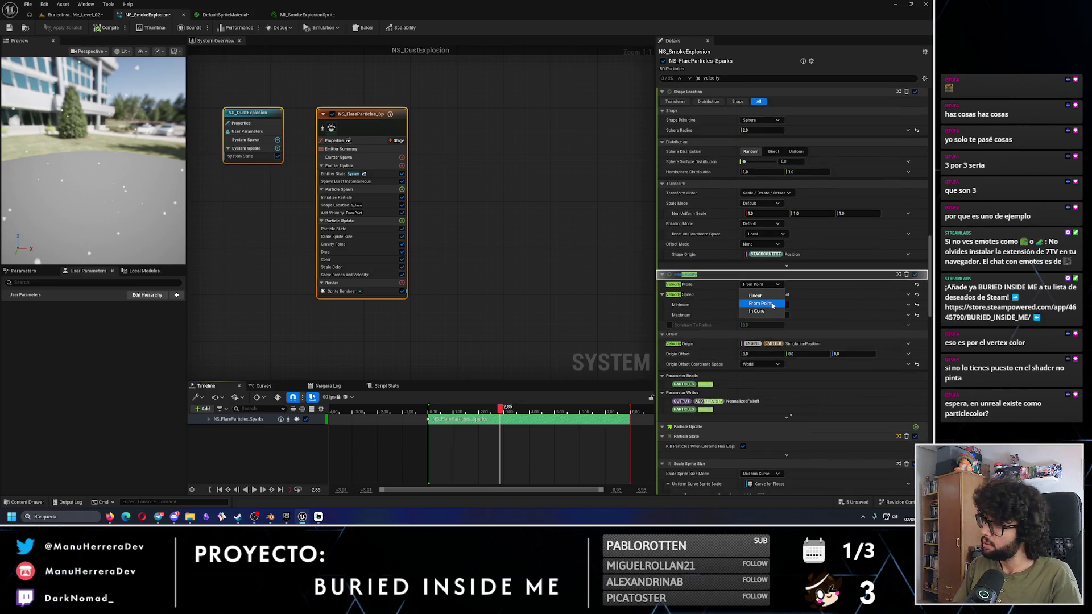
pyautogui.click(766, 303)
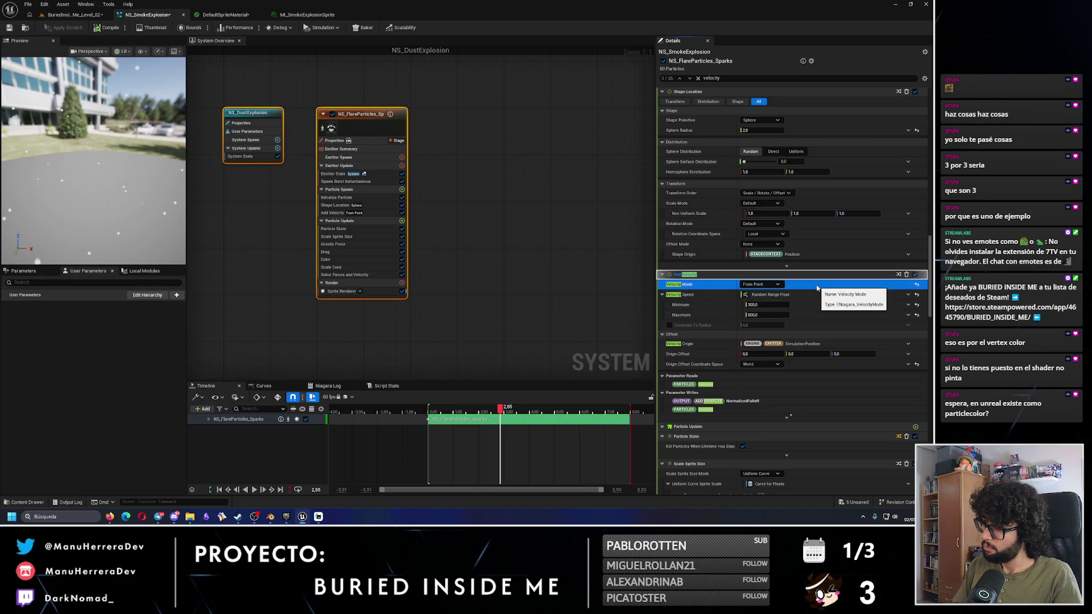
pyautogui.click(761, 284)
pyautogui.click(762, 293)
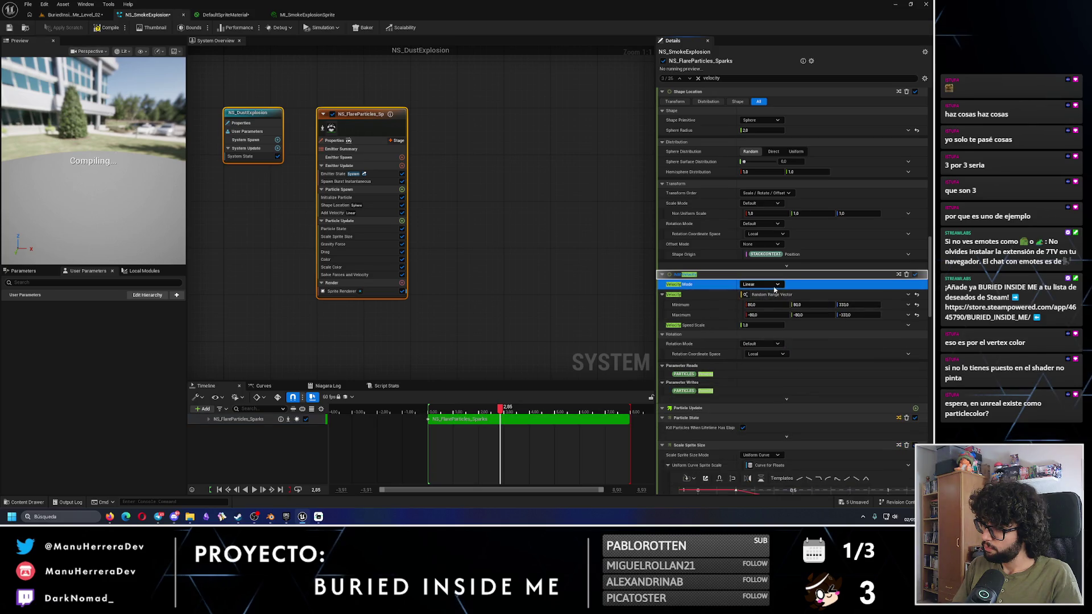
pyautogui.click(774, 287)
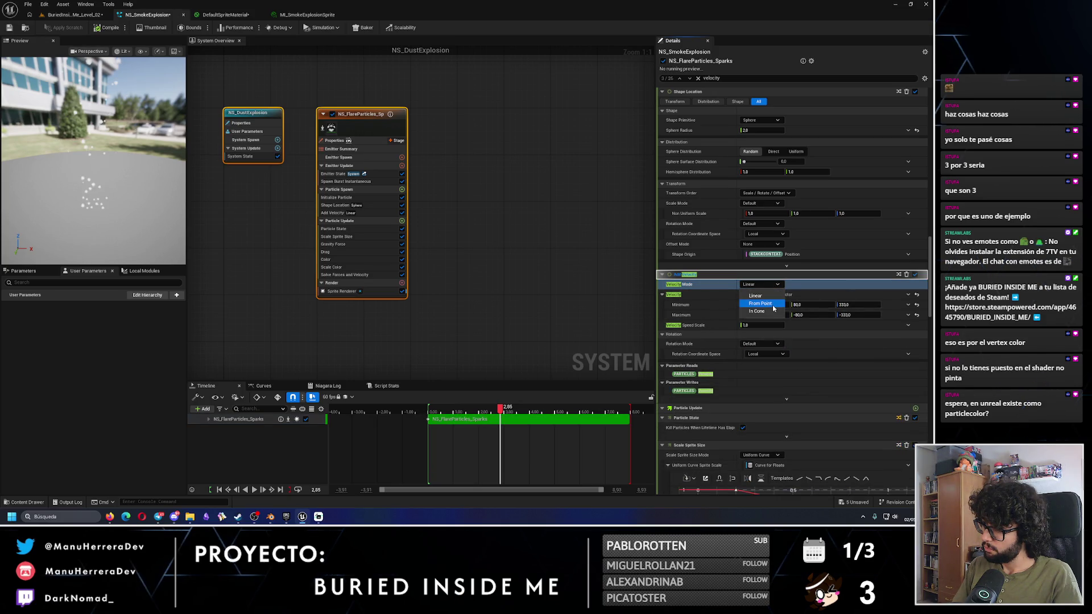
pyautogui.click(763, 303)
pyautogui.click(748, 296)
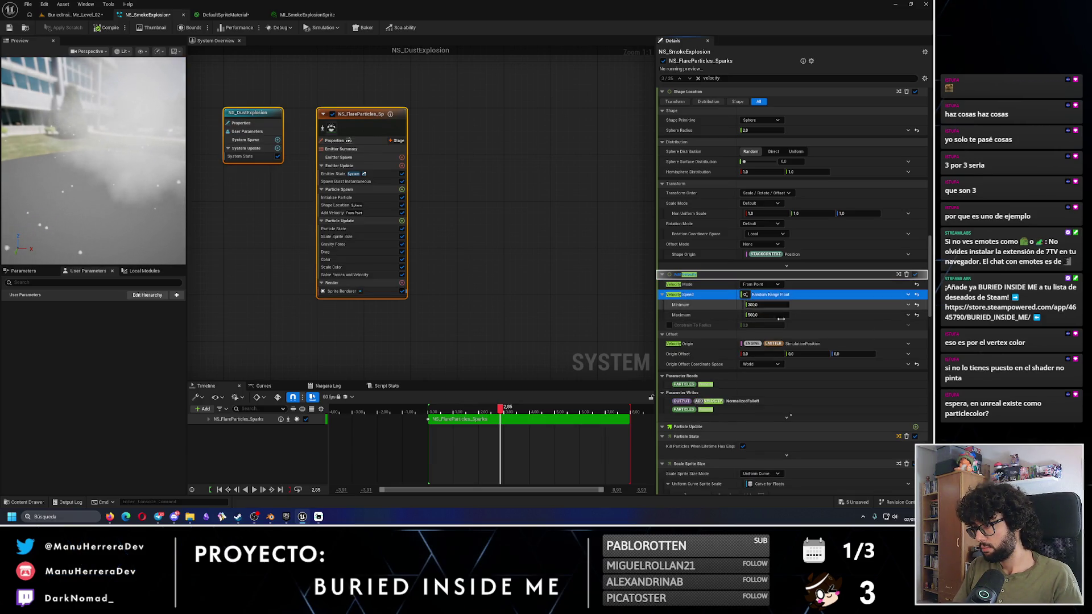
pyautogui.click(669, 325)
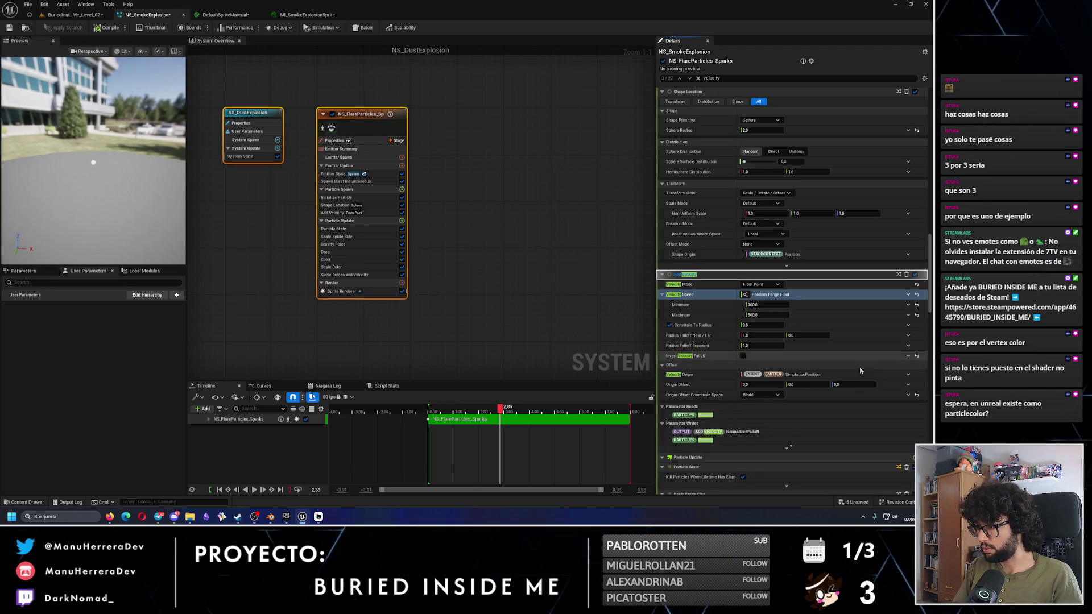
pyautogui.click(669, 326)
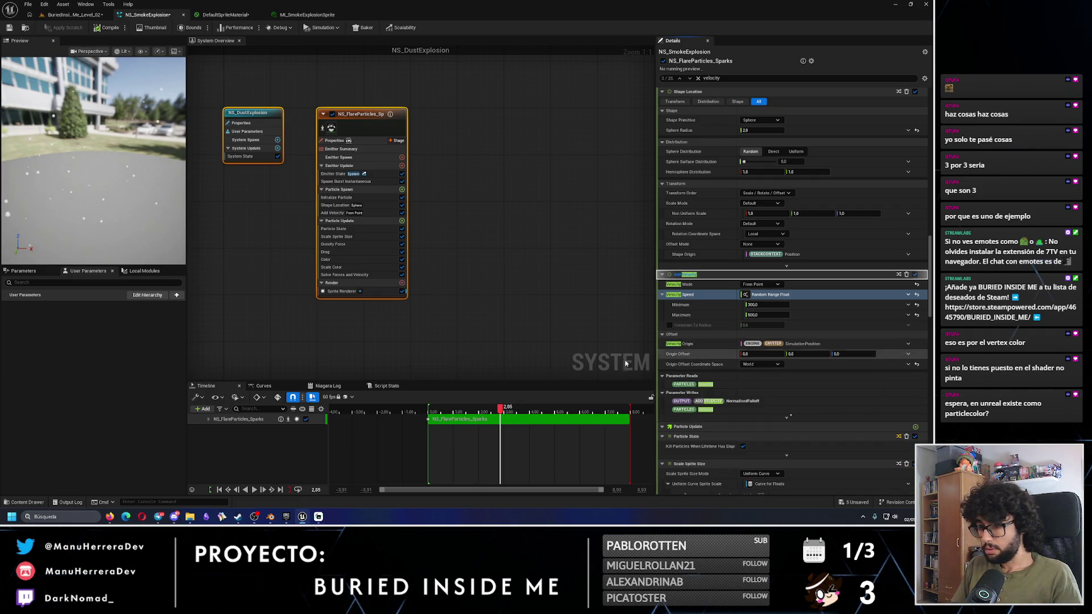
# Step: Test Constrain To Radius at about 4.58 with a replay, then switch it off again
pyautogui.click(670, 325)
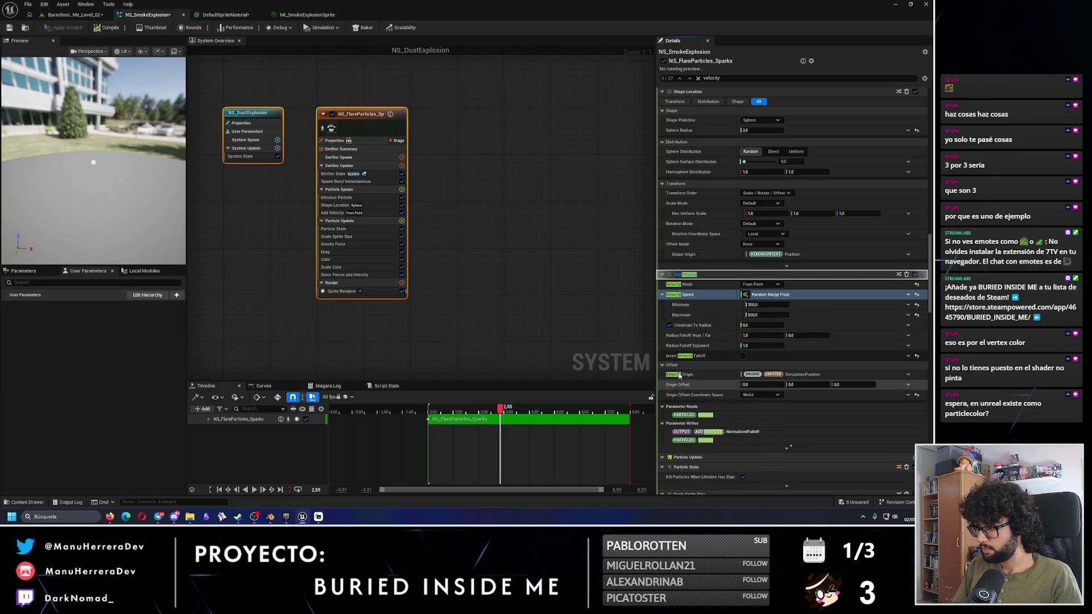
pyautogui.click(761, 326)
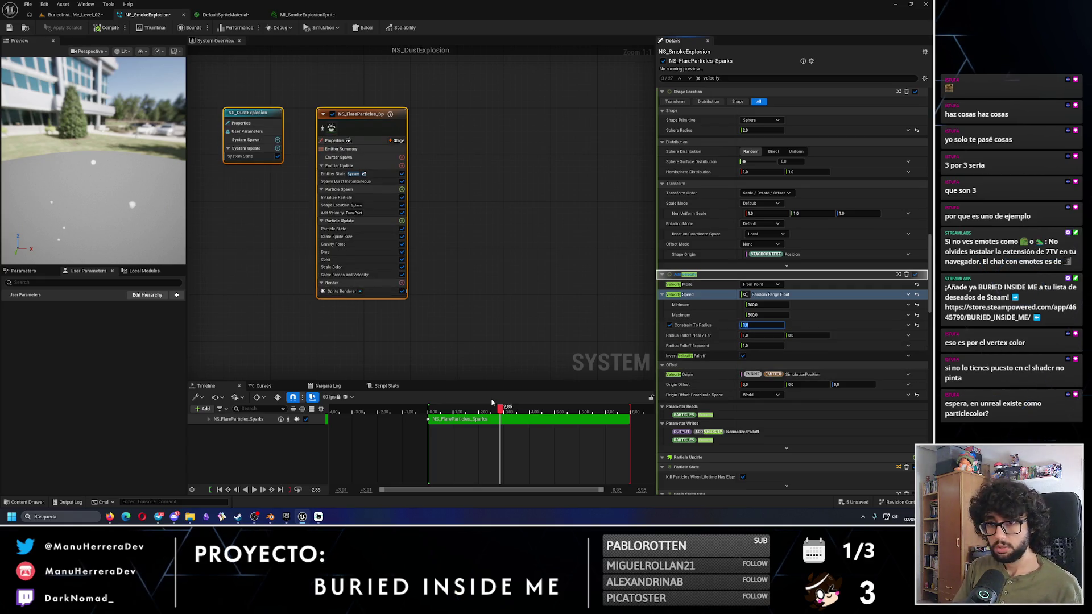
pyautogui.moveTo(493, 410); pyautogui.dragTo(436, 413)
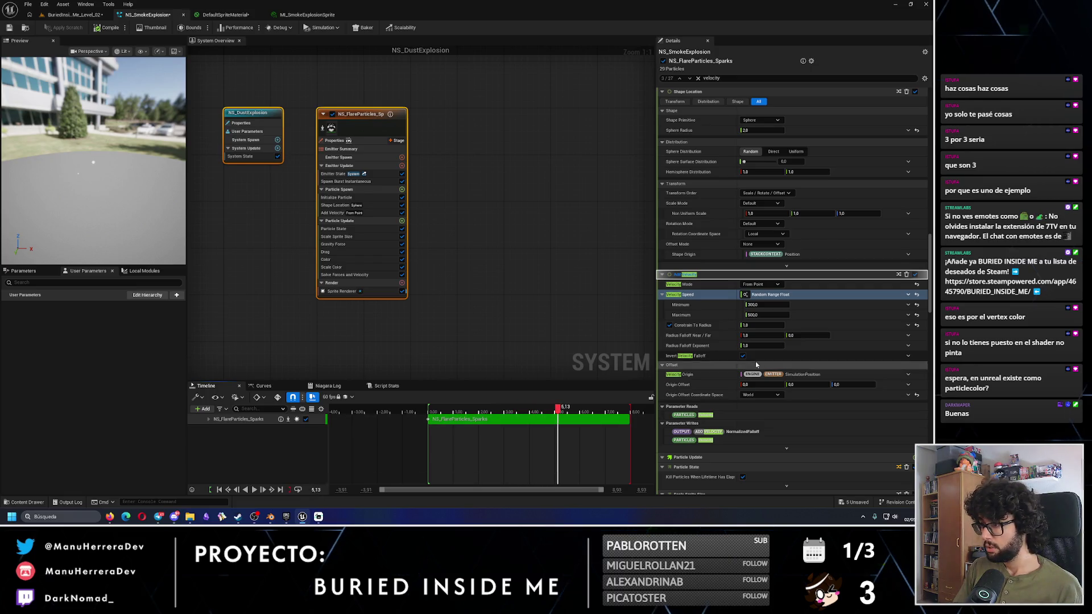
pyautogui.moveTo(762, 325); pyautogui.dragTo(732, 335)
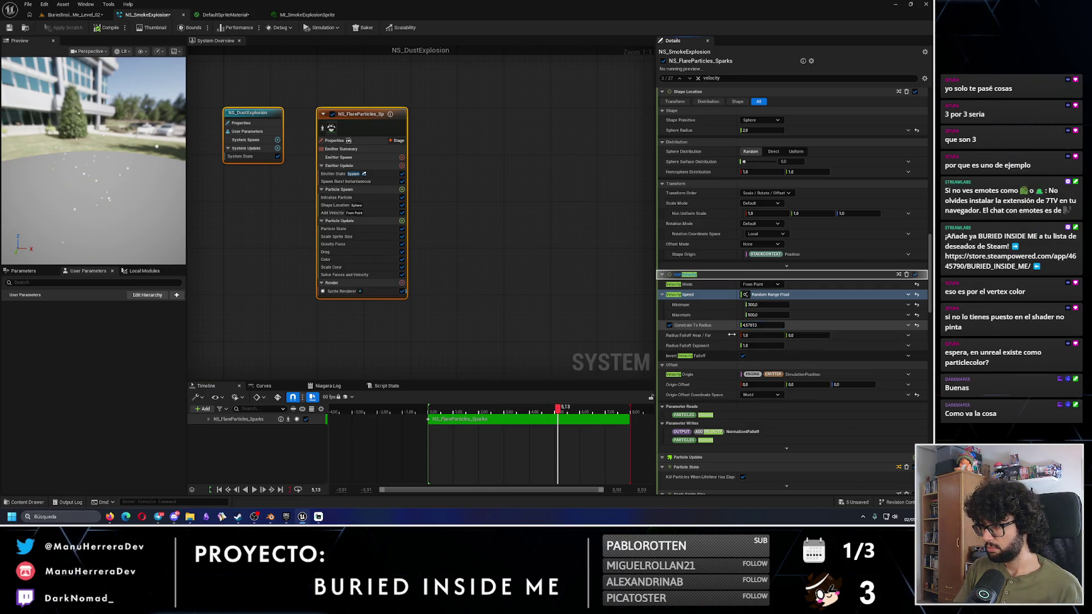
pyautogui.moveTo(557, 409); pyautogui.dragTo(429, 418)
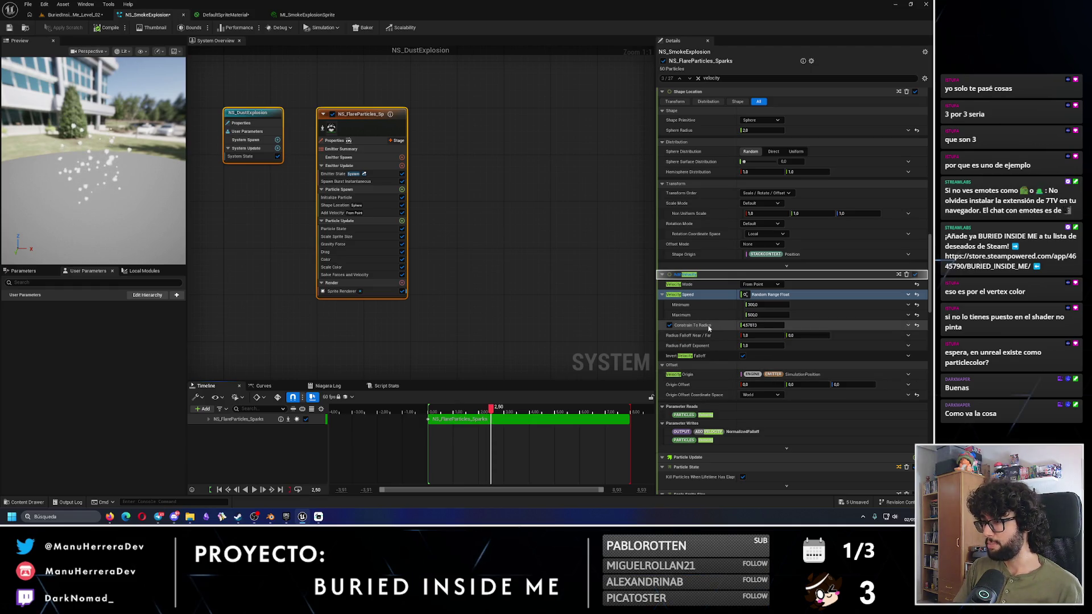
pyautogui.click(669, 325)
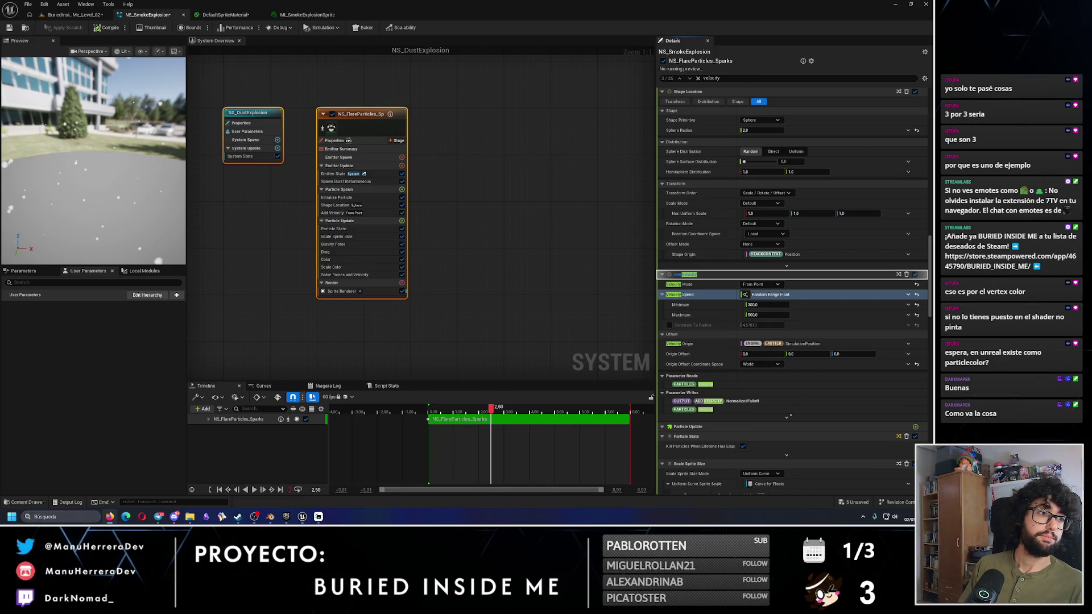
pyautogui.hotkey('alt', 'Tab')
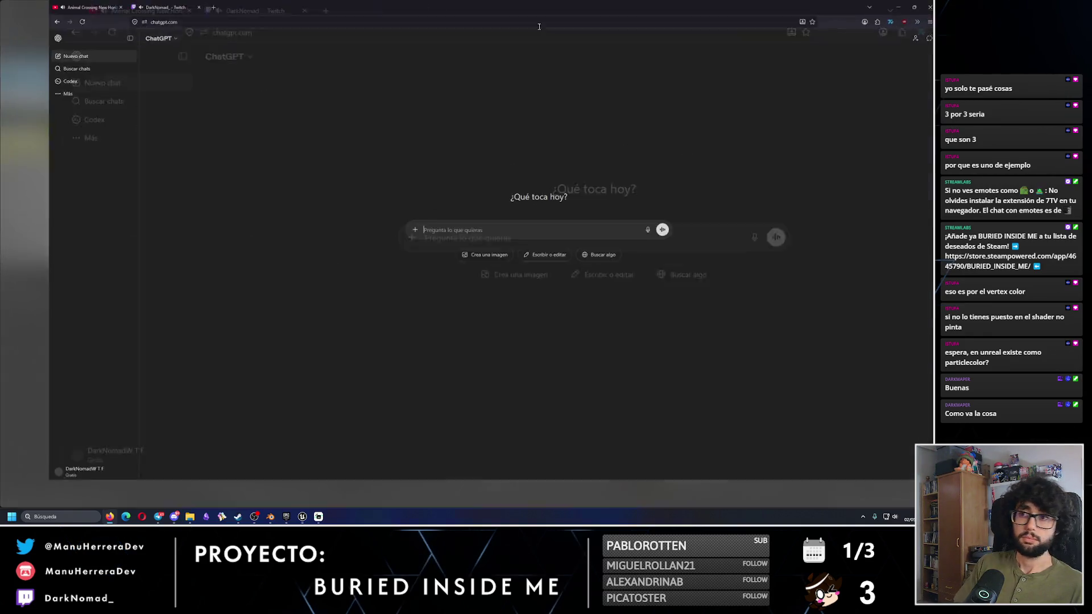
# Step: Ask ChatGPT, in Spanish, how to make Niagara particles start fast then slow down
pyautogui.hotkey('alt', 'Tab')
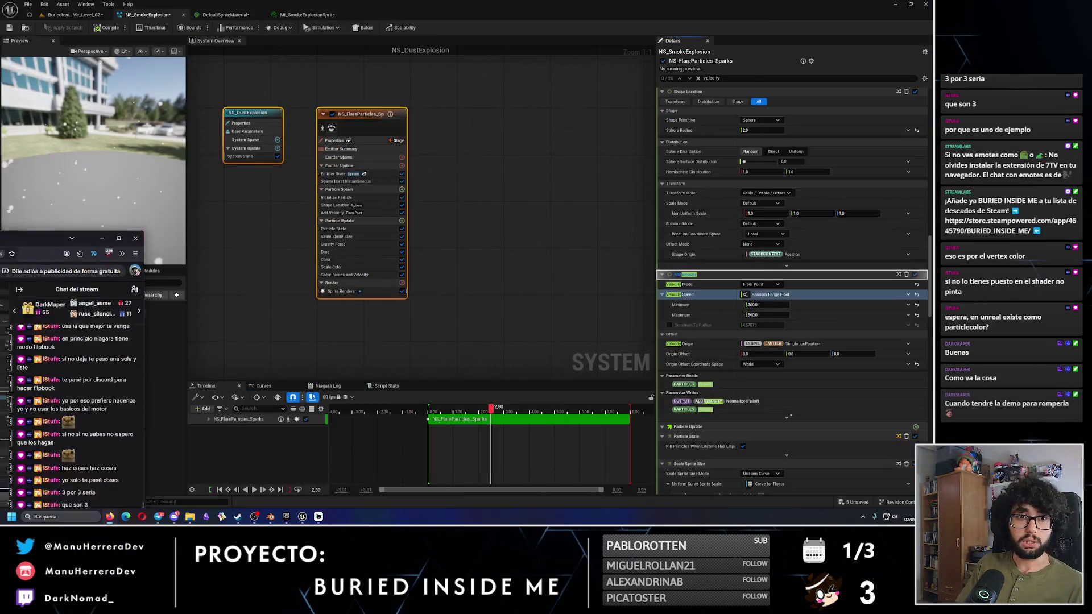
pyautogui.hotkey('alt', 'Tab')
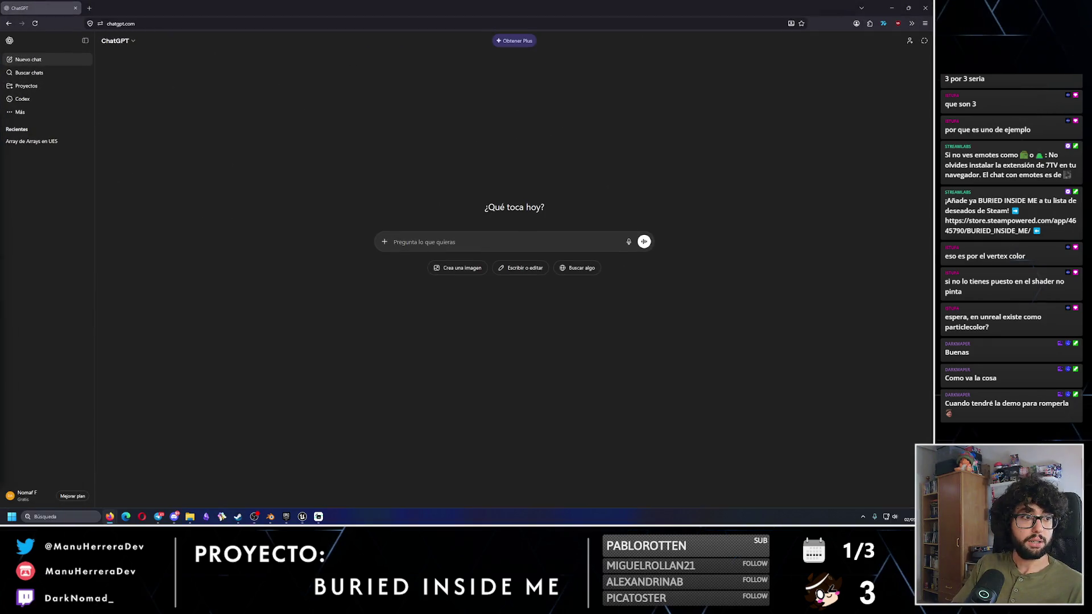
pyautogui.write('es')
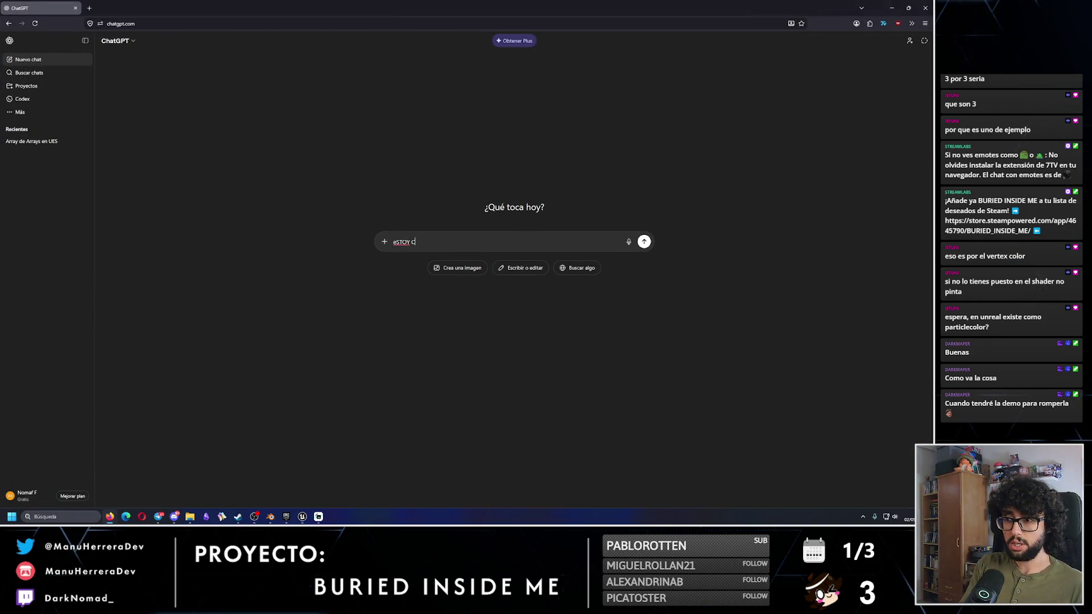
pyautogui.write('toy creando un niagra sys')
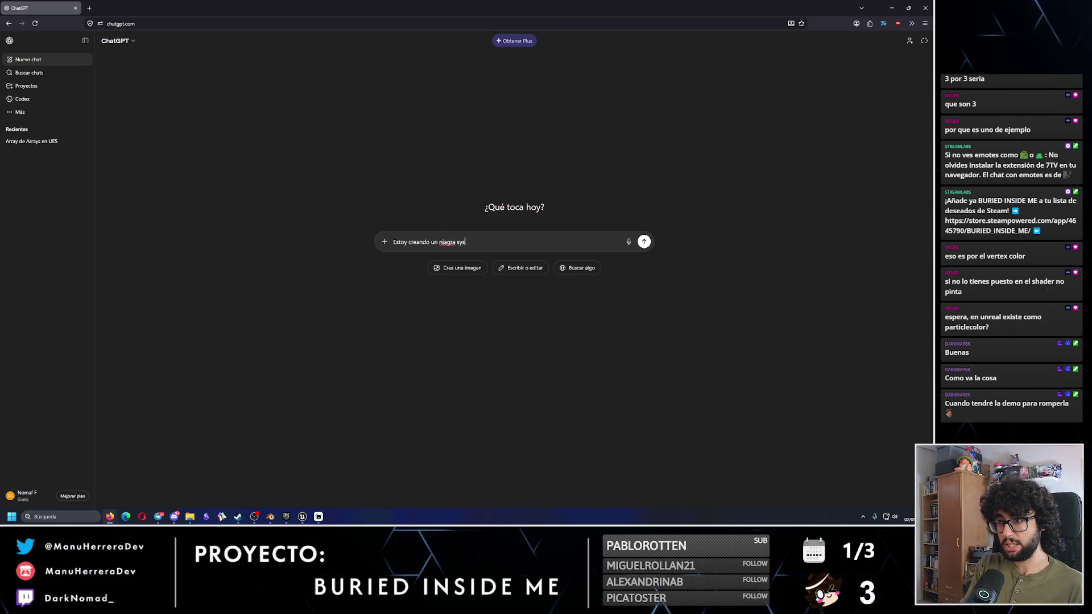
pyautogui.press('BackSpace')
pyautogui.press('BackSpace')
pyautogui.press('BackSpace')
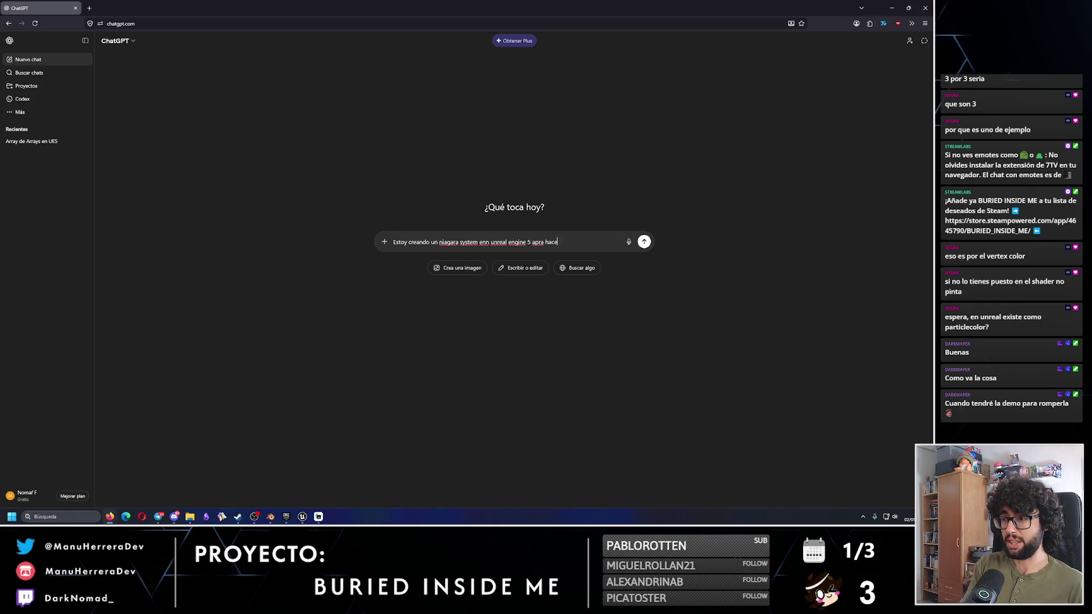
pyautogui.press('BackSpace')
pyautogui.press('BackSpace')
pyautogui.press('BackSpace')
pyautogui.press('BackSpace')
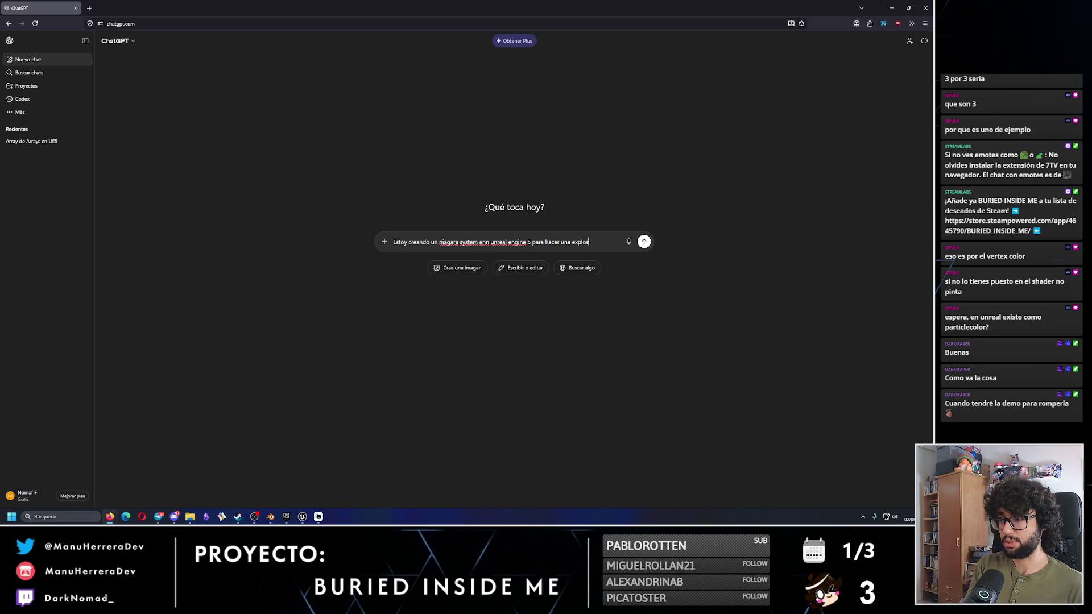
pyautogui.write('ión. Quiero ')
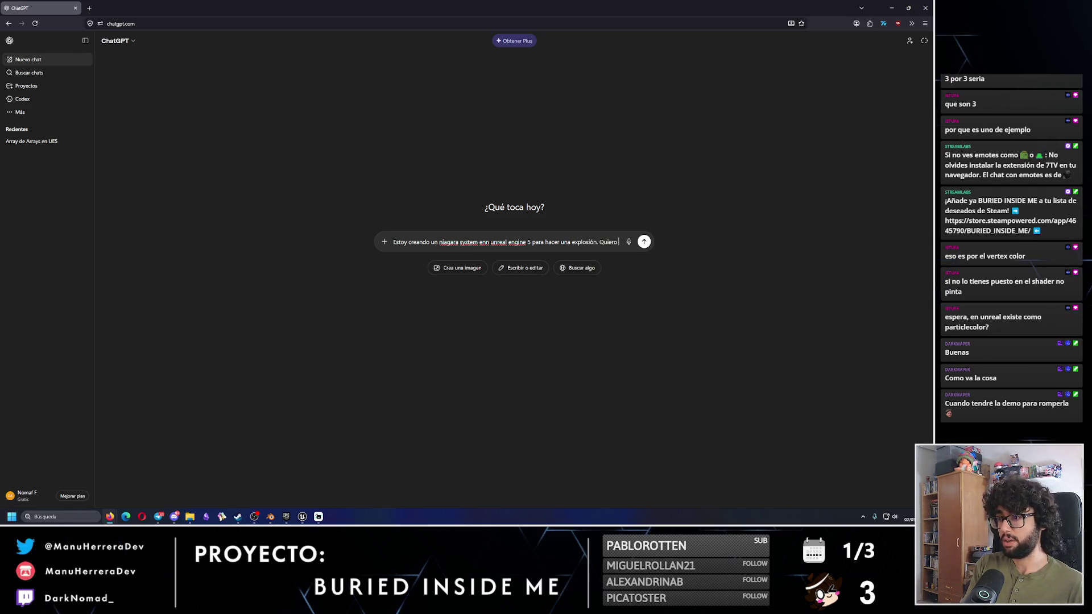
pyautogui.write('que mi cula com')
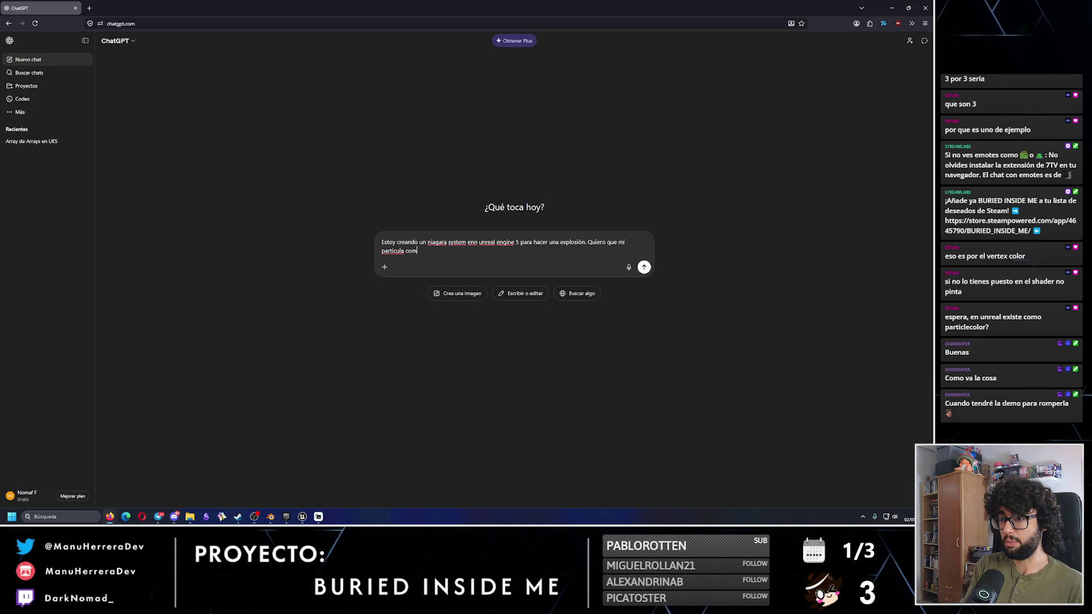
pyautogui.write('ience con mucha veloc')
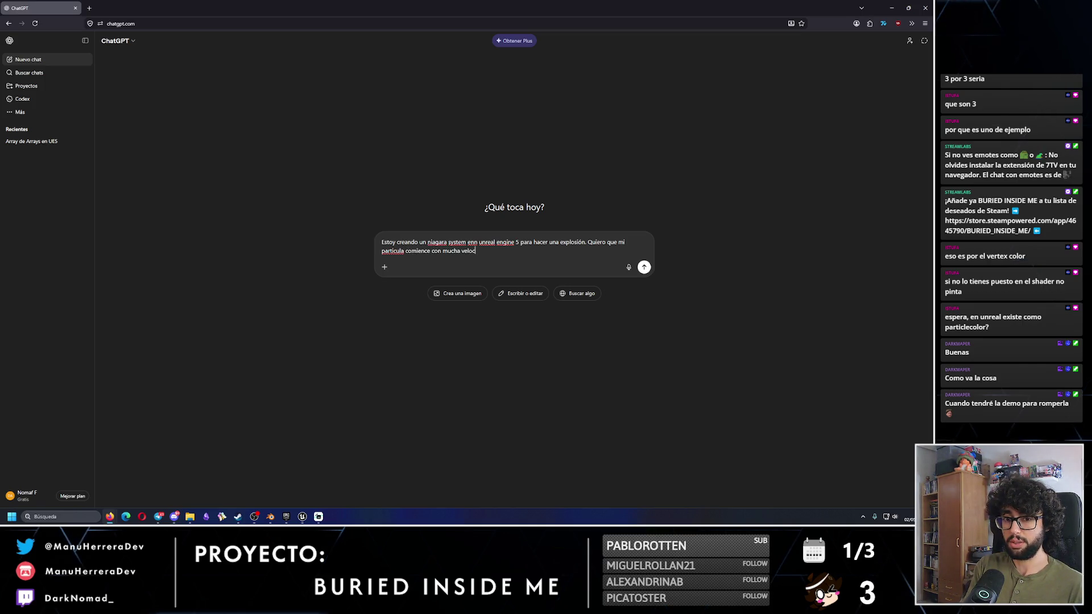
pyautogui.write('idad y posteriormente se ralentice par')
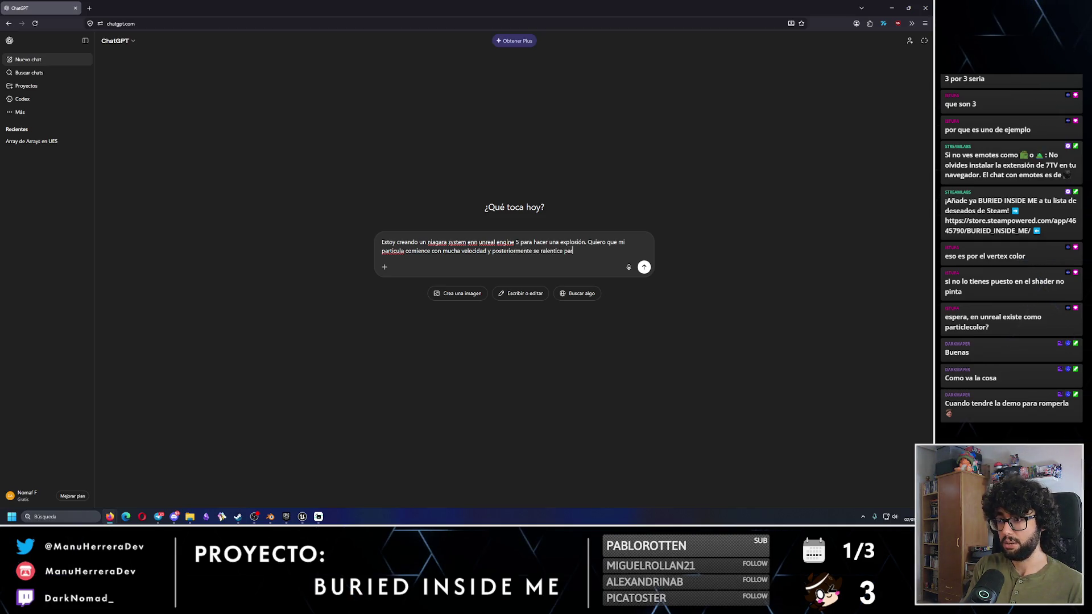
pyautogui.write('a hacer el efecto del hu')
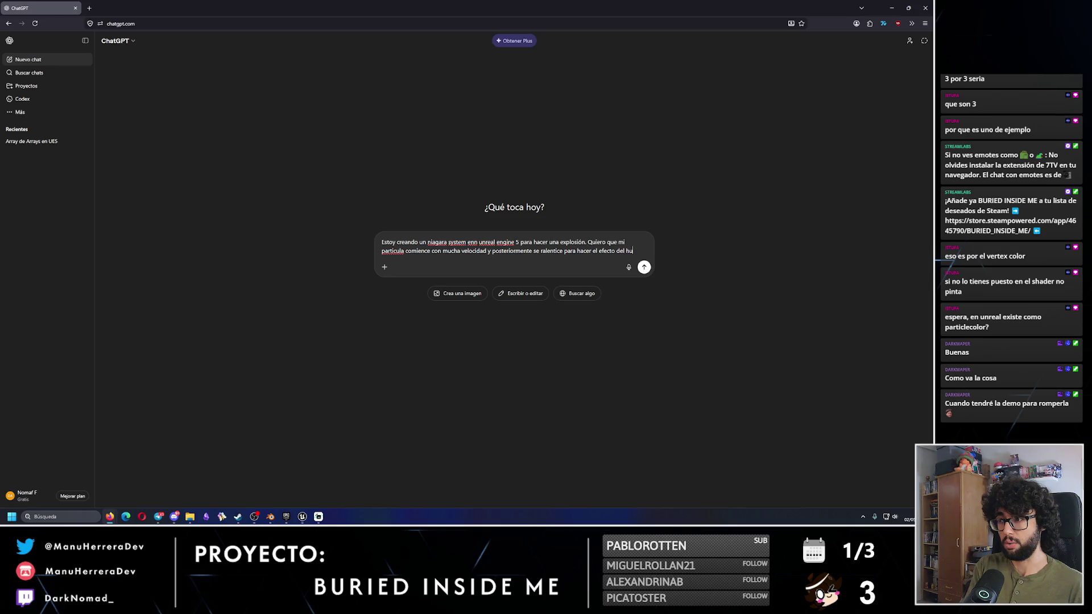
pyautogui.write('mo. Dime ')
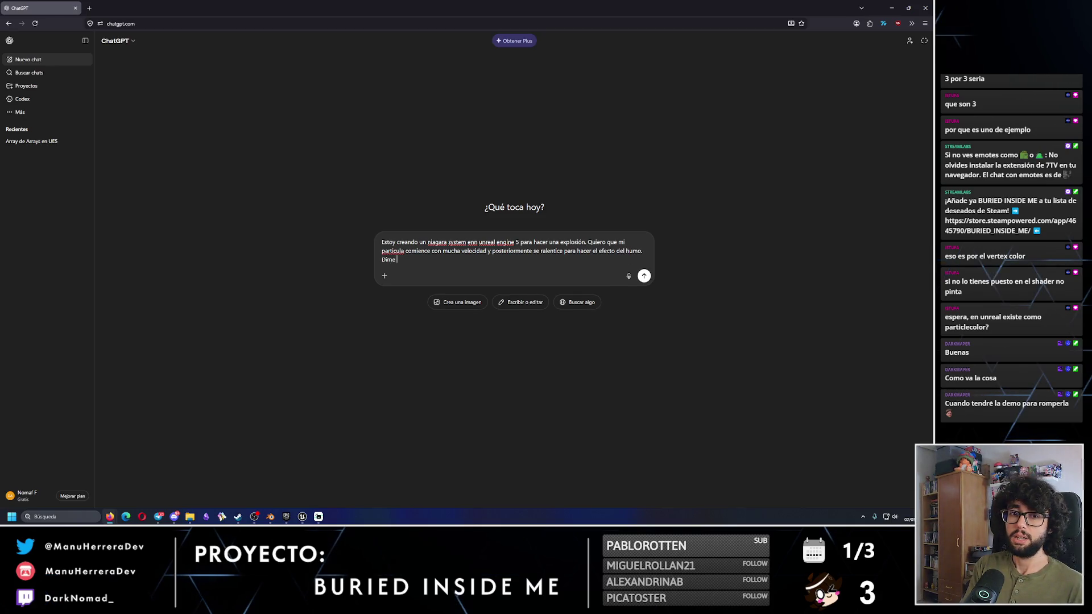
pyautogui.write('que opción d')
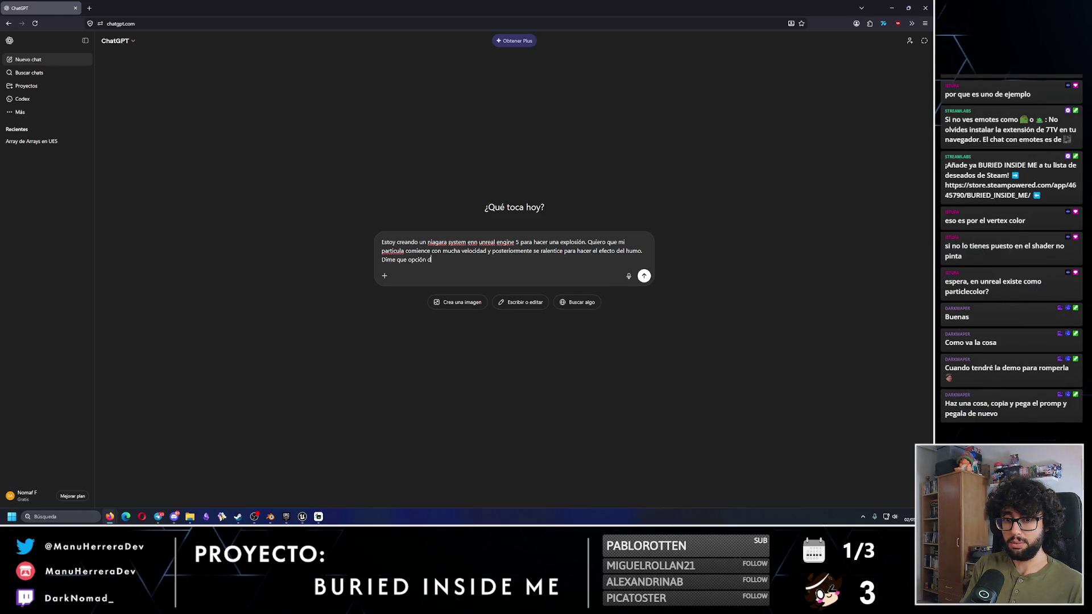
pyautogui.write('ebo de moficia')
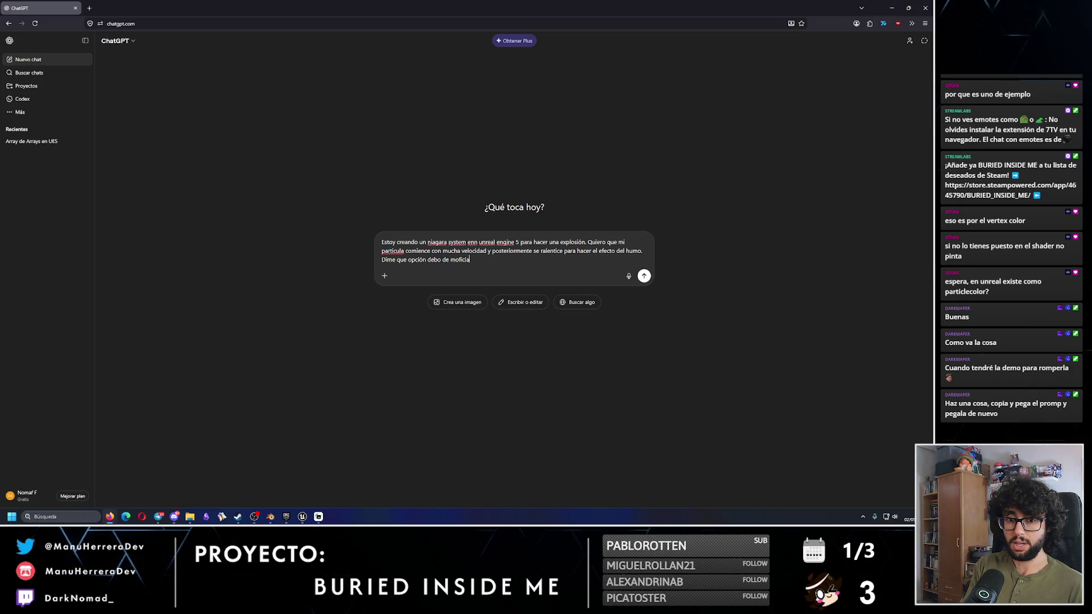
pyautogui.write('r. Cuando')
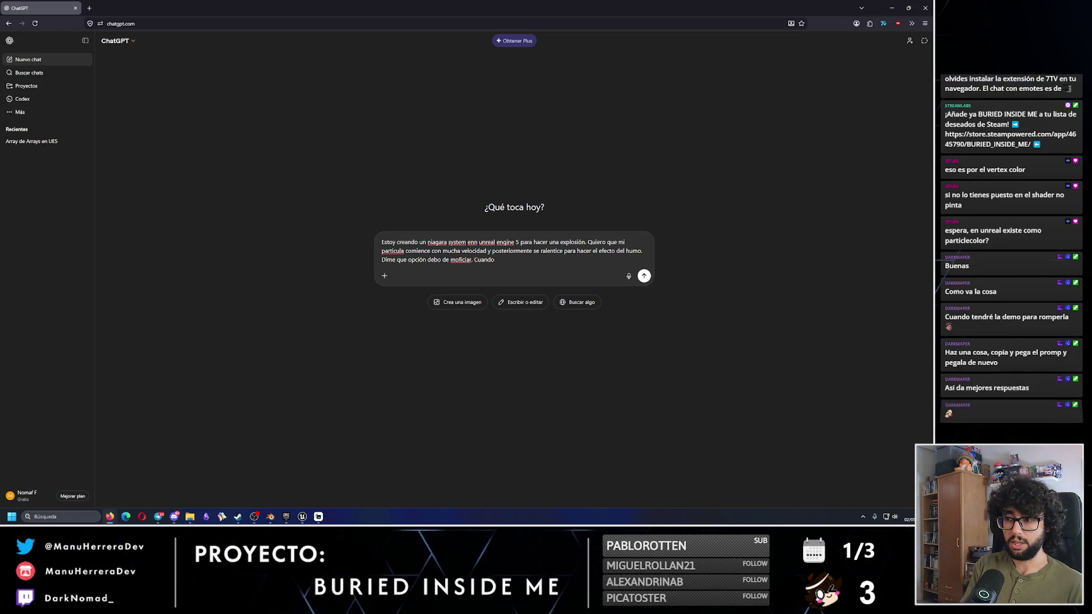
pyautogui.write('En u')
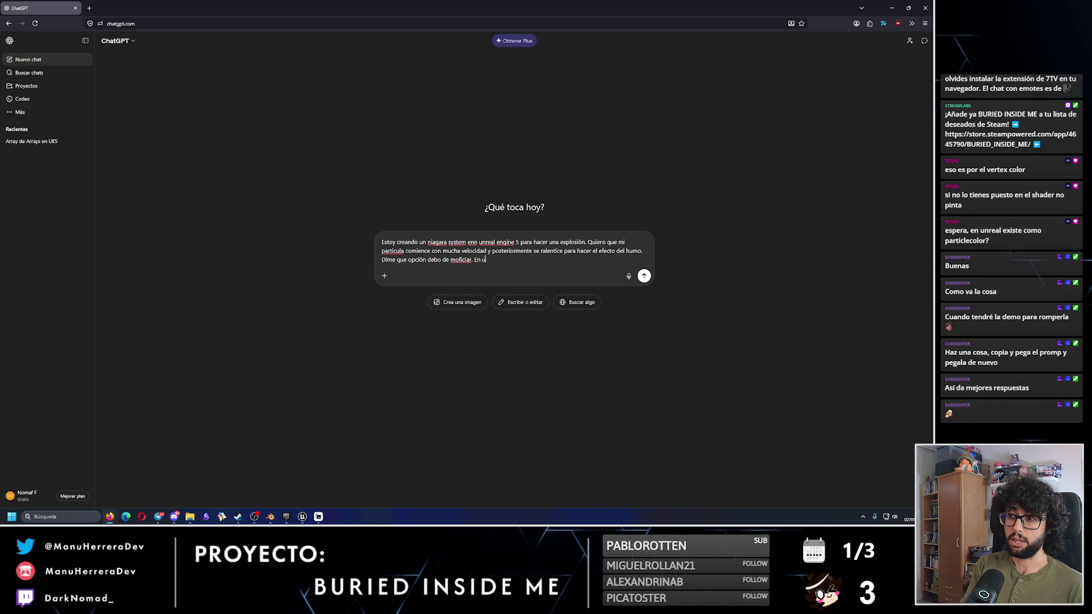
pyautogui.write('nityesta o')
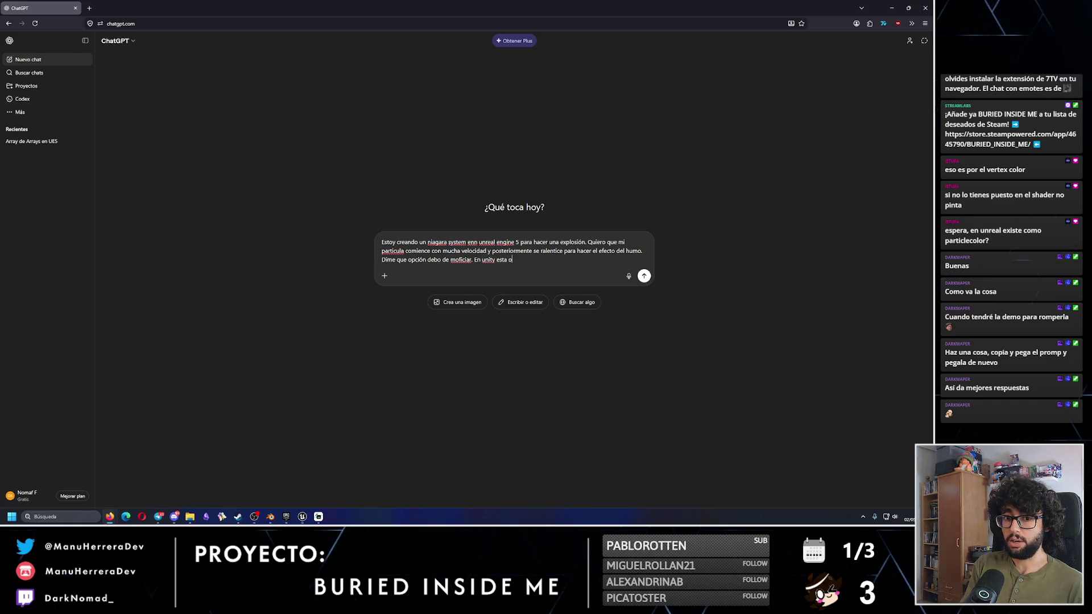
pyautogui.write('pción noprma')
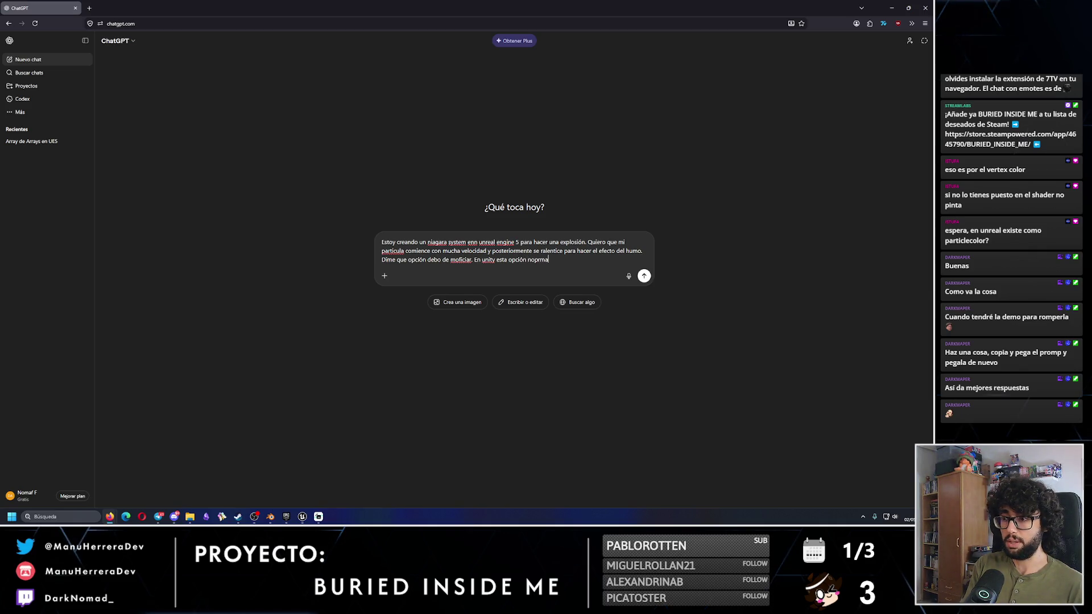
pyautogui.write('lmente se llama "velocity over lifetime')
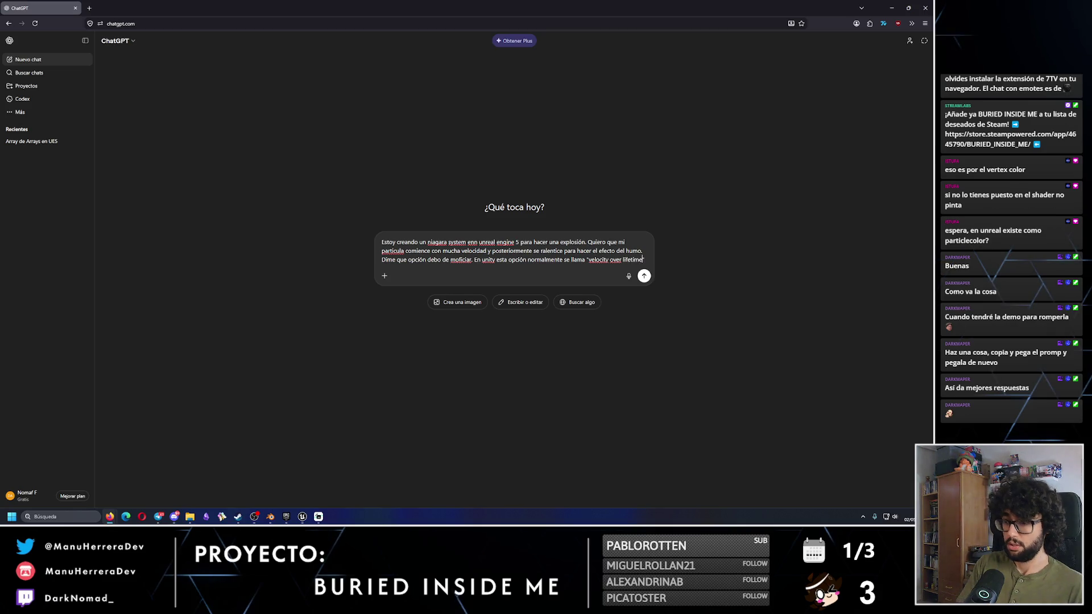
pyautogui.write('". Dime en unre')
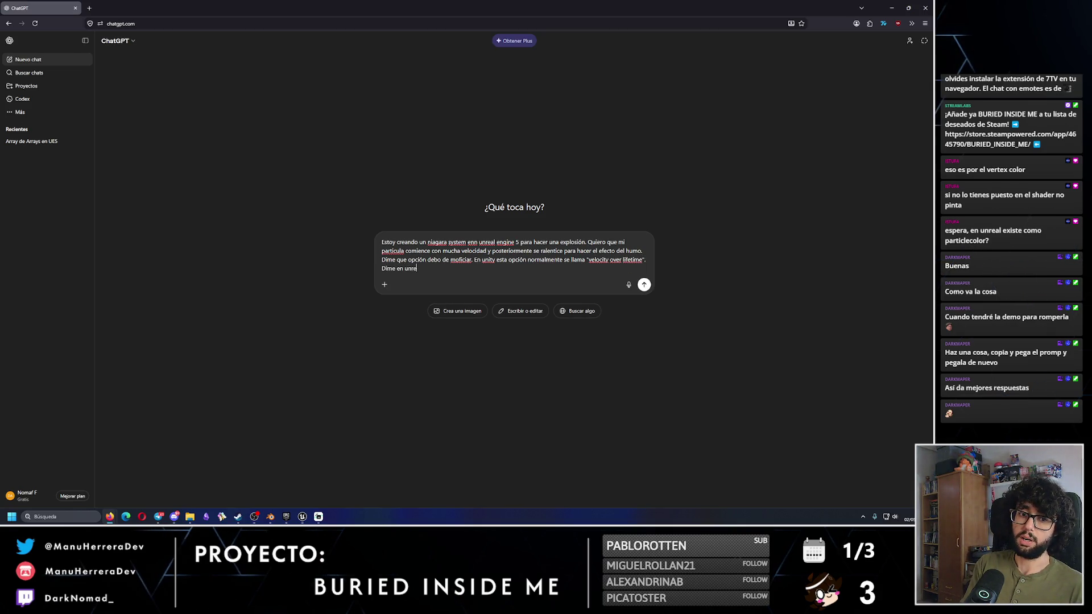
pyautogui.write('al engine 5 si exi')
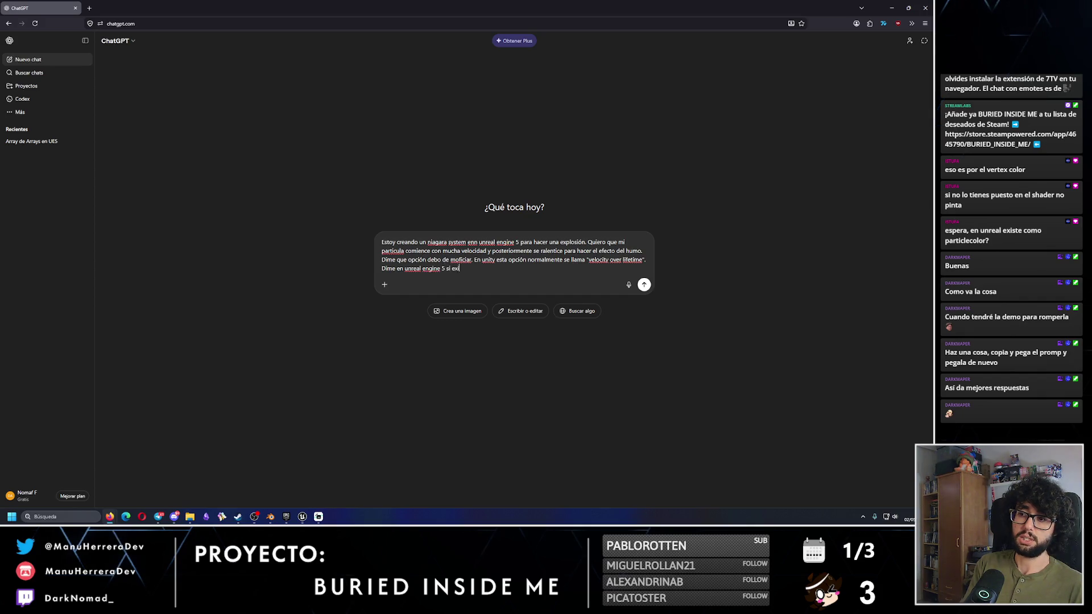
pyautogui.write('lar')
pyautogui.press('Return')
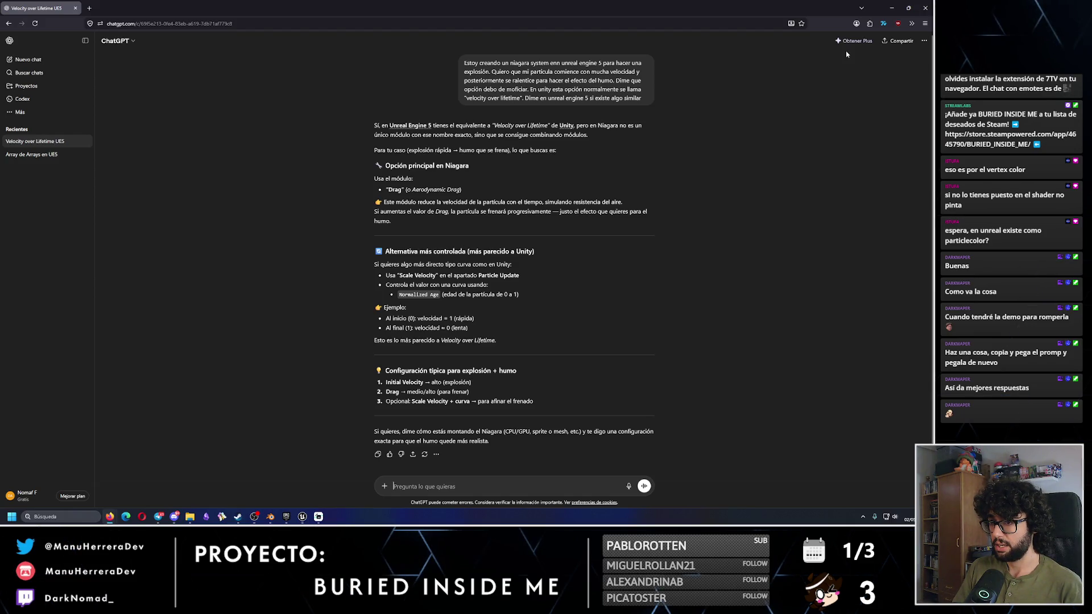
pyautogui.hotkey('alt', 'Tab')
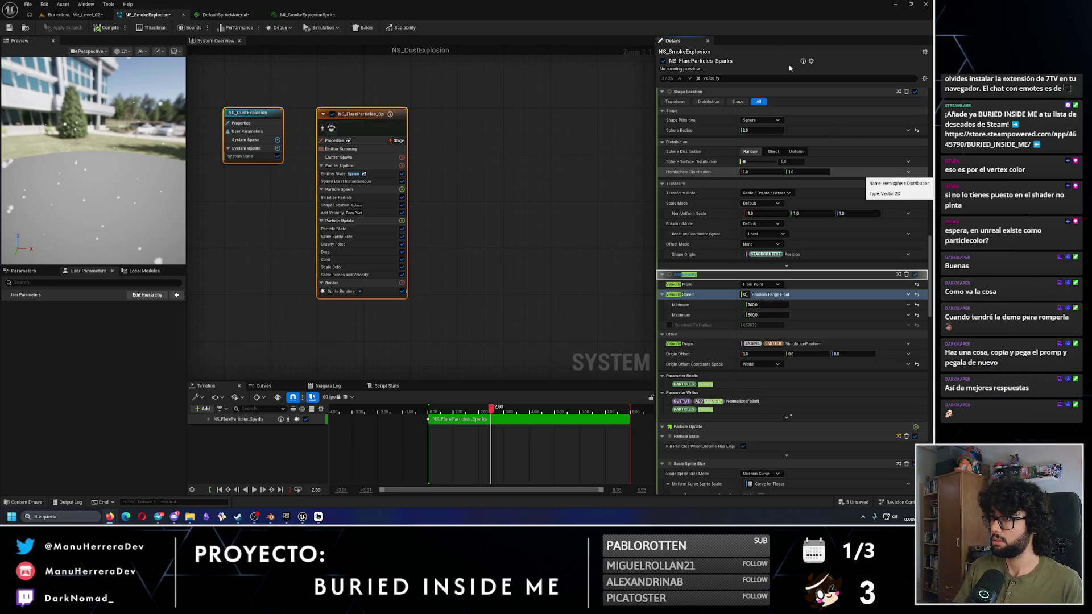
# Step: Filter the Details panel for 'drag' and step through matches to the Drag module
pyautogui.click(706, 78)
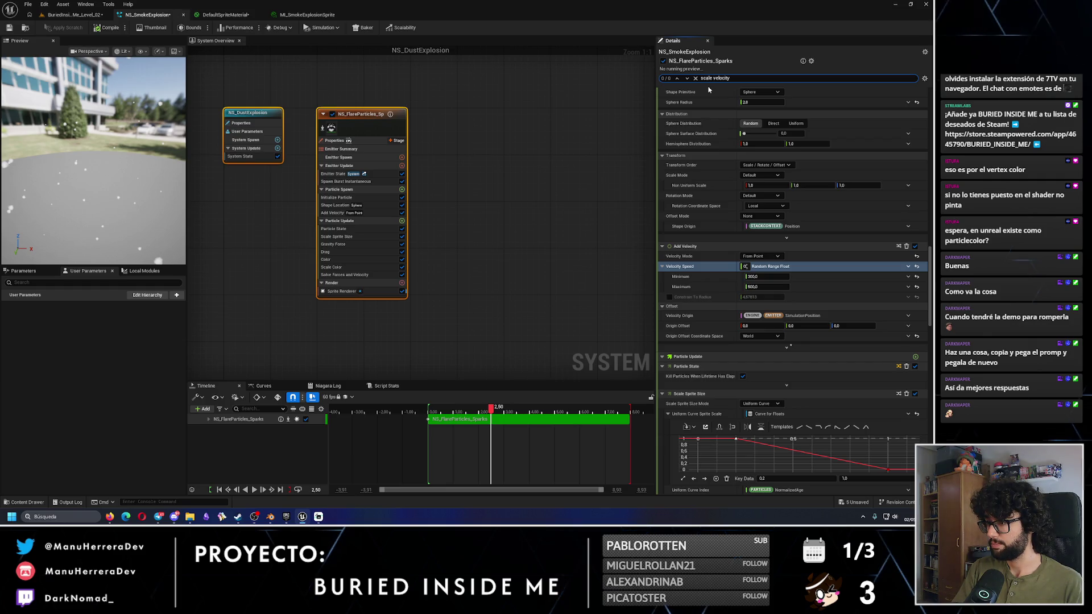
pyautogui.hotkey('ctrl', 'a')
pyautogui.write('drag')
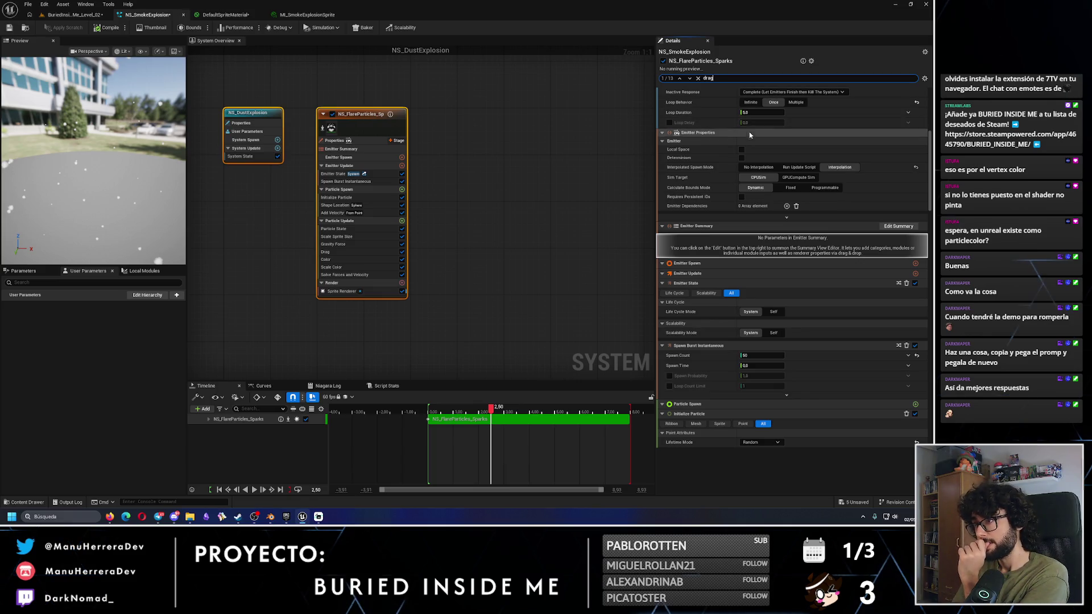
pyautogui.scroll(2, 697, 97)
pyautogui.click(680, 78)
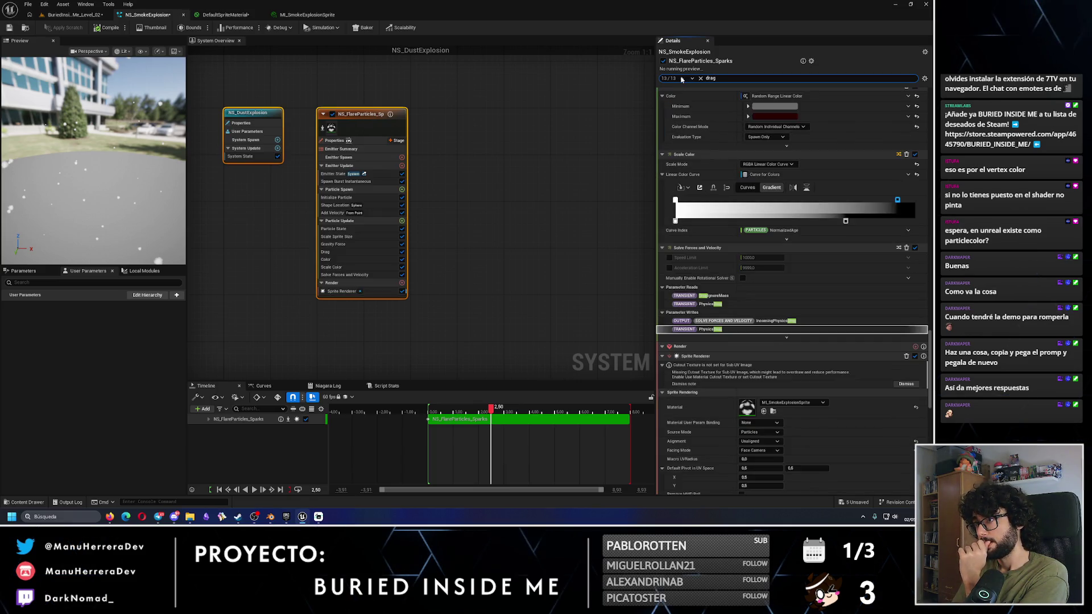
pyautogui.click(681, 79)
pyautogui.click(681, 79)
pyautogui.click(681, 78)
pyautogui.click(681, 78)
pyautogui.click(681, 78)
pyautogui.click(681, 78)
pyautogui.click(682, 78)
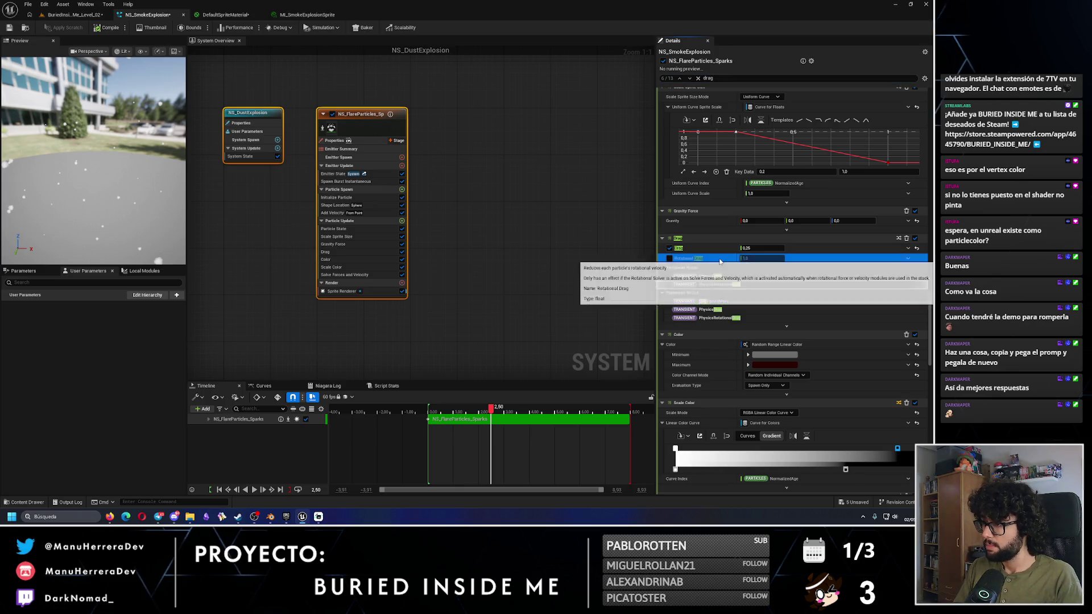
# Step: Inspect the function options of the 0.25 Drag value, then clear the search filter
pyautogui.click(908, 248)
pyautogui.click(908, 248)
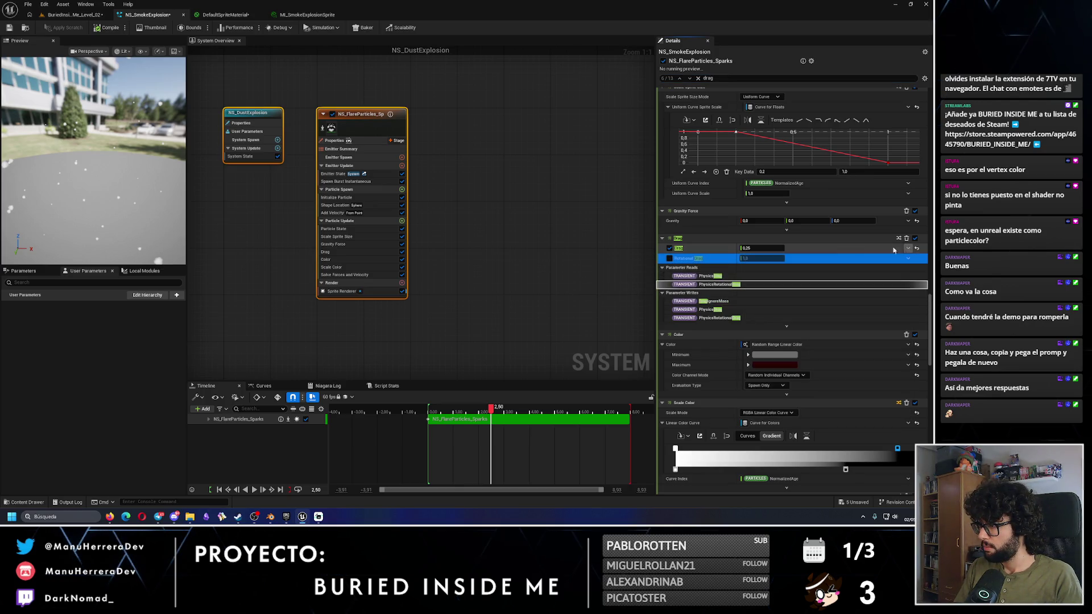
pyautogui.click(908, 250)
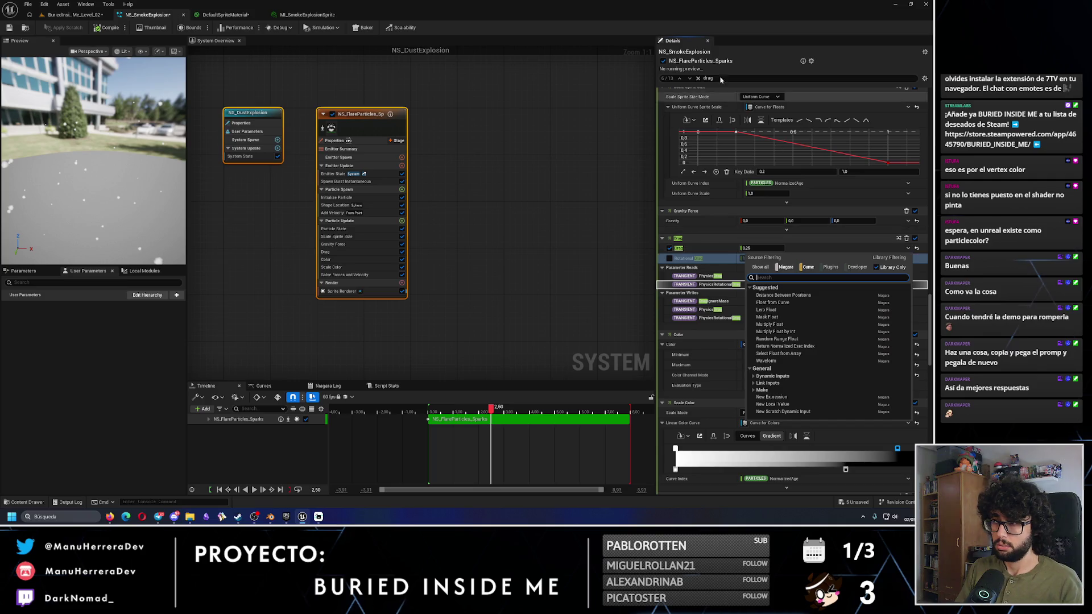
pyautogui.click(697, 79)
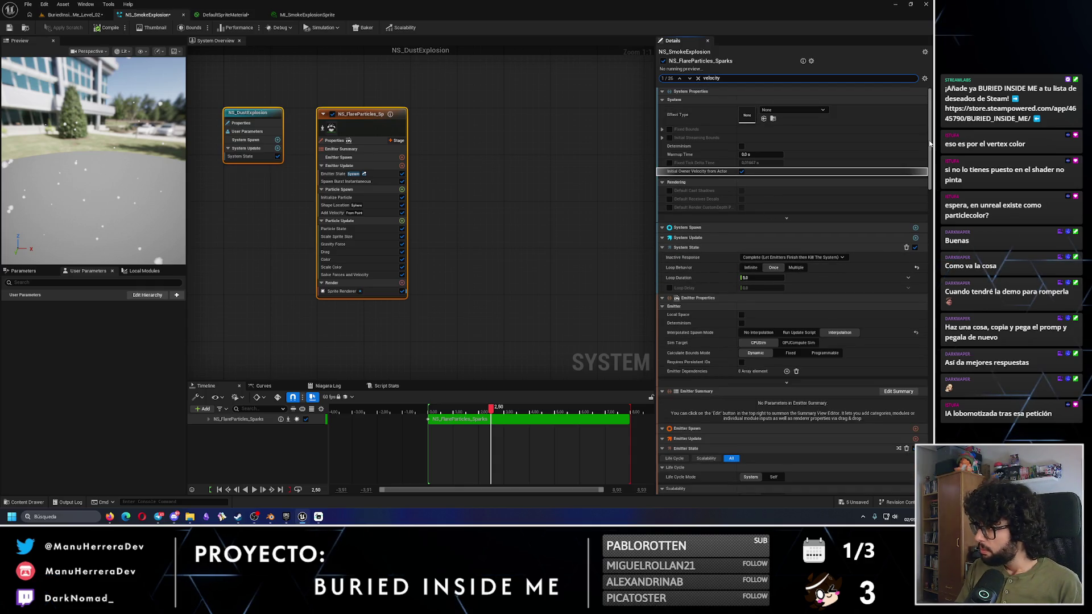
# Step: Set the sparks' Uniform Sprite Size Min to 50
pyautogui.moveTo(931, 142); pyautogui.dragTo(935, 216)
pyautogui.scroll(-10, 848, 212)
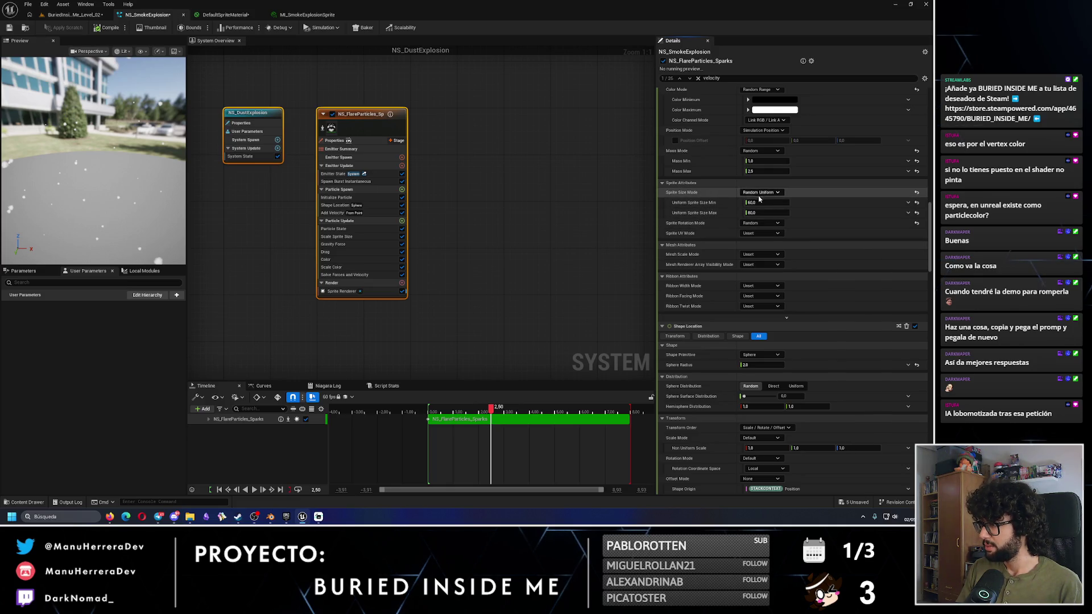
pyautogui.write('50')
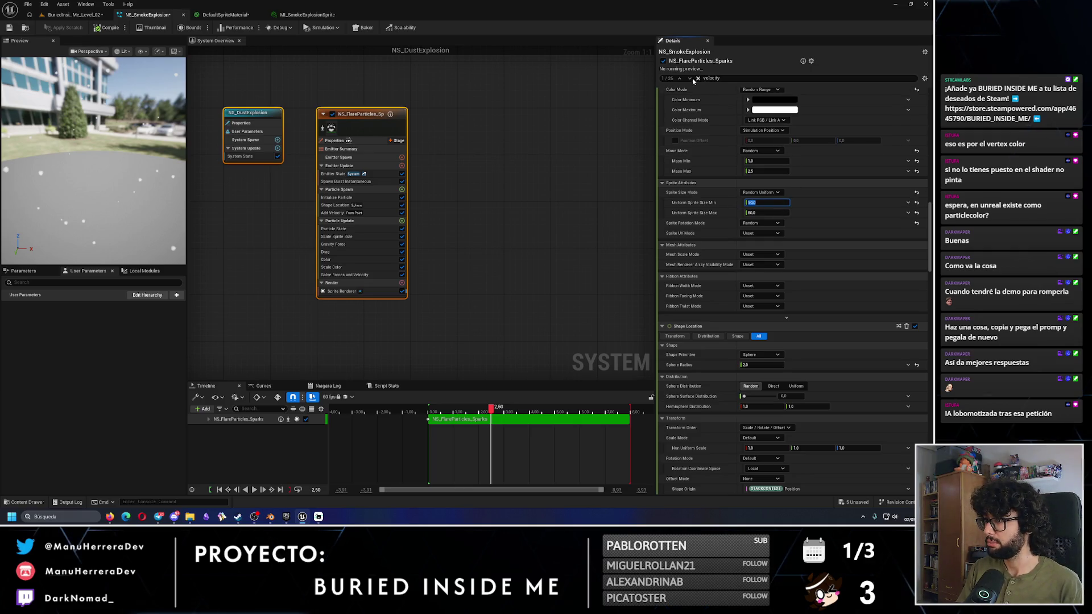
# Step: Drive Add Velocity's minimum speed with a Float from Curve dynamic input
pyautogui.click(690, 79)
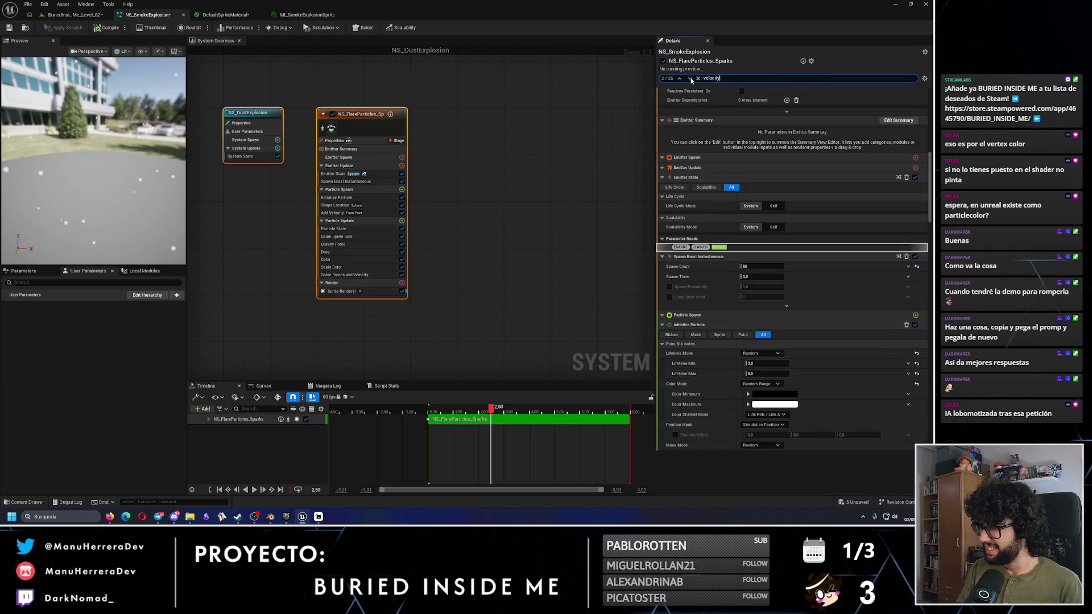
pyautogui.click(690, 79)
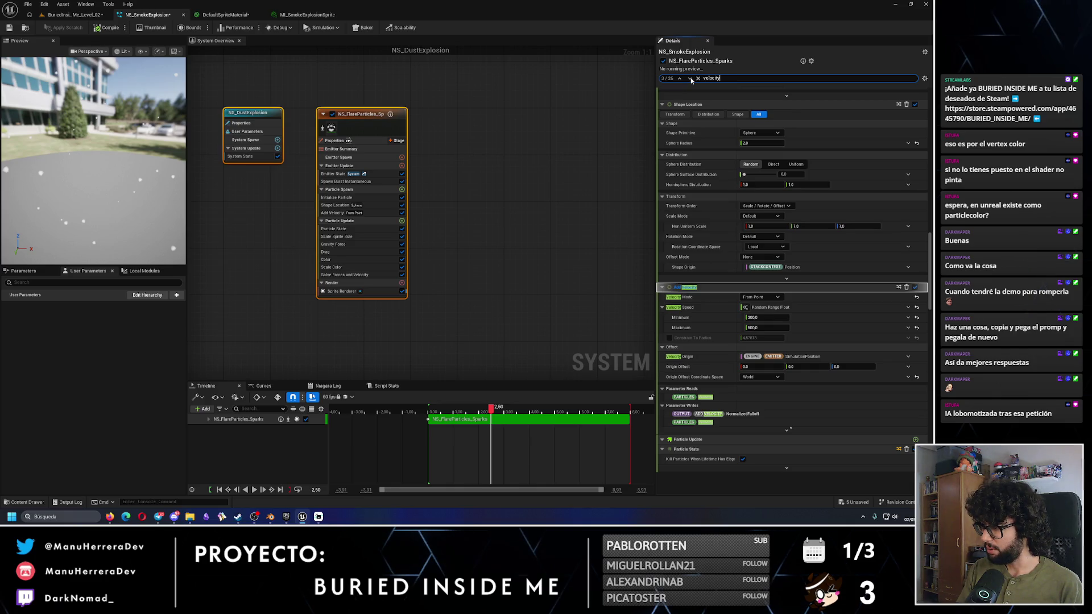
pyautogui.click(908, 318)
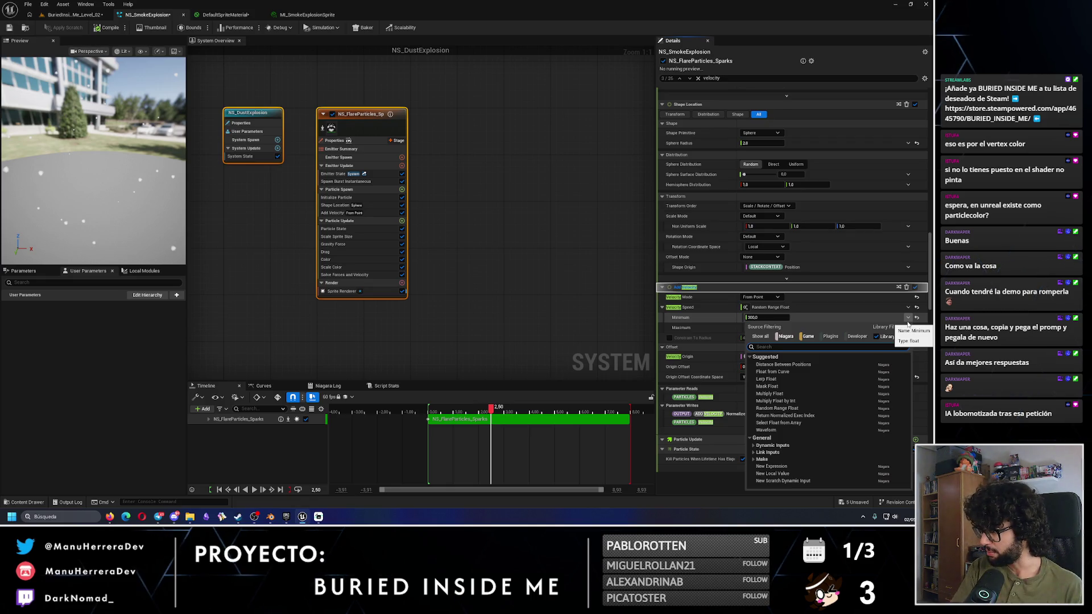
pyautogui.write('curve')
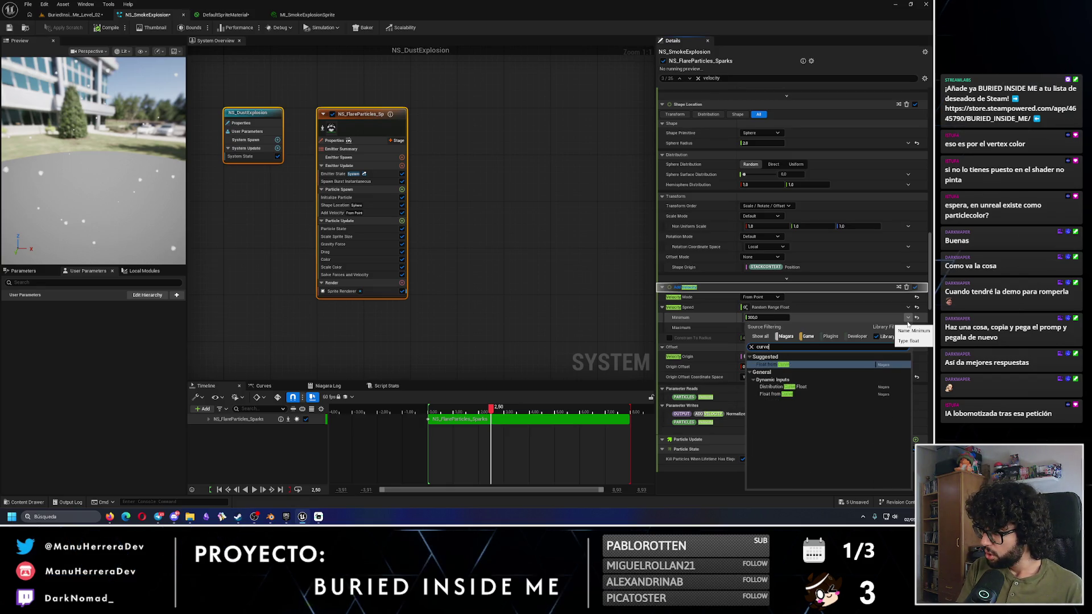
pyautogui.press('Return')
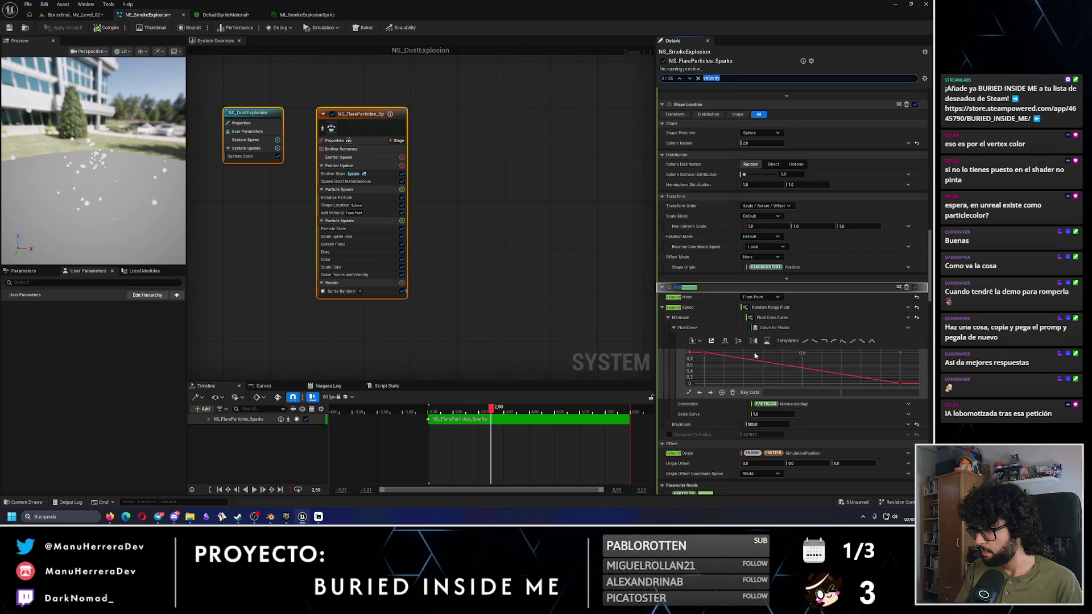
# Step: Add a key to the minimum speed curve at time 0.8 with value 1
pyautogui.moveTo(706, 355)
pyautogui.middleClick(804, 353)
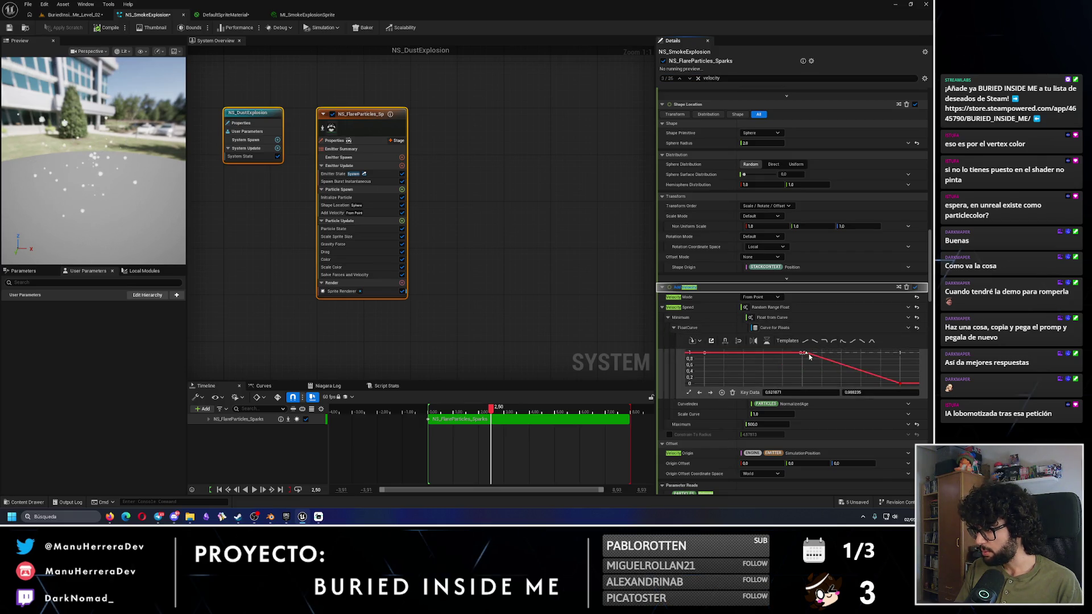
pyautogui.moveTo(810, 356); pyautogui.dragTo(860, 357)
pyautogui.write('0.8')
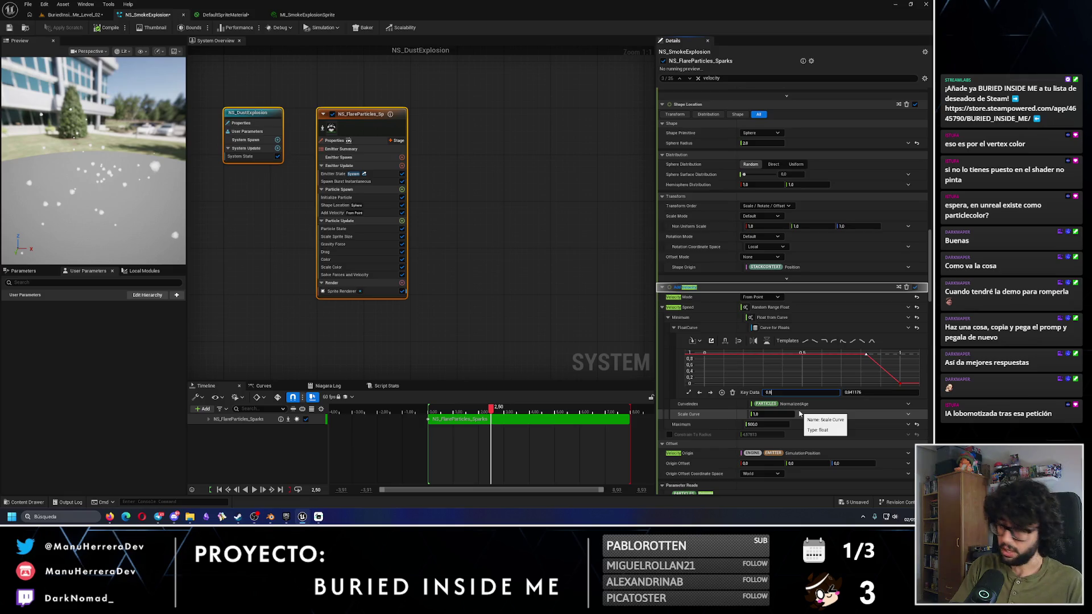
pyautogui.click(866, 393)
pyautogui.write('1')
pyautogui.press('Return')
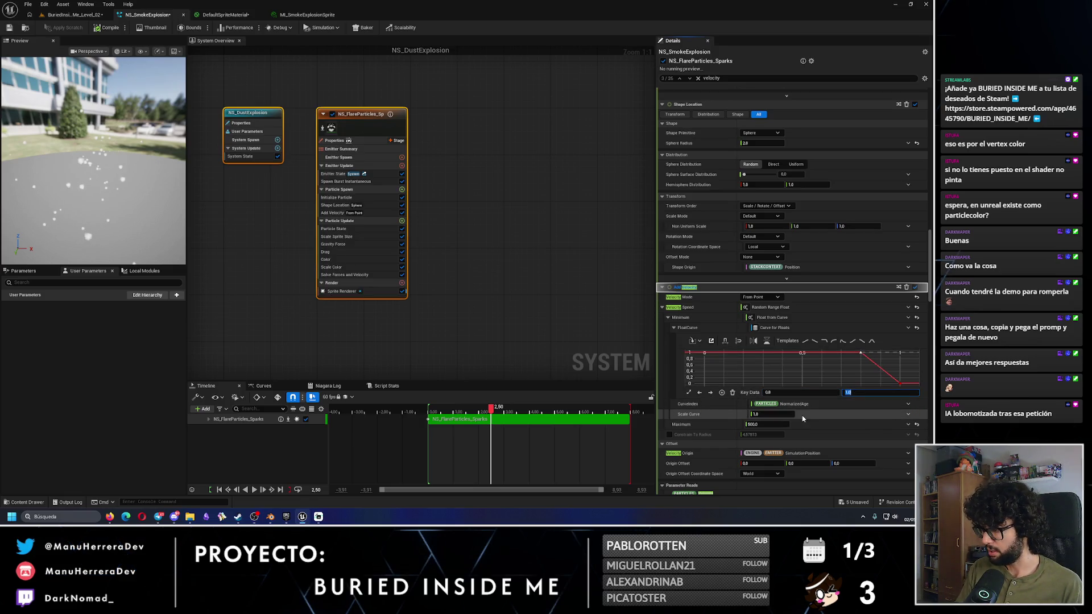
# Step: Drive the Scale Curve with Float from Curve
pyautogui.click(909, 415)
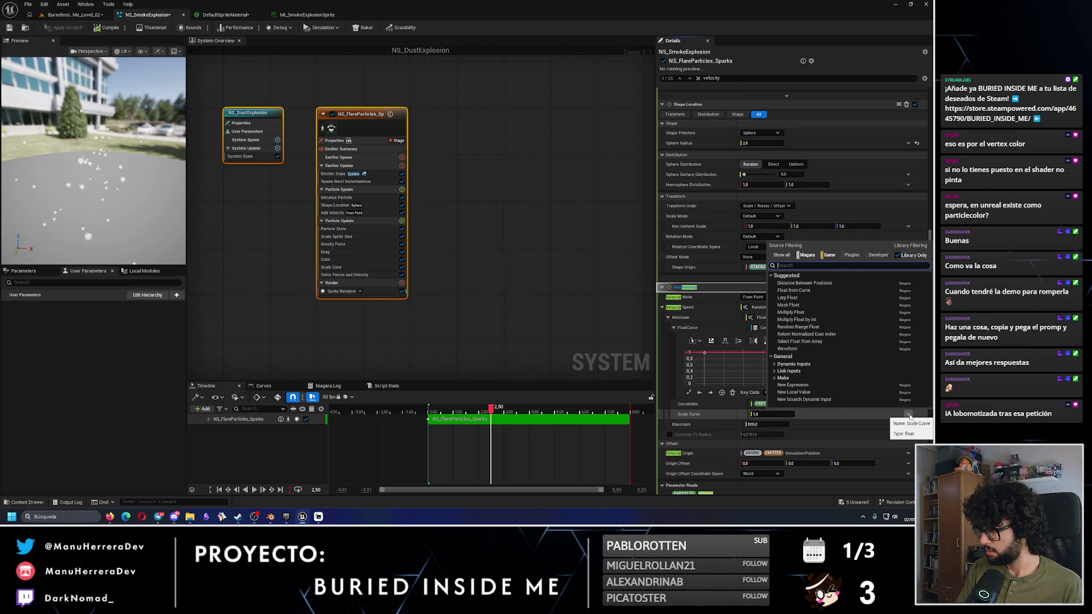
pyautogui.write('curve')
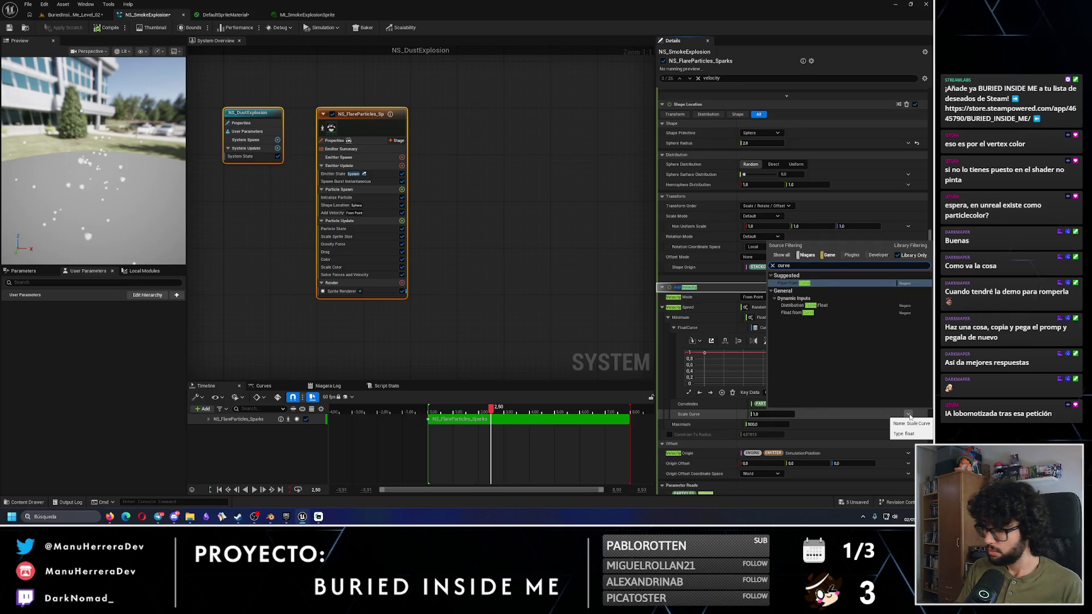
pyautogui.click(808, 313)
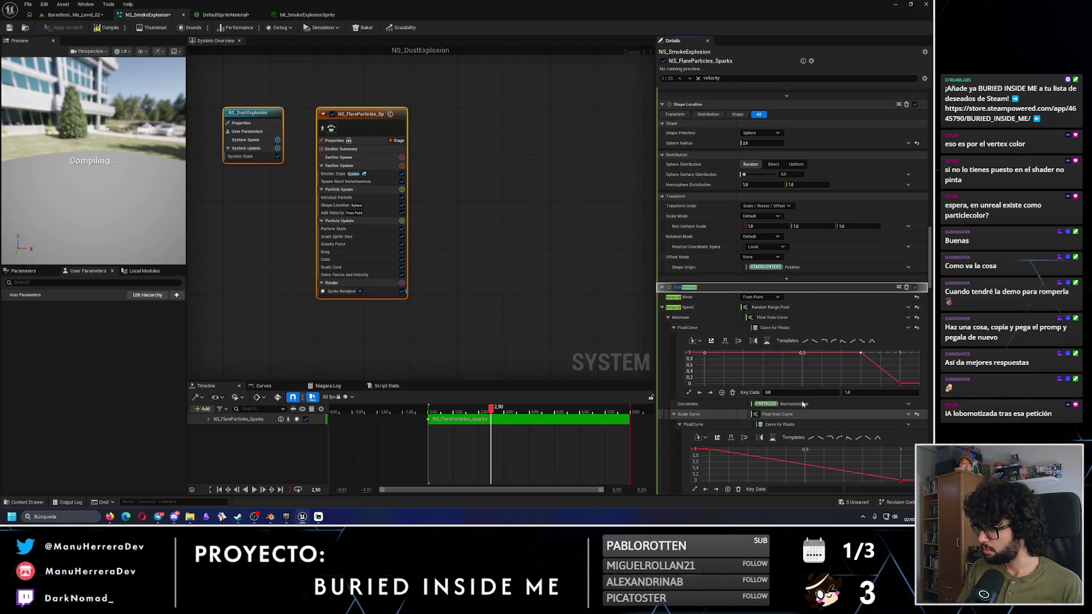
# Step: Key the scale curve at time 0.8, value 1, then scrub the burst from near the start
pyautogui.scroll(-1, 740, 421)
pyautogui.moveTo(709, 430); pyautogui.dragTo(856, 442)
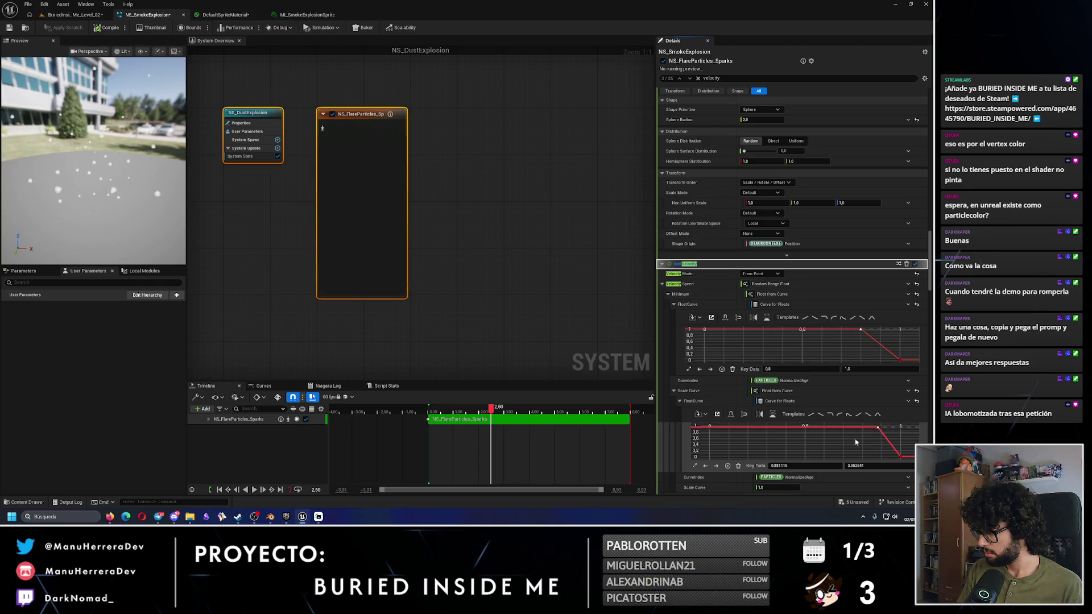
pyautogui.click(806, 466)
pyautogui.write('0,8')
pyautogui.press('Return')
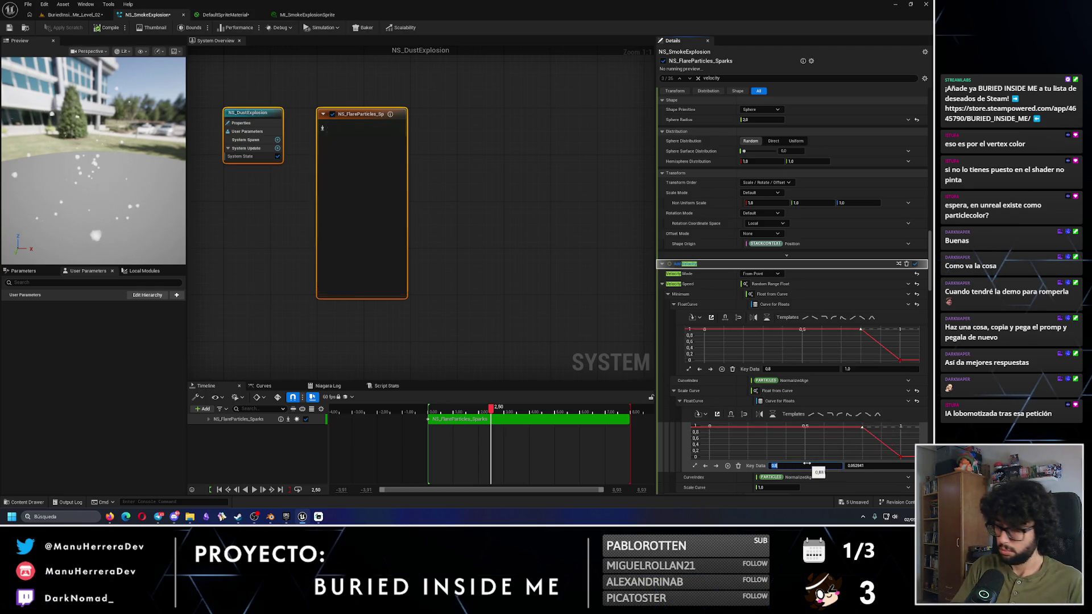
pyautogui.click(870, 466)
pyautogui.write('1')
pyautogui.press('Return')
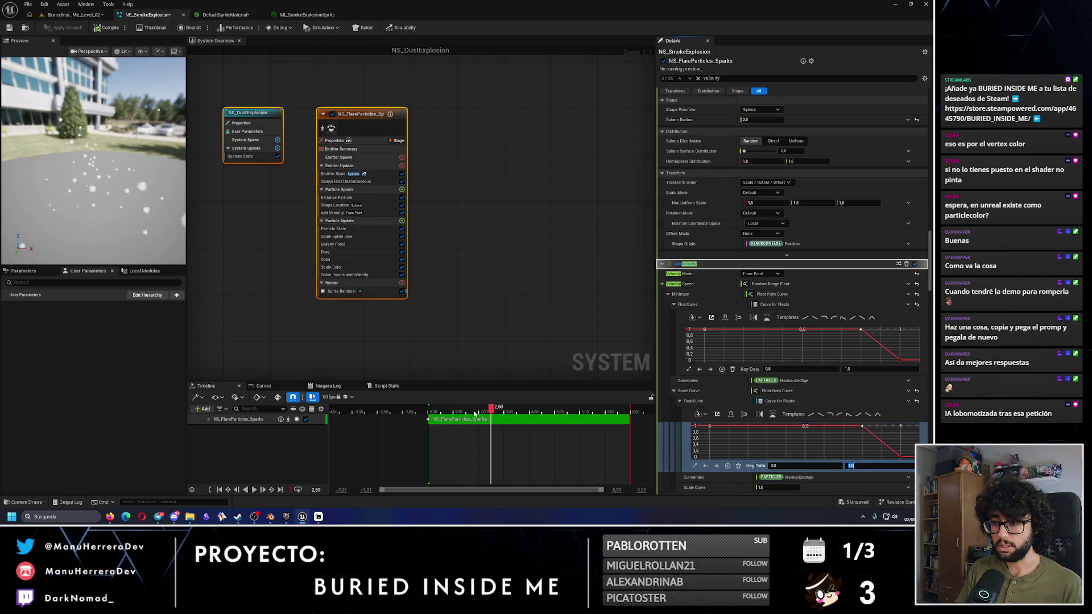
pyautogui.moveTo(474, 409); pyautogui.dragTo(429, 410)
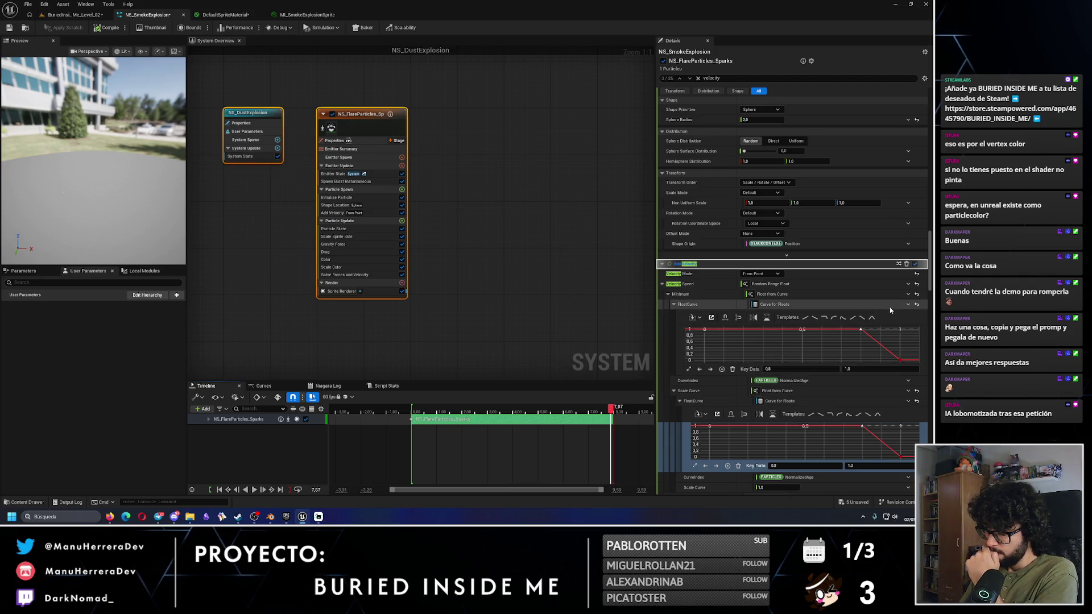
# Step: Undo the curve edits so minimum speed returns to a fixed 300, and save the system
pyautogui.click(907, 305)
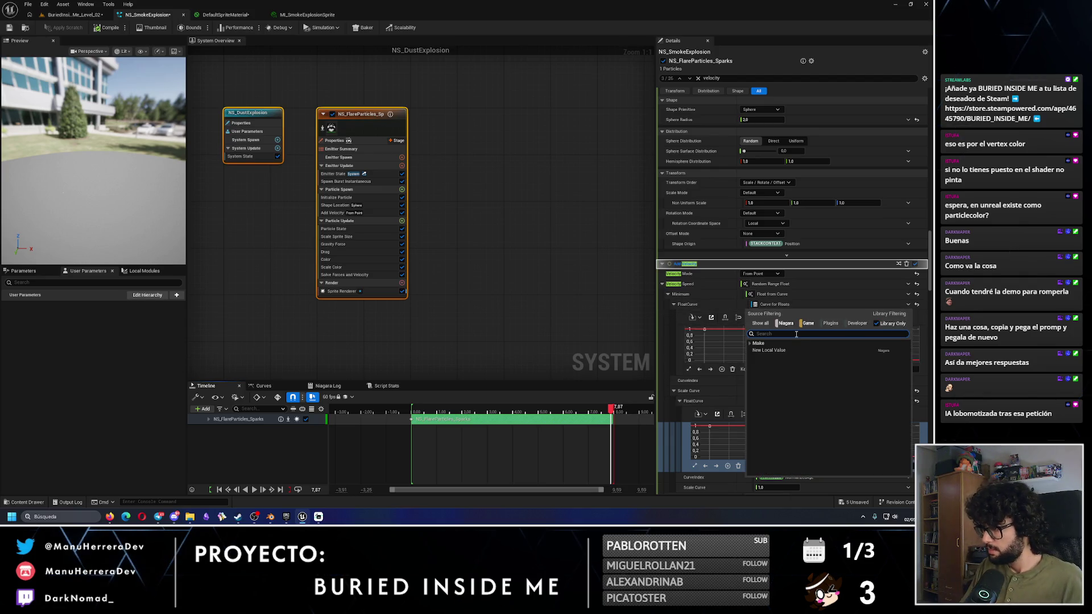
pyautogui.write('float')
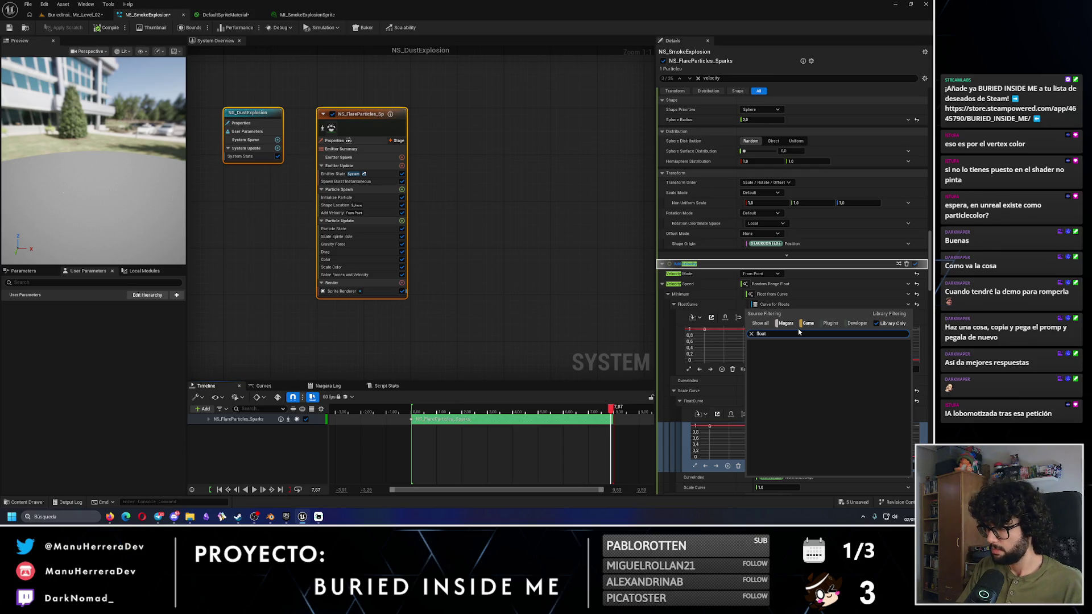
pyautogui.press('Escape')
pyautogui.scroll(-1, 809, 383)
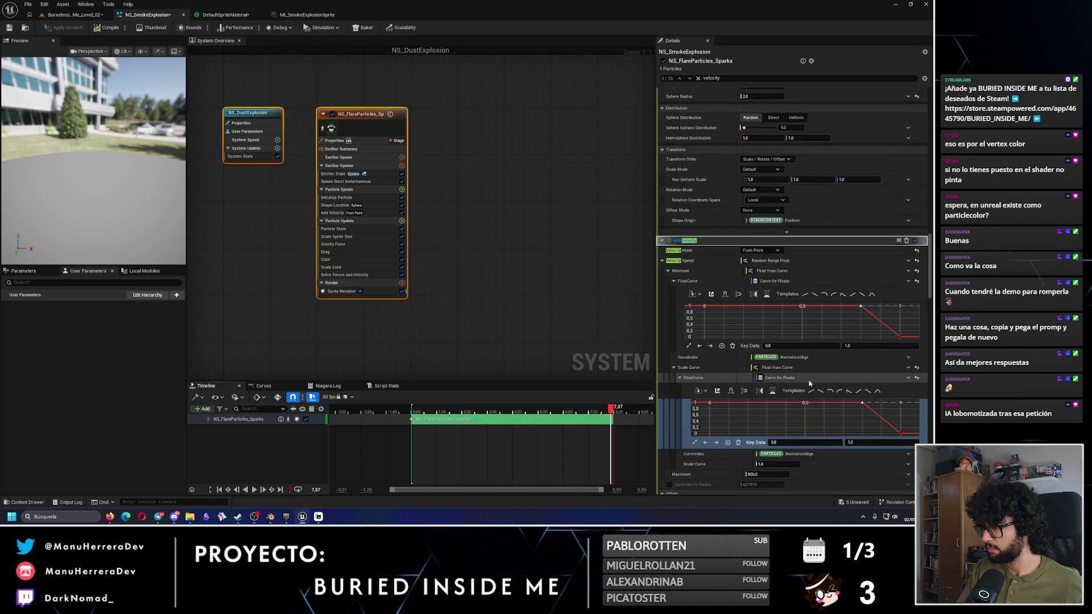
pyautogui.hotkey('ctrl', 'z')
pyautogui.hotkey('ctrl', 'z')
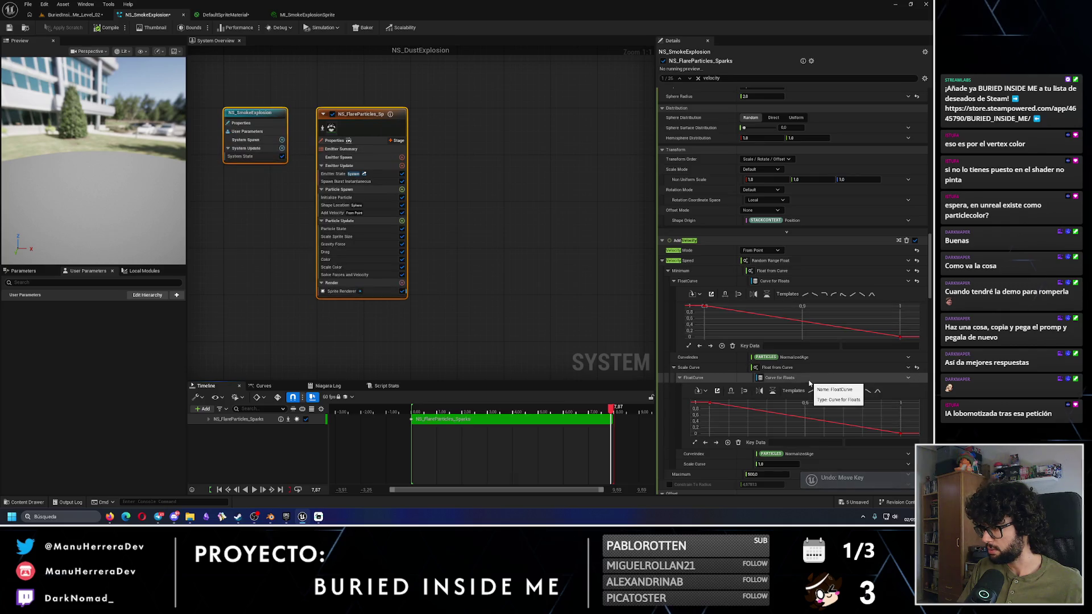
pyautogui.hotkey('ctrl', 'z')
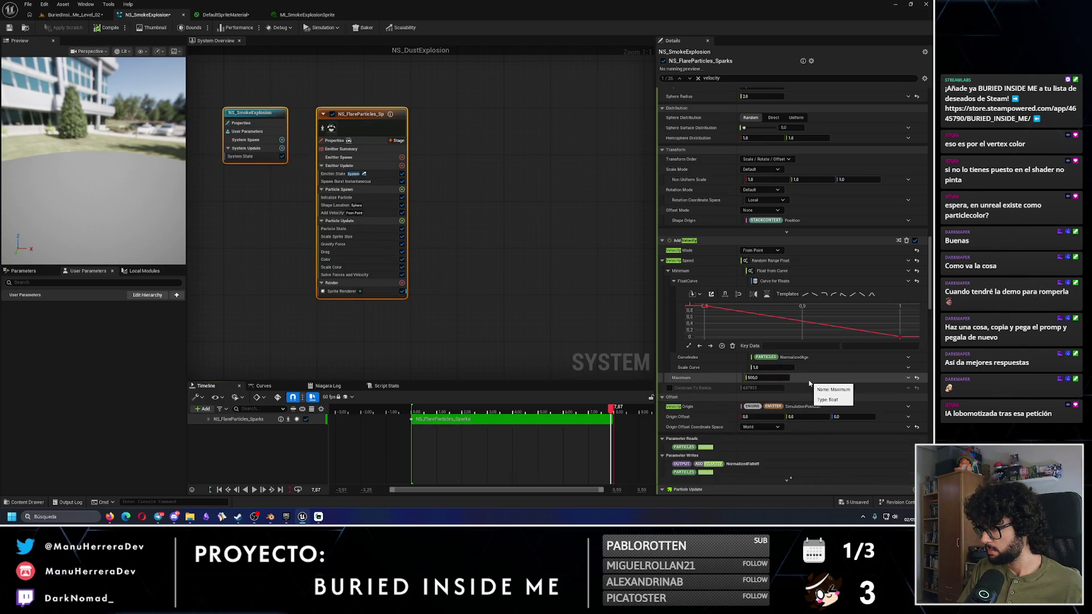
pyautogui.hotkey('ctrl', 'z')
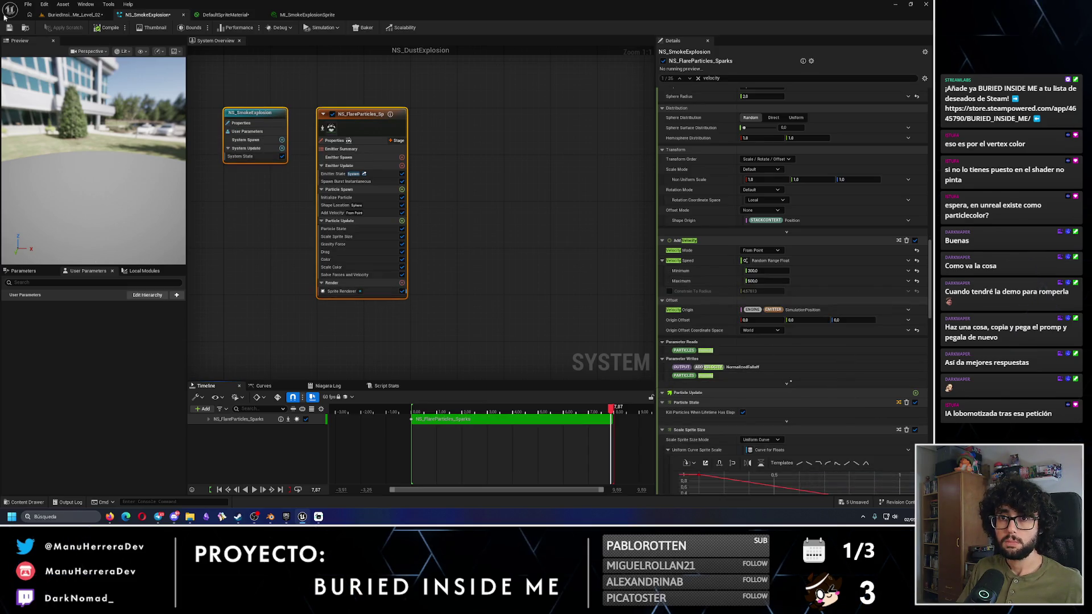
pyautogui.click(7, 31)
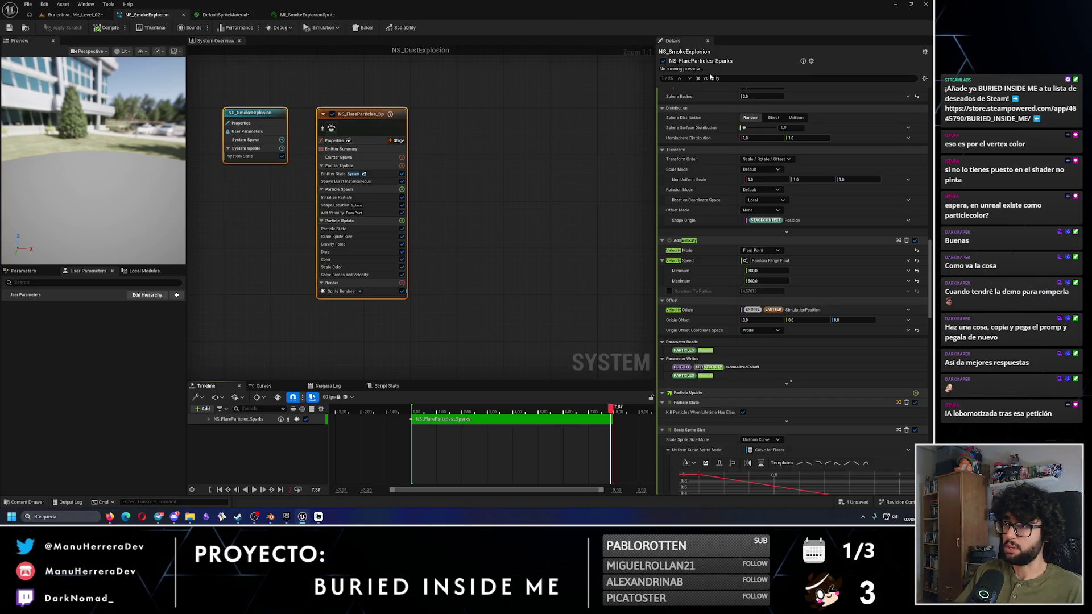
# Step: Filter the settings to the Drag module and open the Drag value's input options
pyautogui.click(719, 77)
pyautogui.write('g')
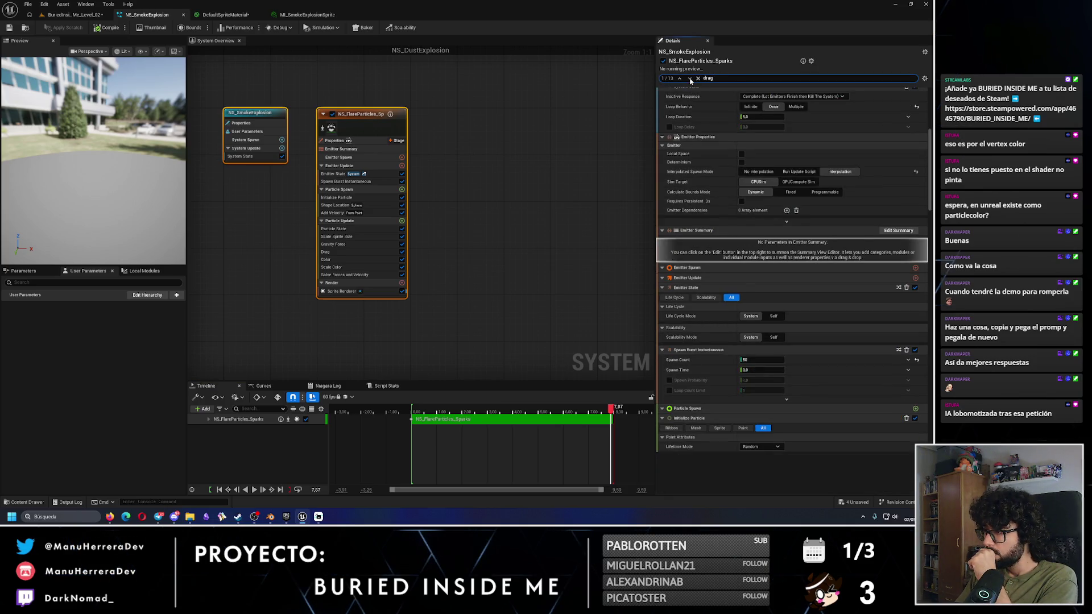
pyautogui.click(690, 79)
pyautogui.click(690, 79)
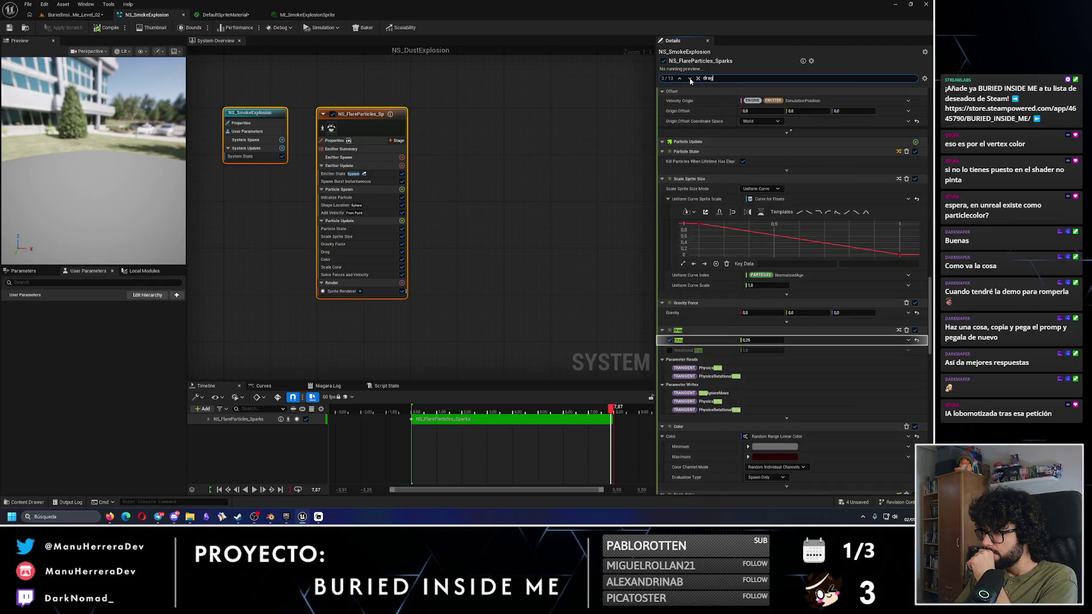
pyautogui.click(908, 341)
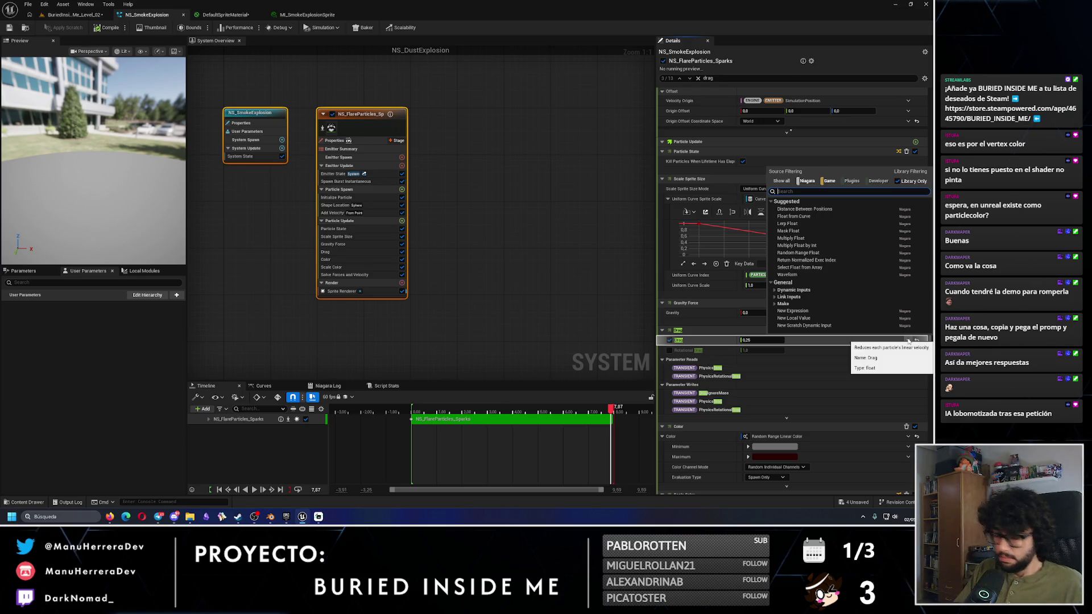